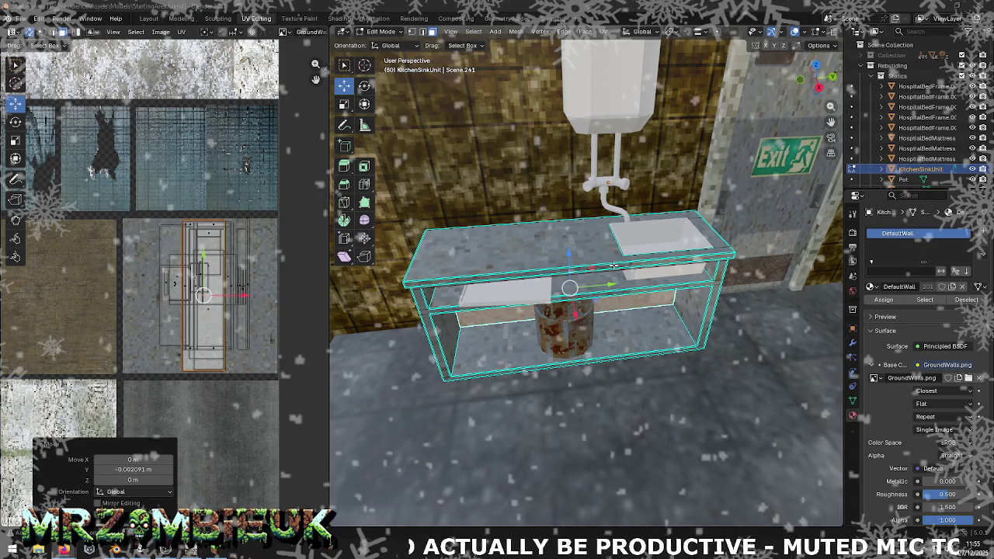
- Leave the sink unit's edit mode and select all of Wall9's faces
scroll("down", 3)
scroll("up", 3)
left_click_drag(605, 295, 633, 241)
scroll("up", 3)
scroll("down", 3)
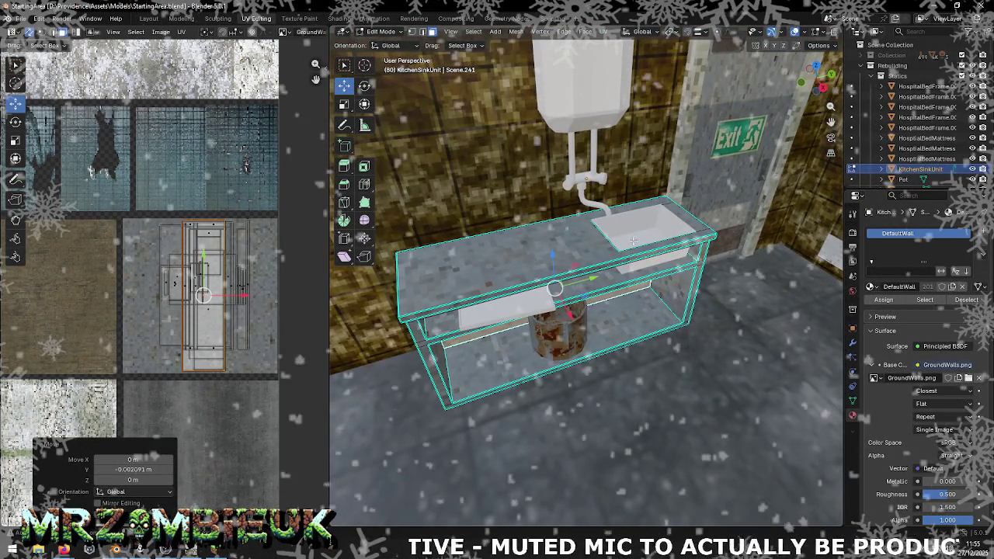
key("Tab")
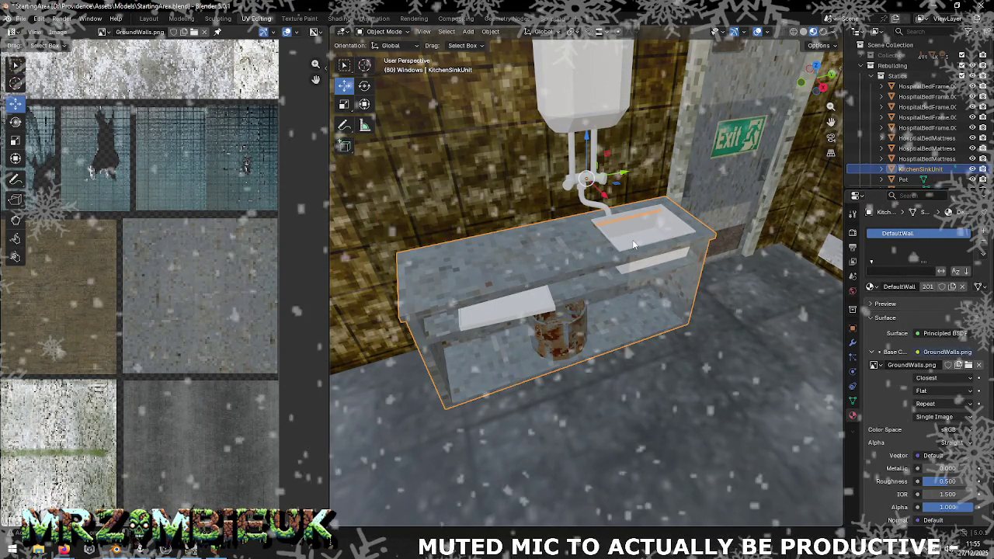
left_click(631, 235)
key("Tab")
key("a")
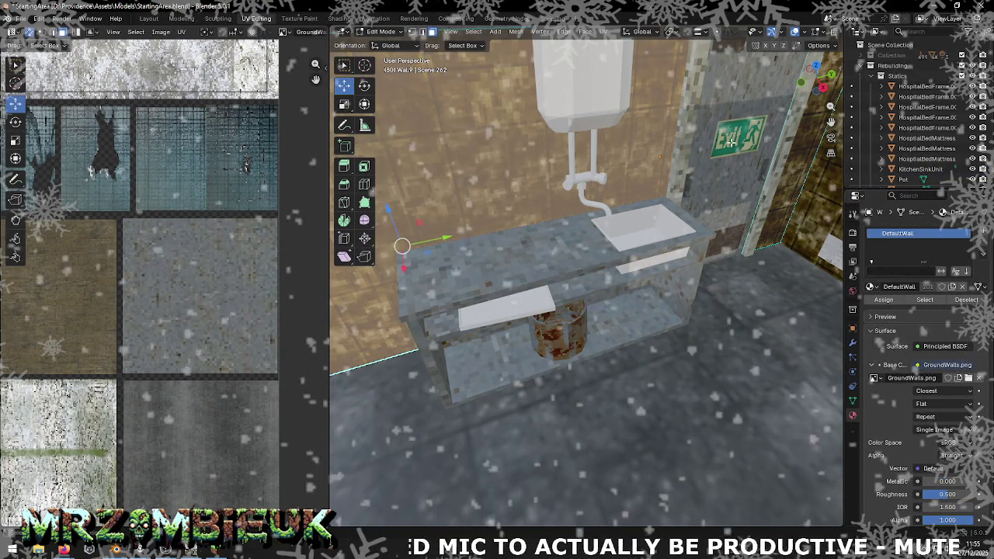
- Exit Wall9 and start editing the separate sink basin's mesh
key("Tab")
left_click(644, 236)
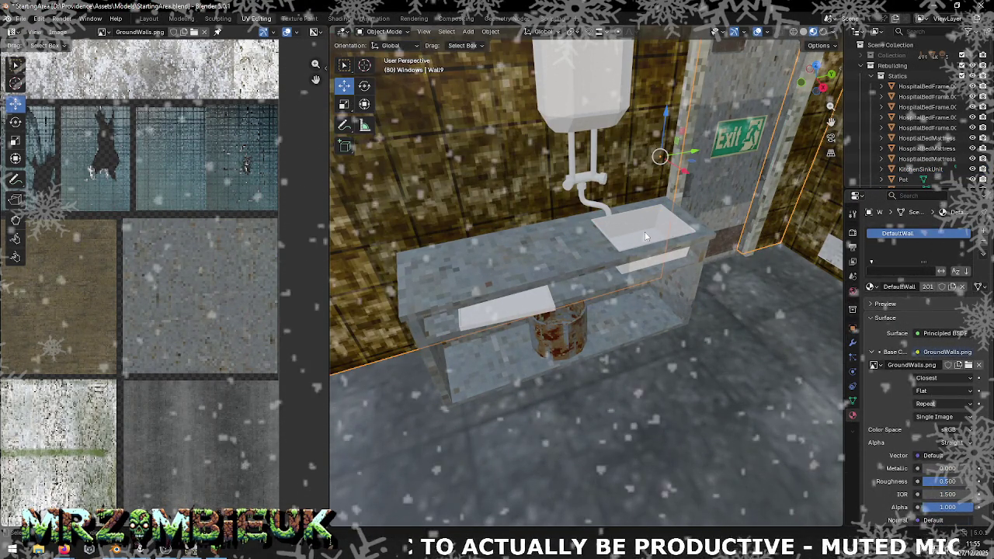
key("Tab")
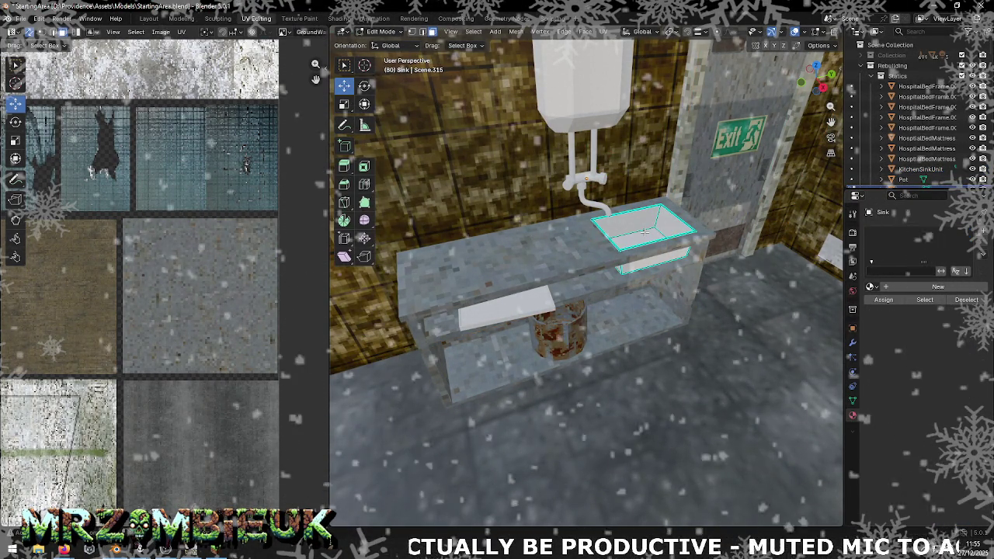
- Unwrap all of the sink basin's faces with Smart UV Project at default settings
key("a")
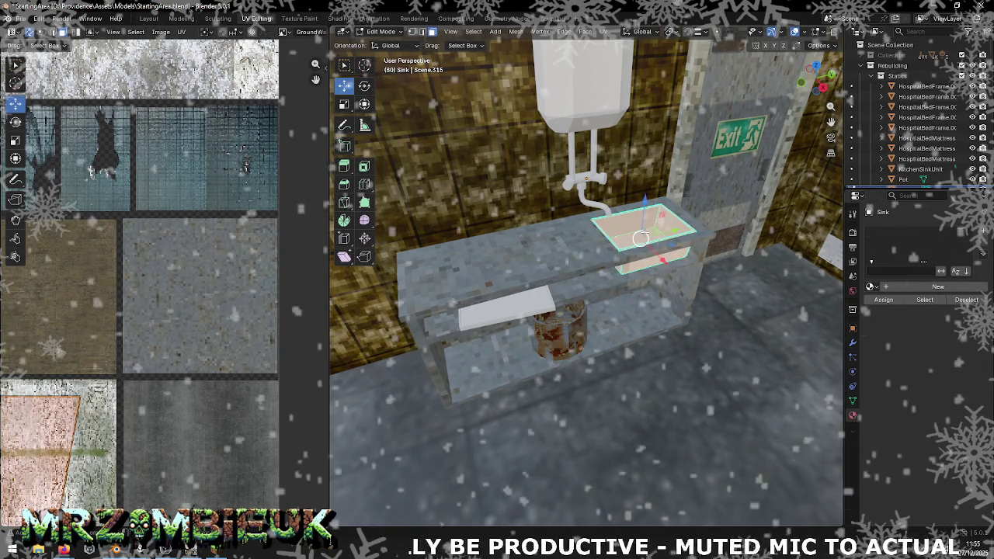
key("u")
left_click(643, 247)
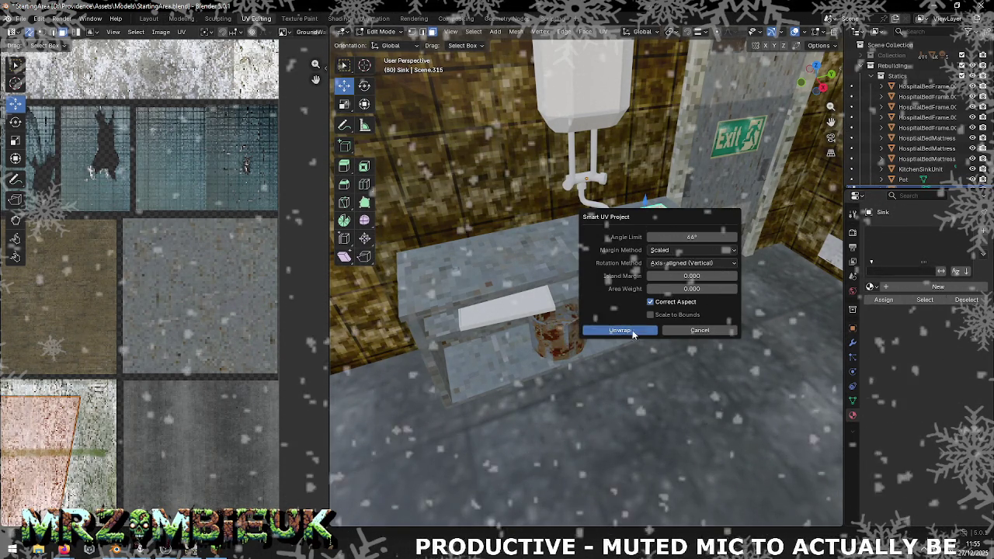
left_click(634, 331)
scroll("down", 3)
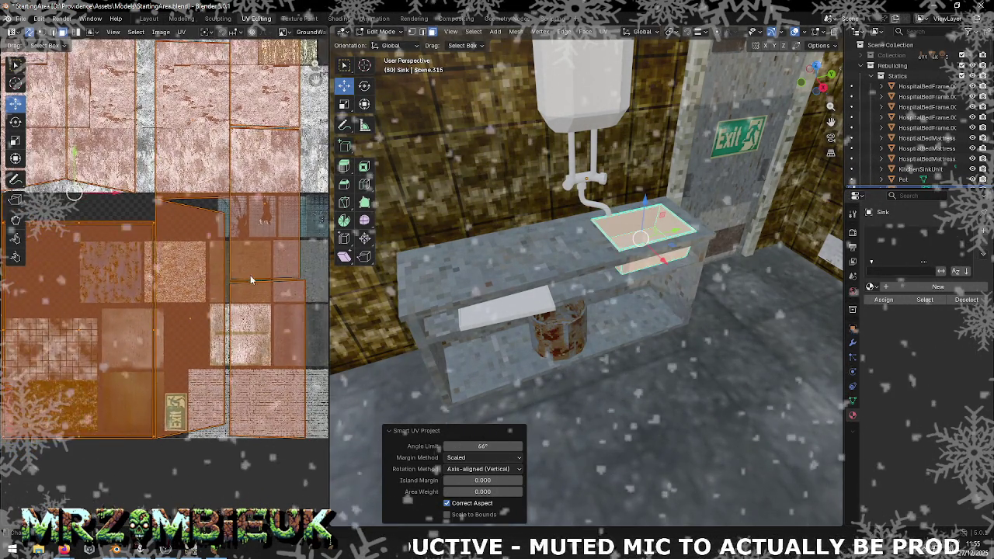
scroll("down", 3)
- Move the sink's UV islands to a new atlas spot, dragging the rim islands lower
key("g")
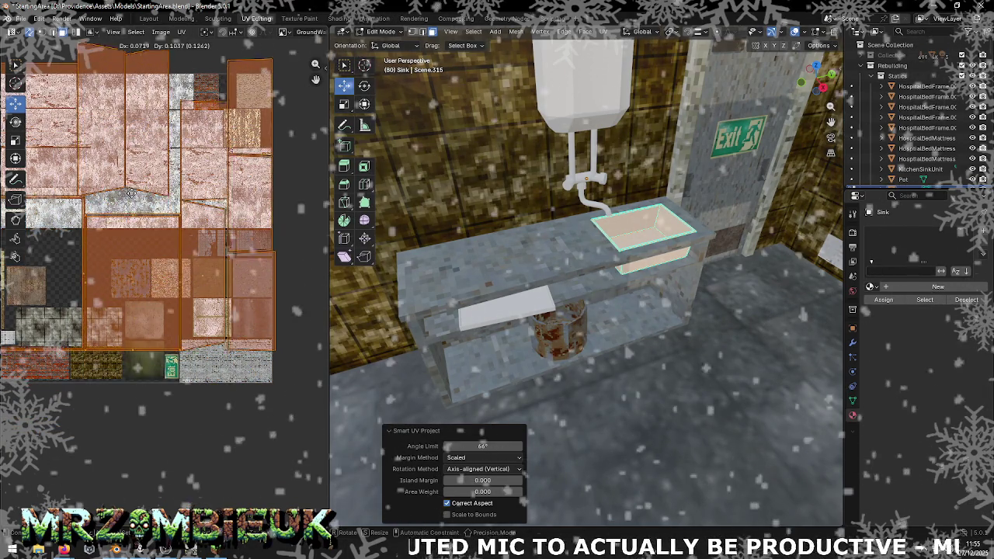
left_click(121, 153)
scroll("down", 3)
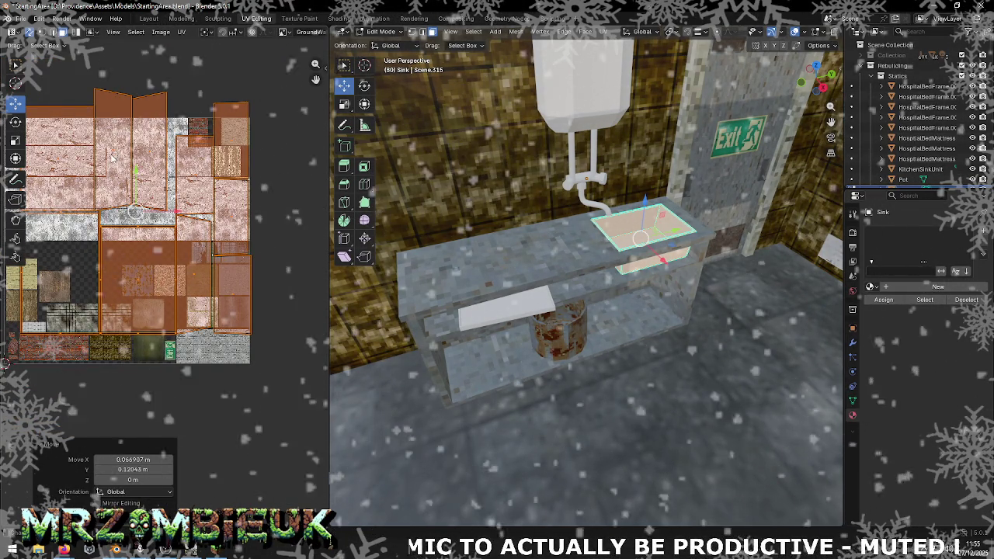
left_click_drag(113, 156, 173, 175)
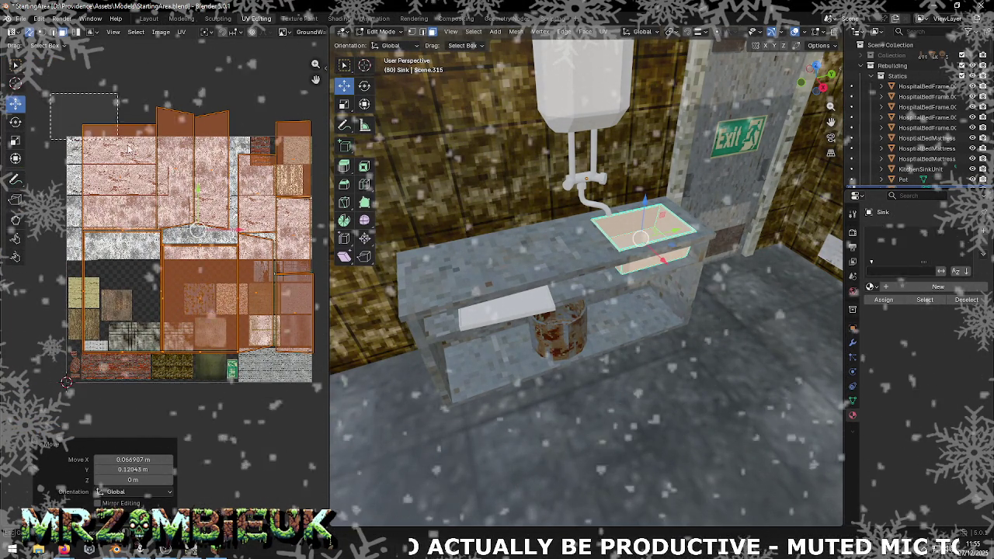
left_click(674, 226)
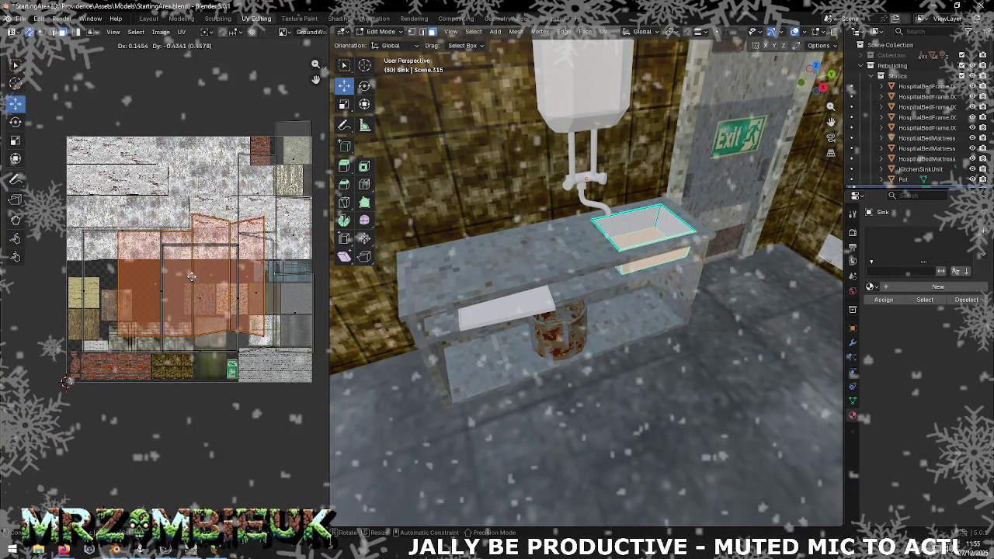
left_click_drag(197, 235, 195, 296)
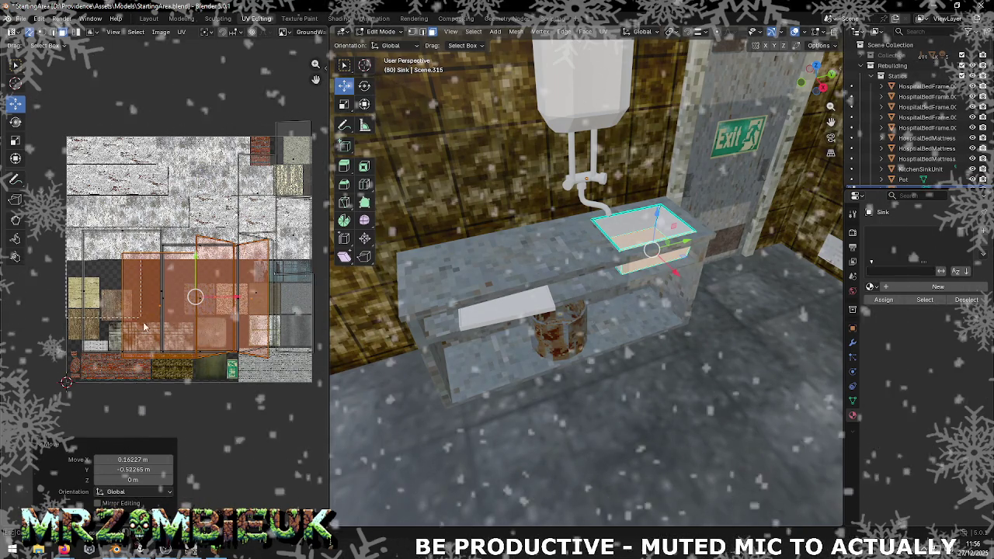
left_click(644, 225)
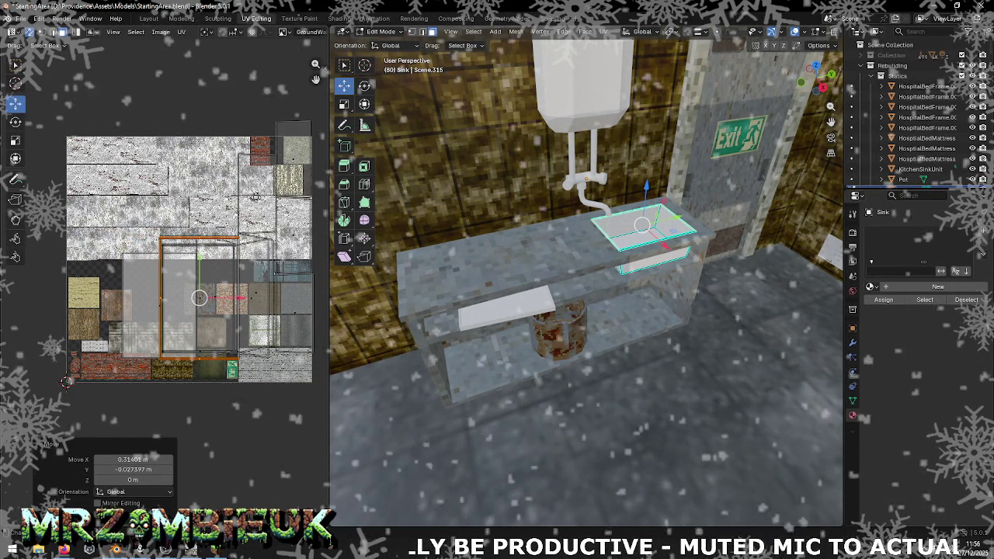
- Reposition the sink's UV island on the atlas, nudging it along X
key("g")
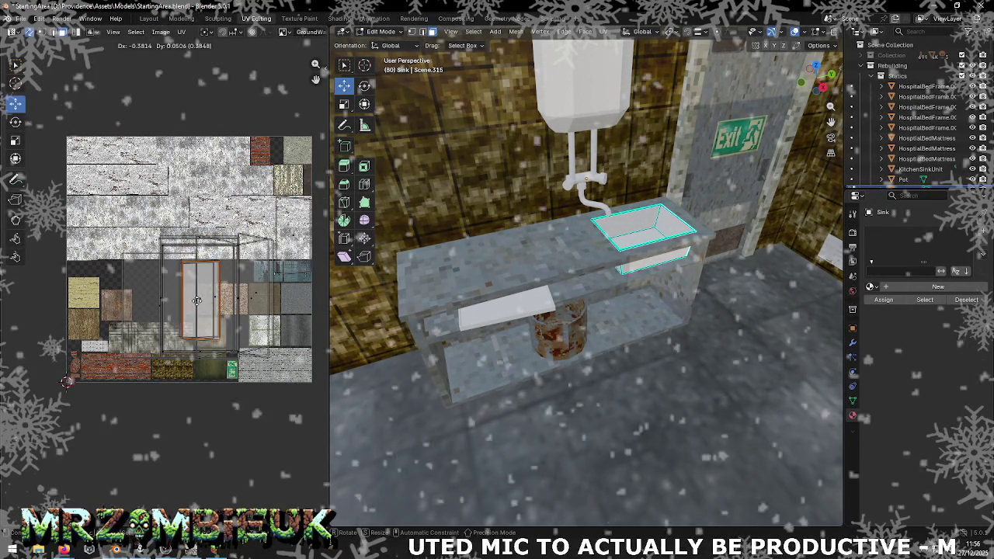
key("g")
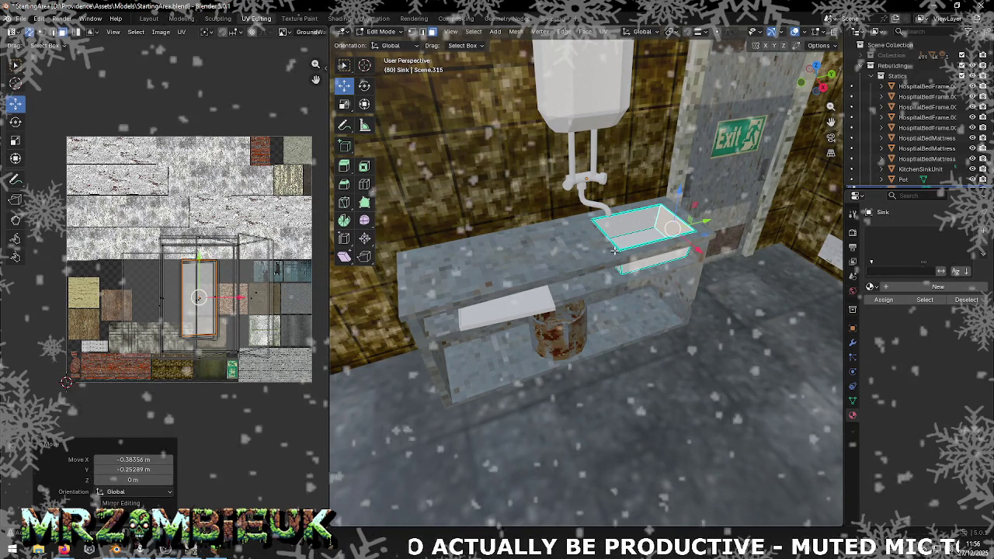
left_click(150, 305)
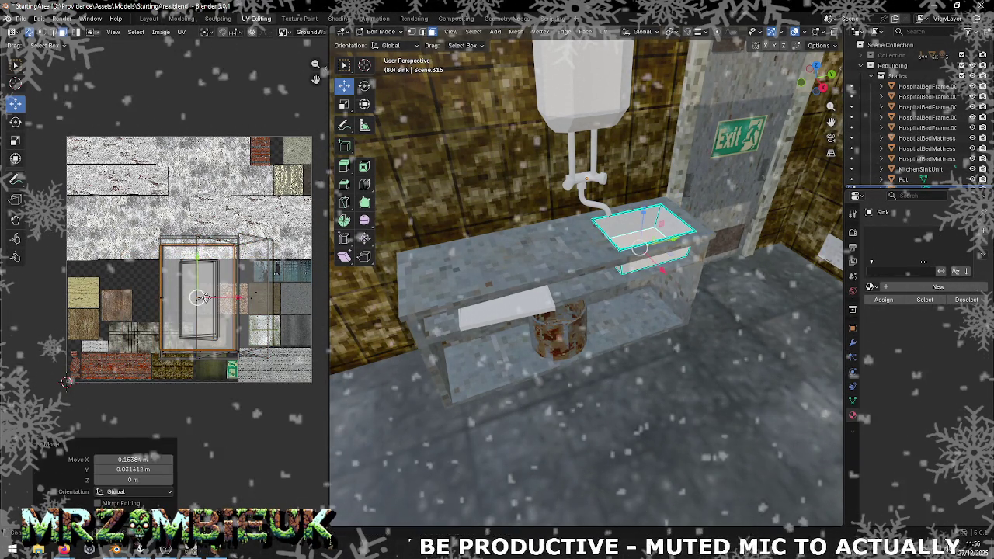
key("g")
left_click(252, 297)
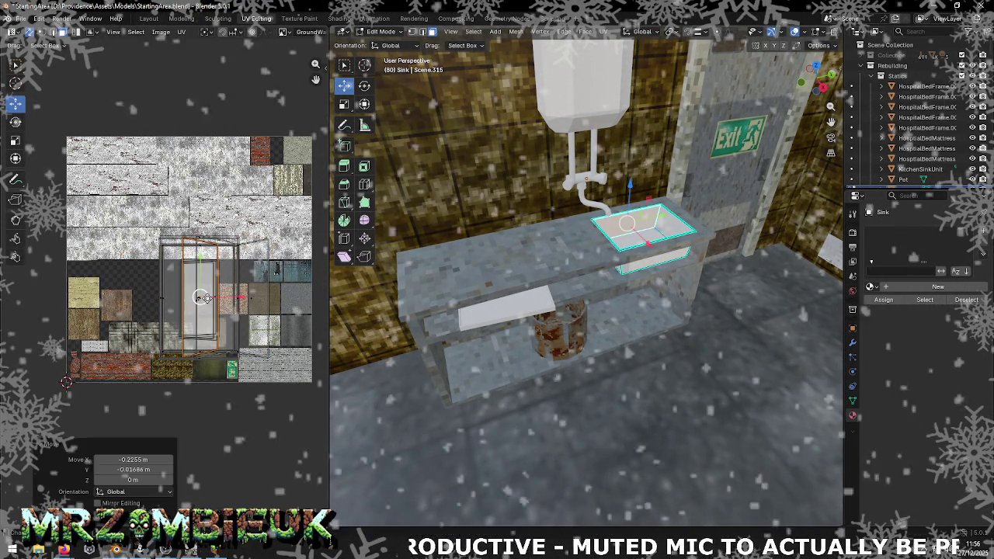
left_click_drag(252, 297, 240, 299)
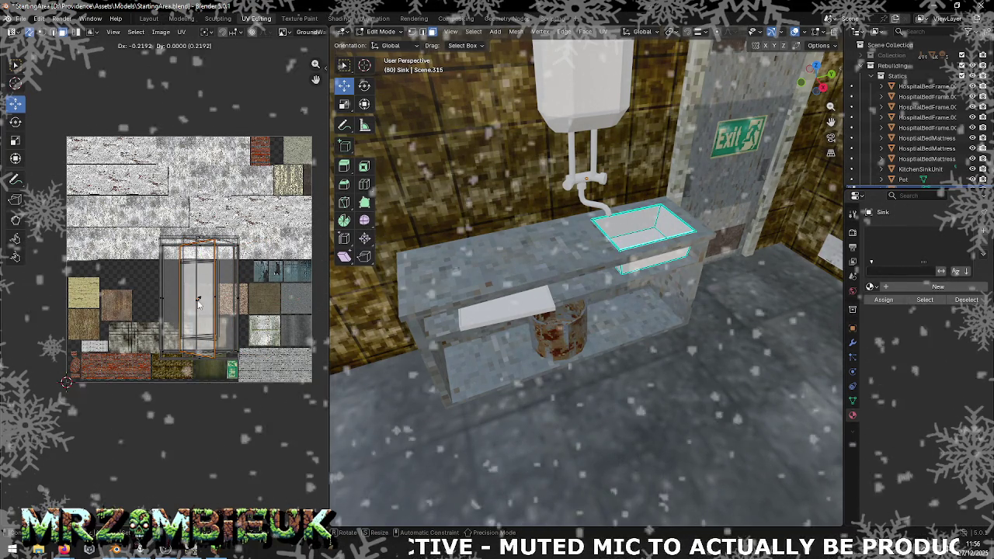
- Shrink all of the sink's UV islands slightly with the Scale tool
key("a")
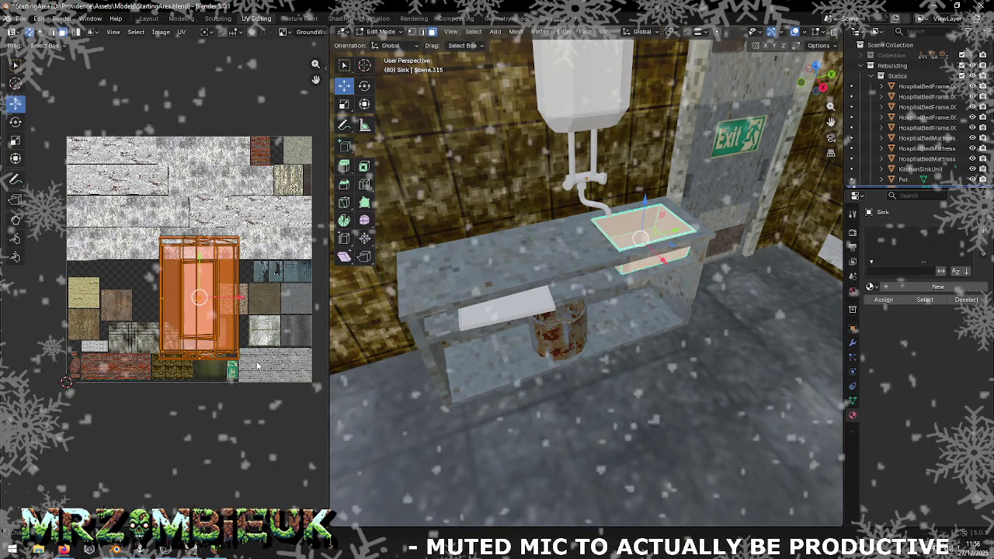
left_click(15, 140)
left_click_drag(225, 321, 220, 316)
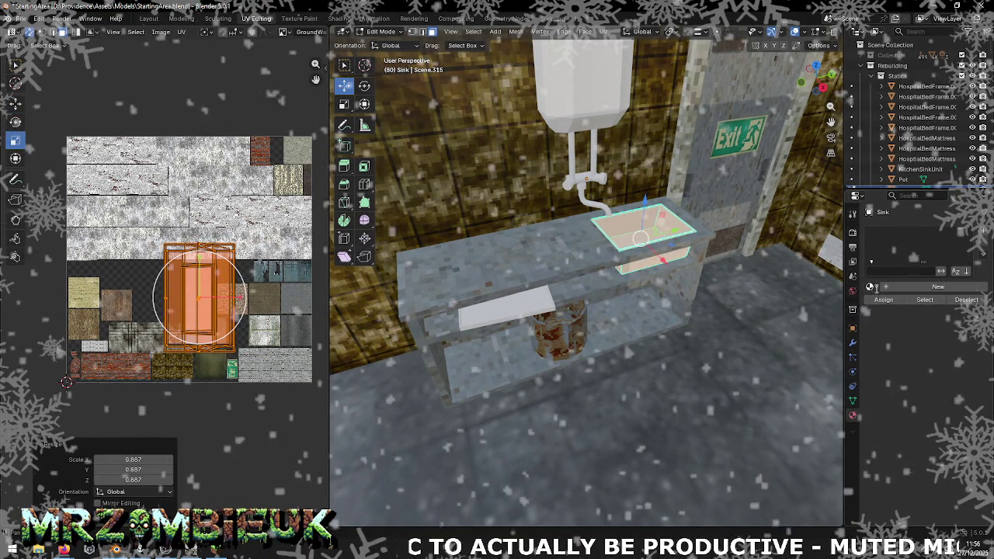
- Give the sink basin the DefaultWall material
left_click(872, 286)
type("de")
left_click(728, 302)
left_click_drag(728, 302, 649, 299)
scroll("up", 3)
scroll("up", 3)
scroll("up", 3)
key("s")
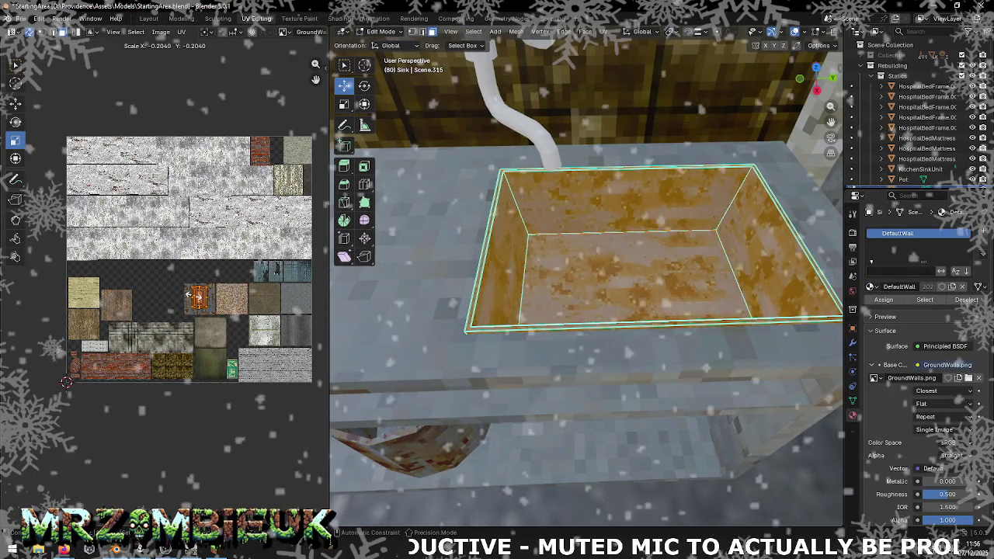
- Scale the sink's UV island down to 0.777 and deselect it
left_click(219, 318)
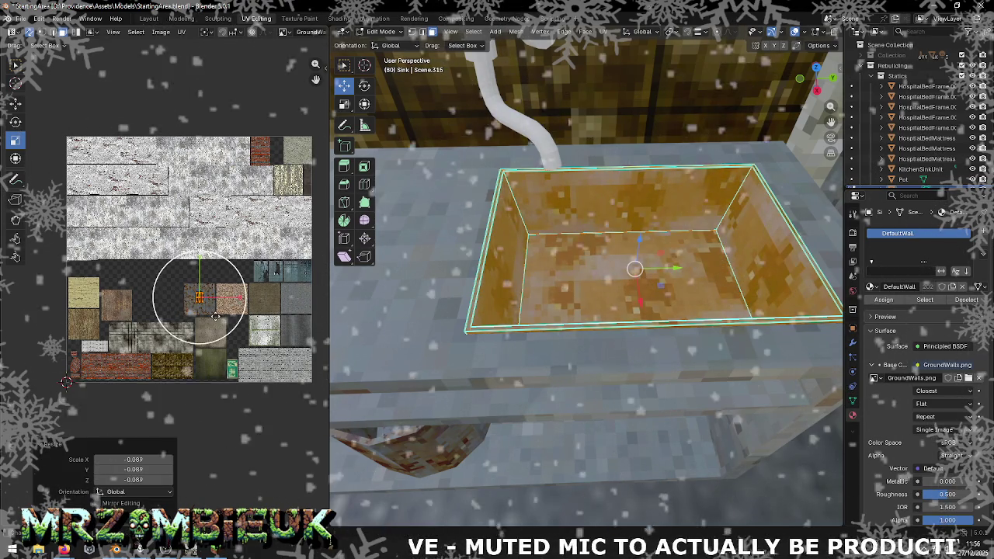
key("s")
left_click(217, 317)
left_click_drag(435, 389, 688, 342)
key("alt+a")
- Move all the sink's UVs onto the rusty metal tile of the atlas
scroll("down", 3)
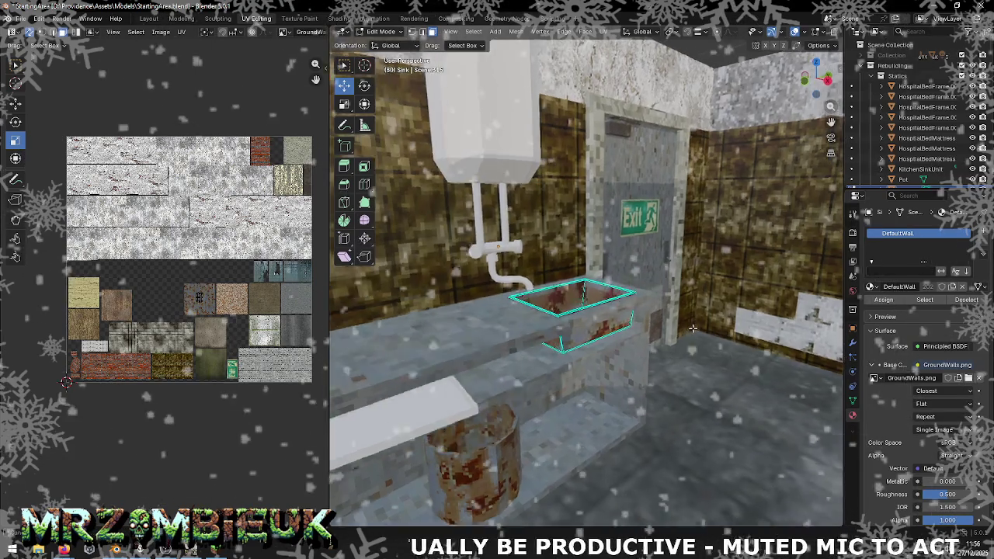
scroll("up", 3)
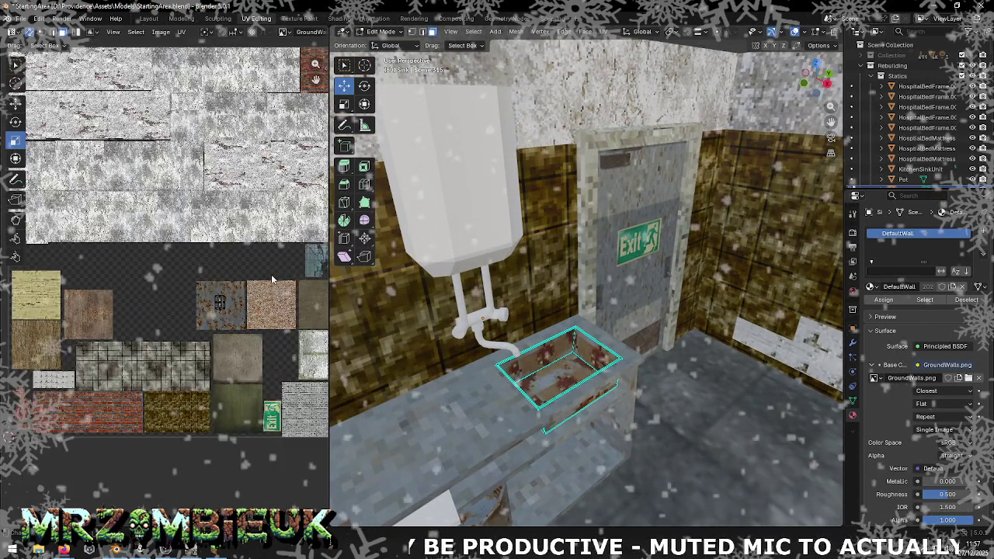
scroll("up", 3)
left_click_drag(271, 289, 205, 248)
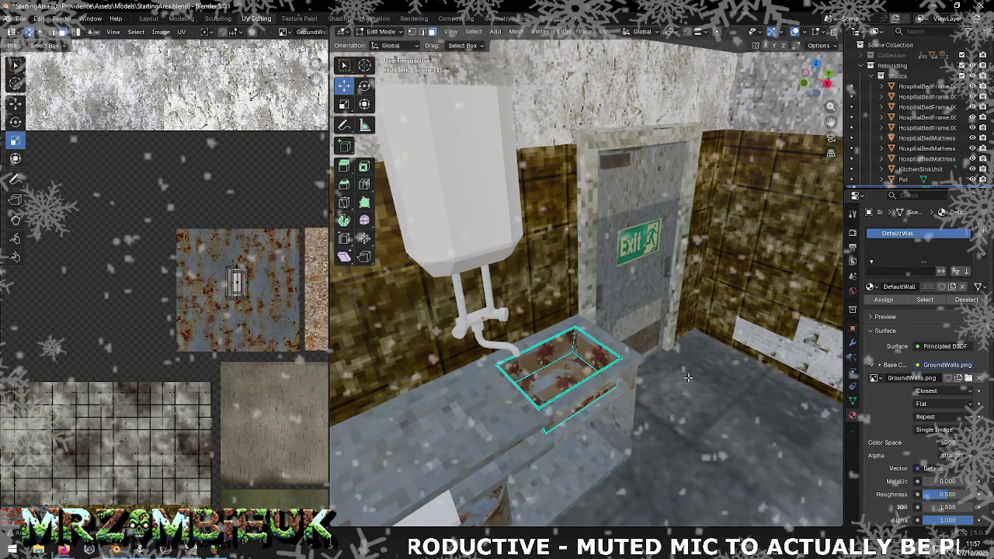
key("a")
left_click(15, 103)
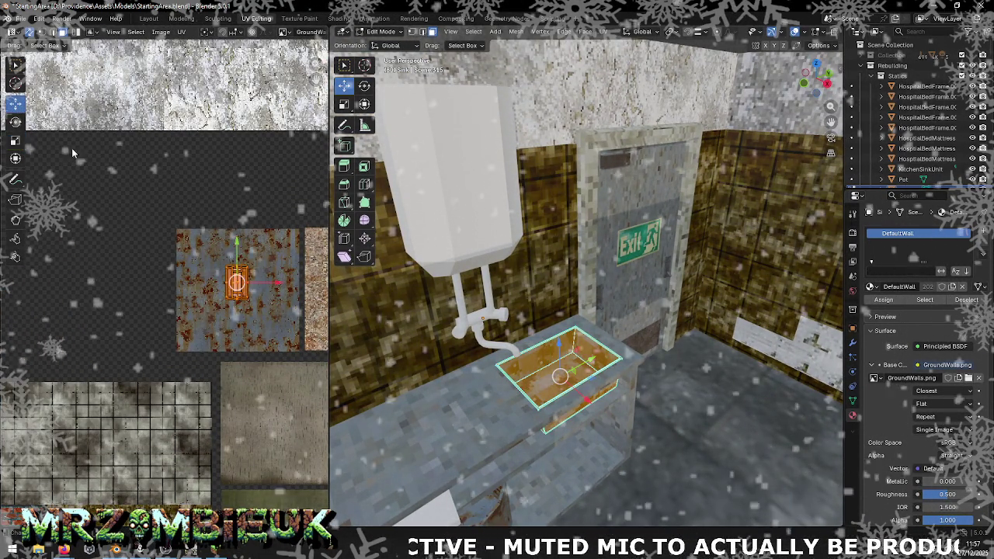
left_click_drag(242, 294, 279, 309)
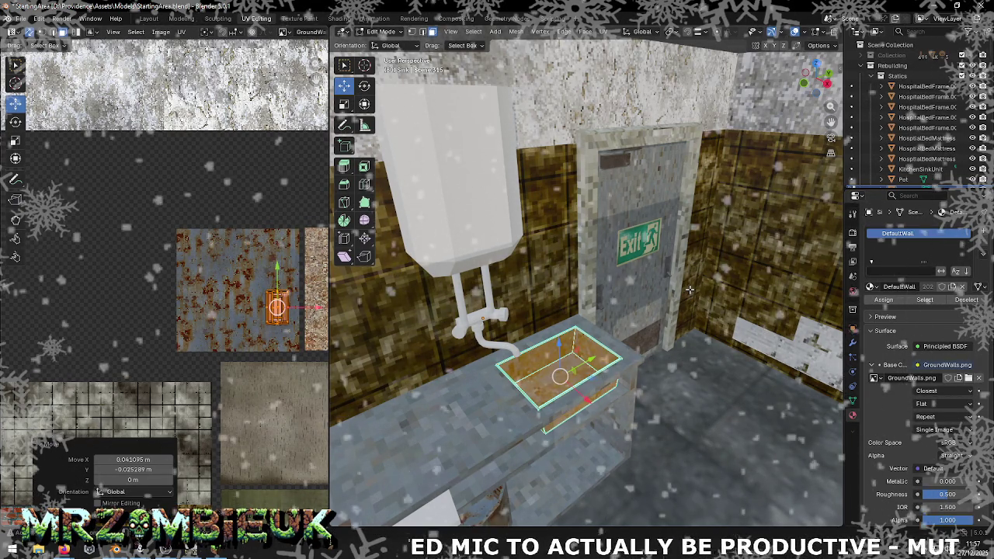
left_click(680, 326)
- Try enlarging the sink's UV island, cancel it, and view the whole counter
scroll("up", 3)
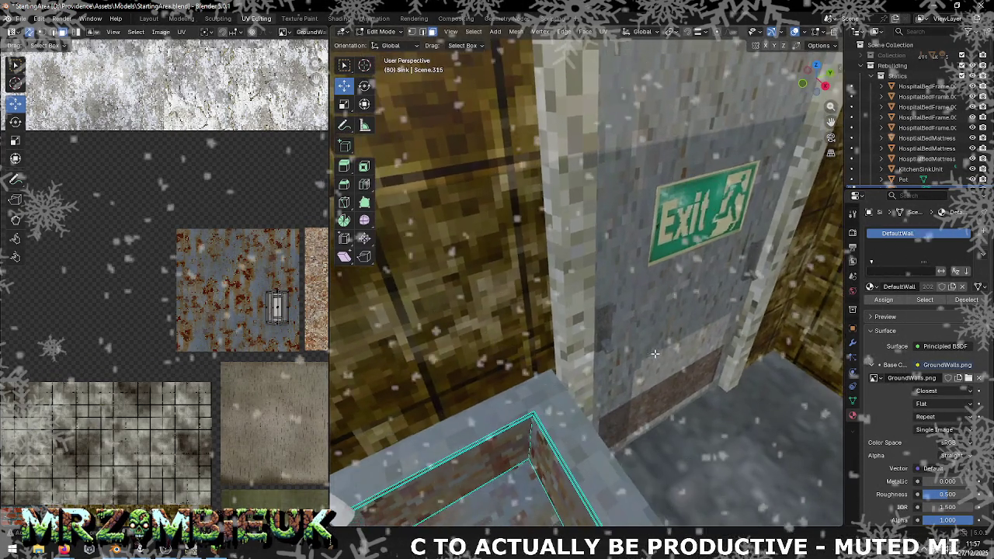
left_click_drag(680, 326, 700, 277)
key("a")
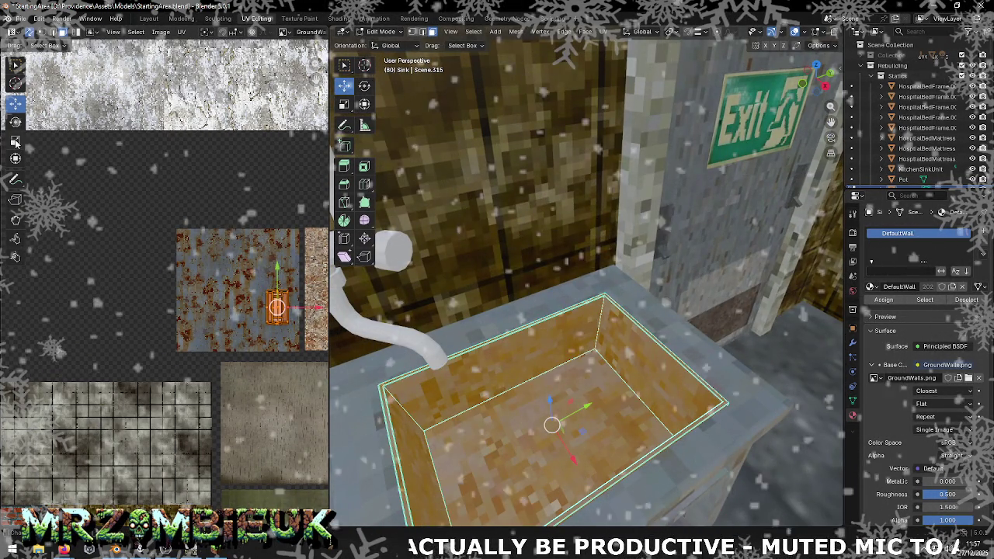
left_click(15, 140)
left_click_drag(298, 326, 303, 342)
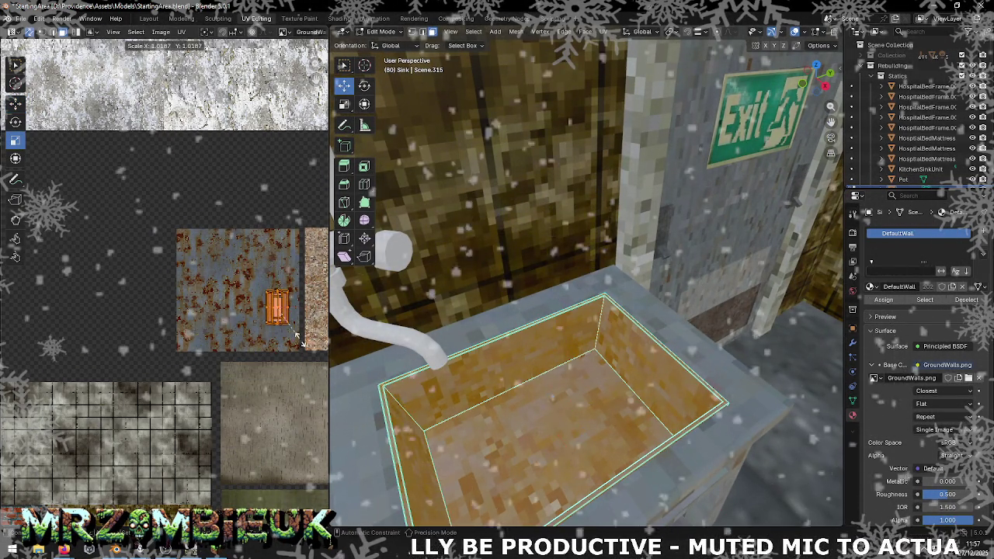
right_click(268, 302)
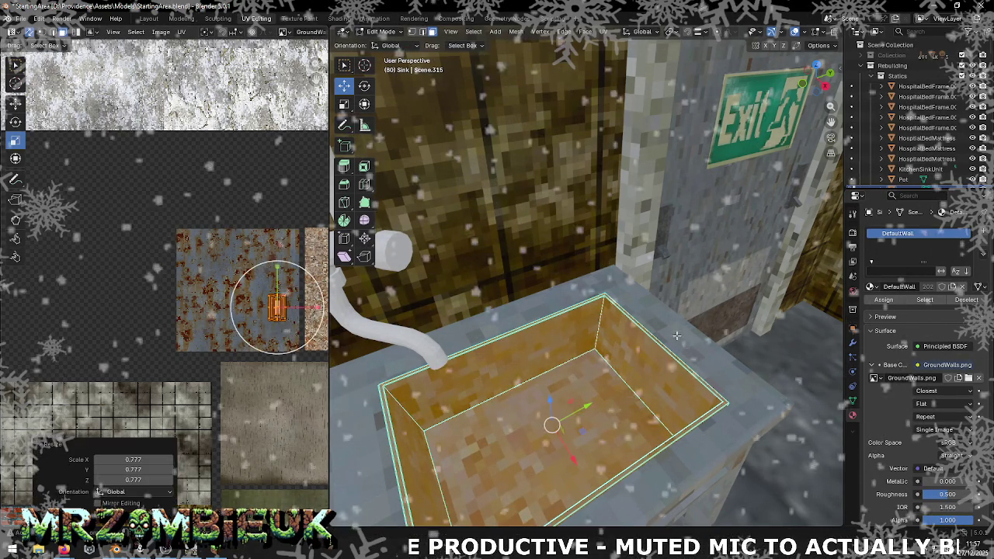
left_click_drag(728, 339, 704, 313)
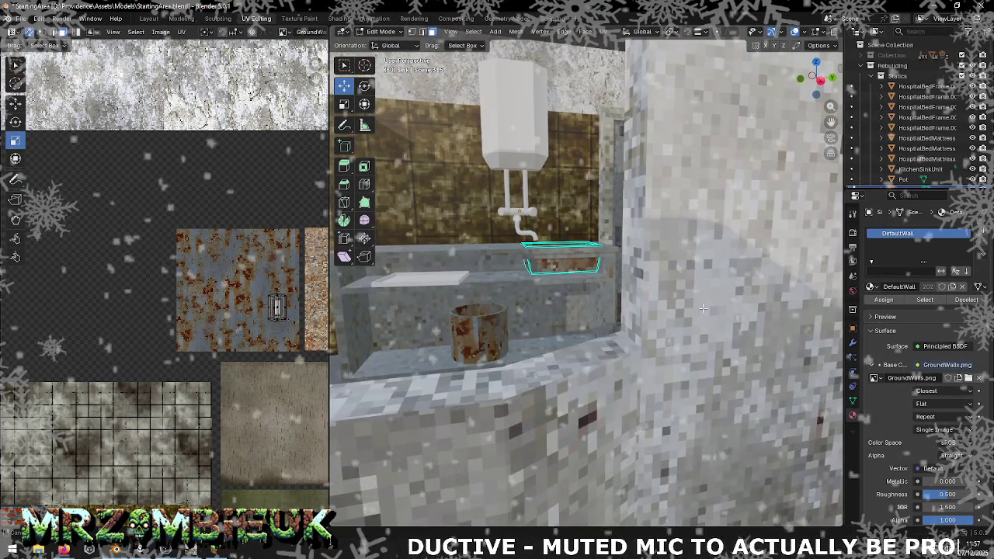
- Save StartingArea.blend and glance at the tray in Unity before returning to Blender
key("ctrl+s")
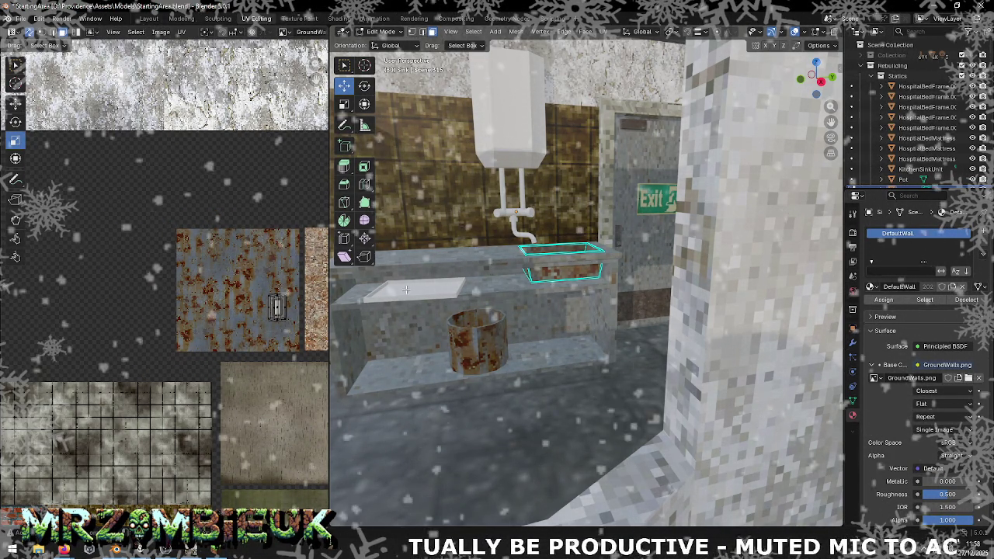
key("alt+Tab")
key("alt+Tab")
key("alt+Tab")
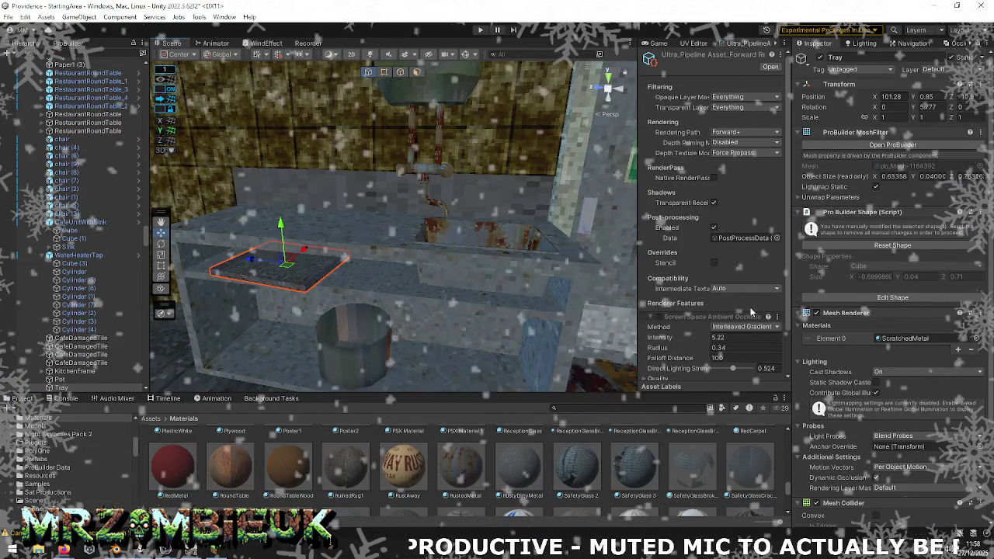
key("alt+Tab")
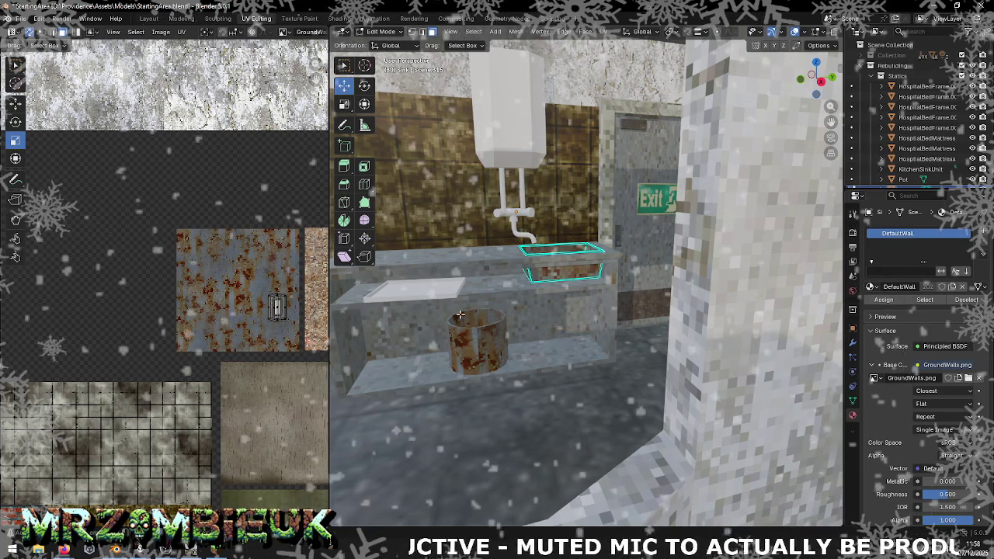
- Select the Tray and unwrap its faces with Smart UV Project
key("Tab")
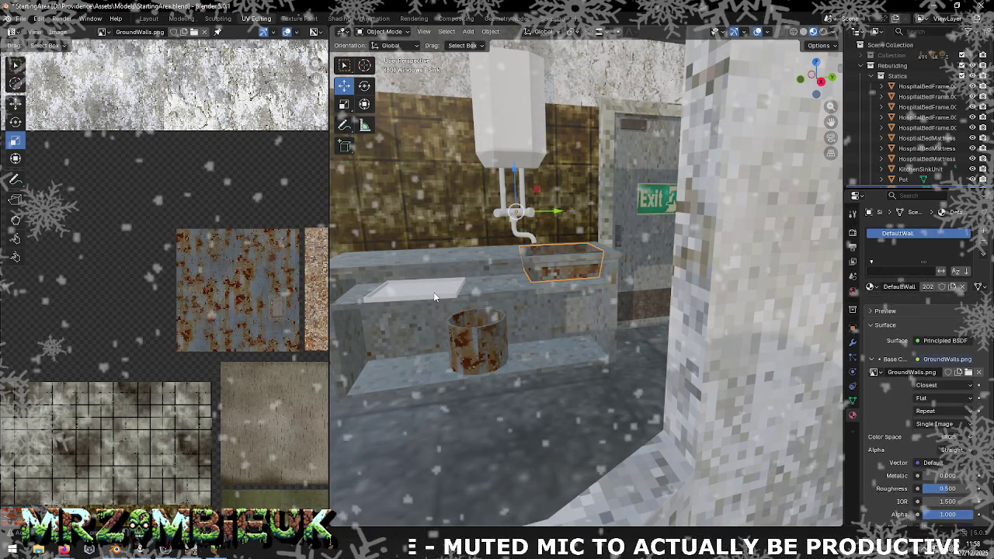
left_click(435, 296)
key("Tab")
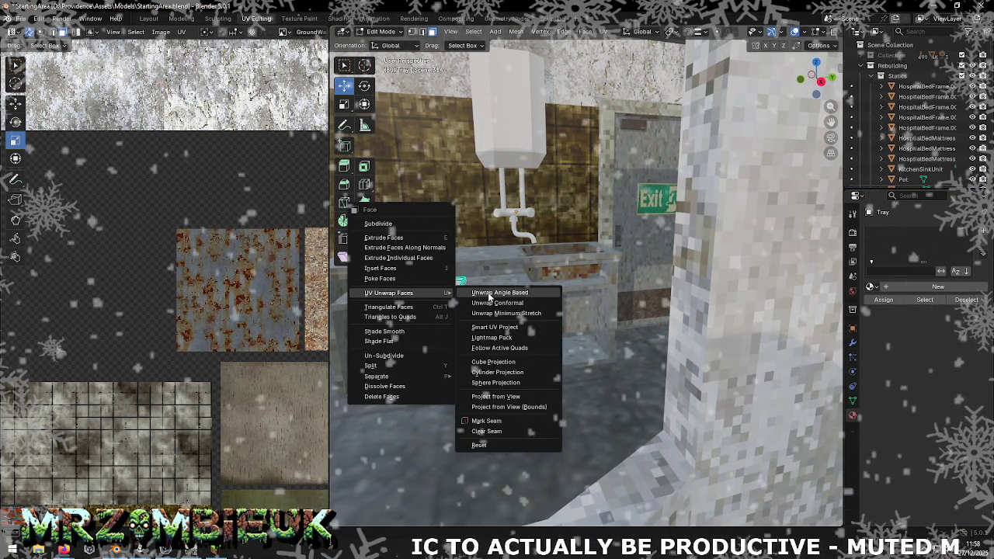
left_click(480, 428)
scroll("down", 3)
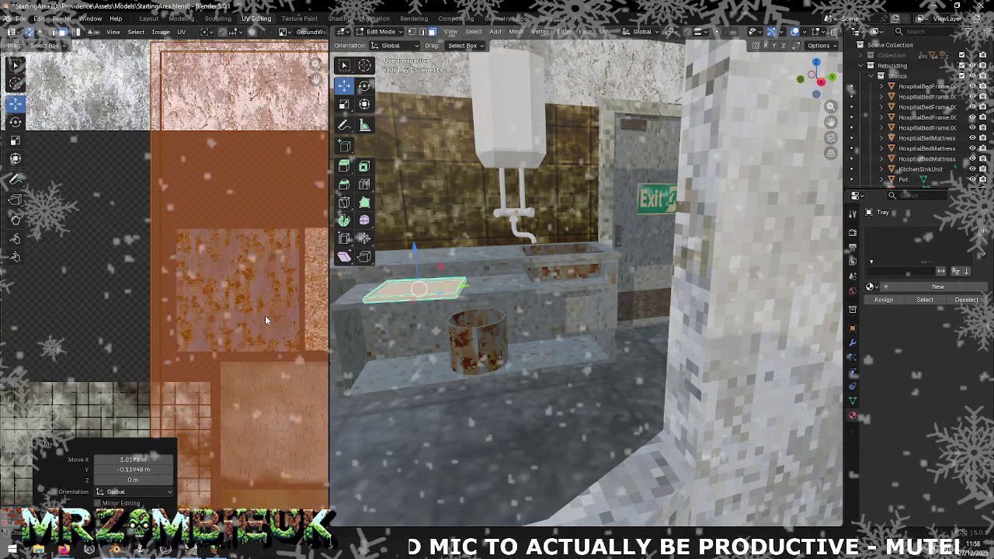
- Shift the tray's UVs across the atlas by X 0.59213 and Y 0.19738
key("ctrl+z")
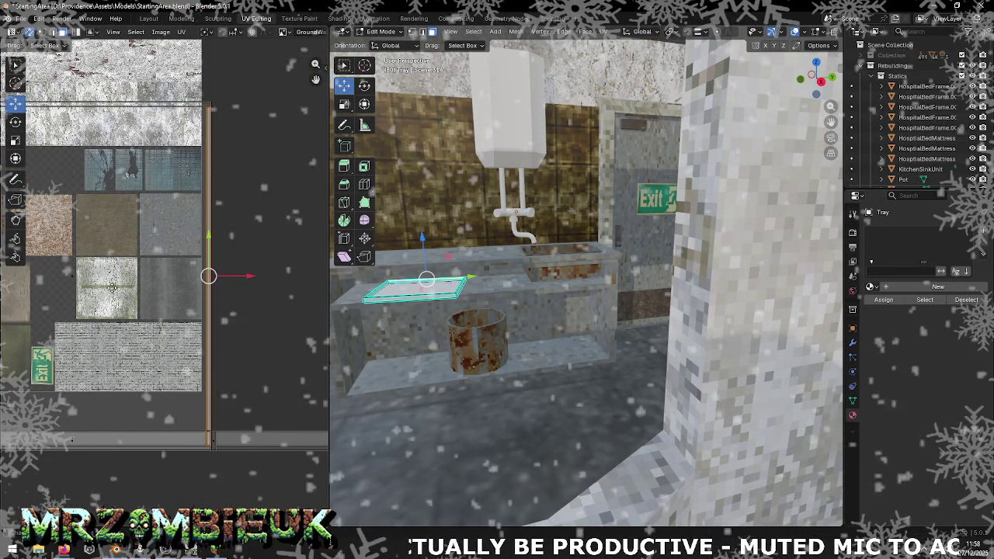
key("ctrl+shift+z")
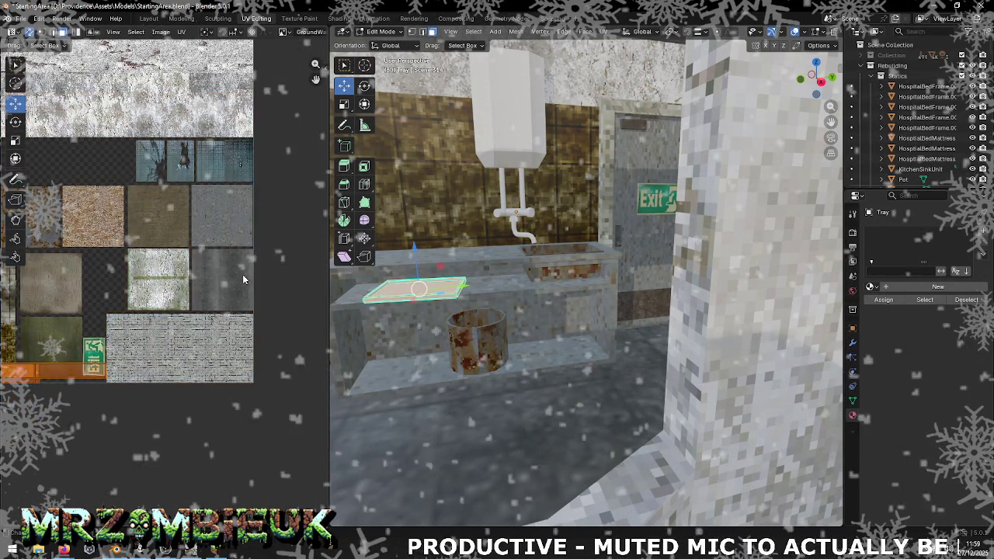
scroll("down", 3)
left_click_drag(283, 302, 251, 281)
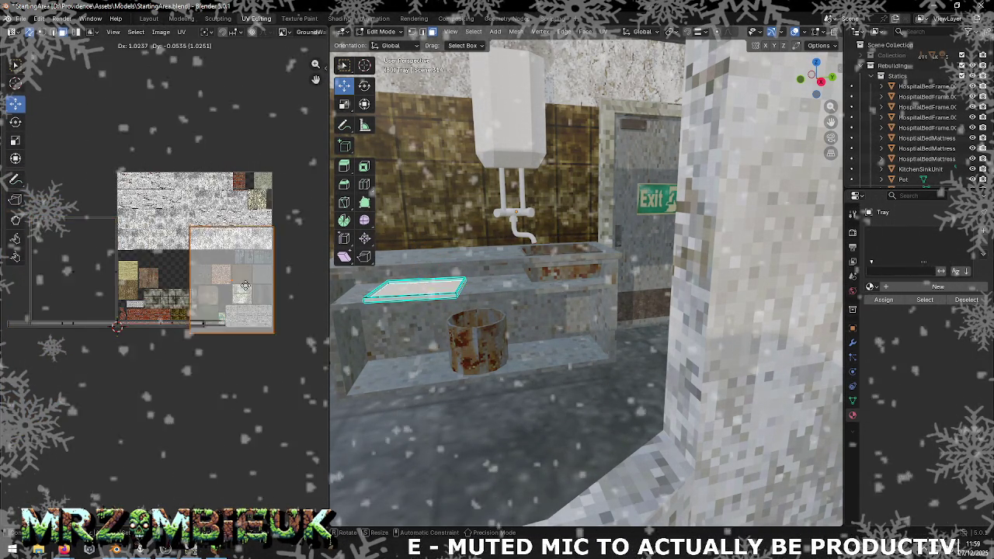
left_click(263, 294)
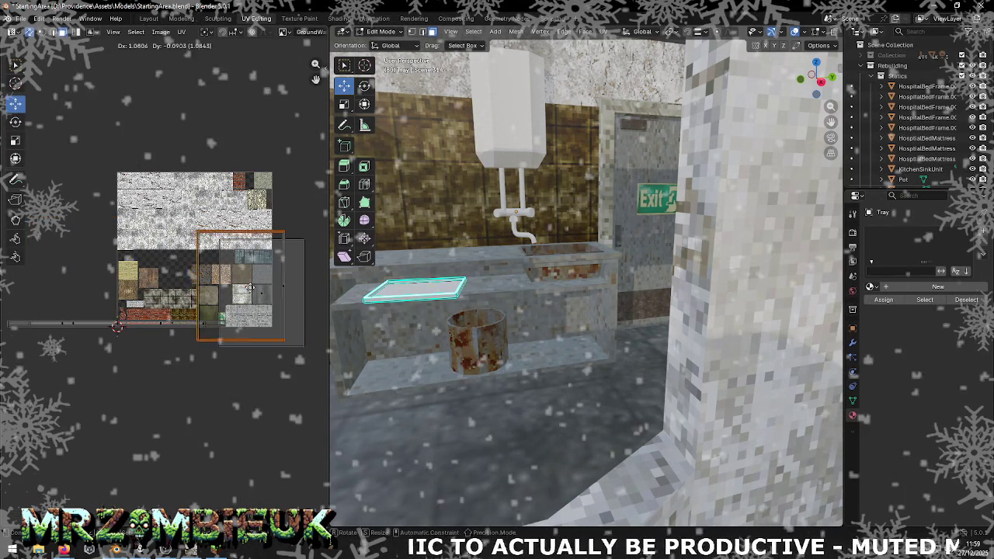
left_click(266, 294)
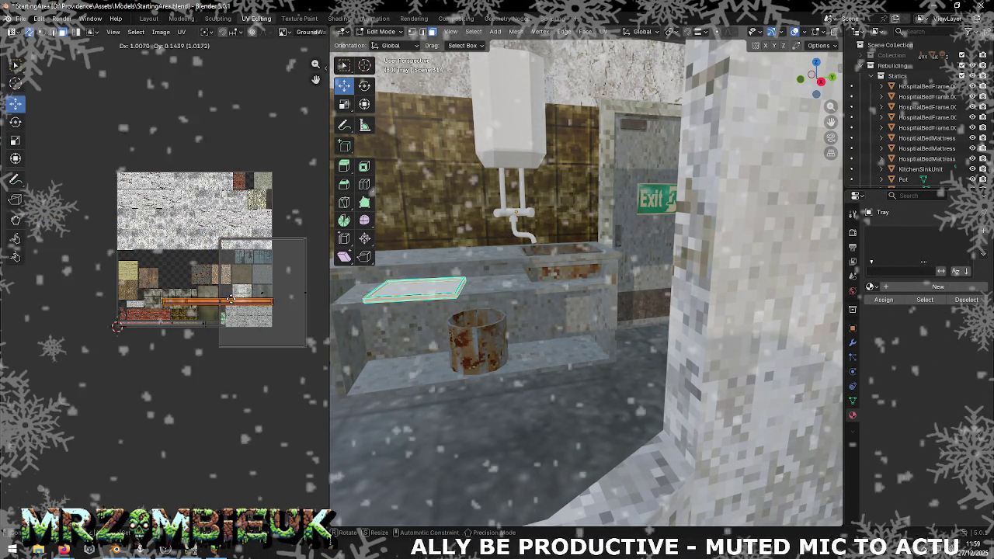
left_click(262, 294)
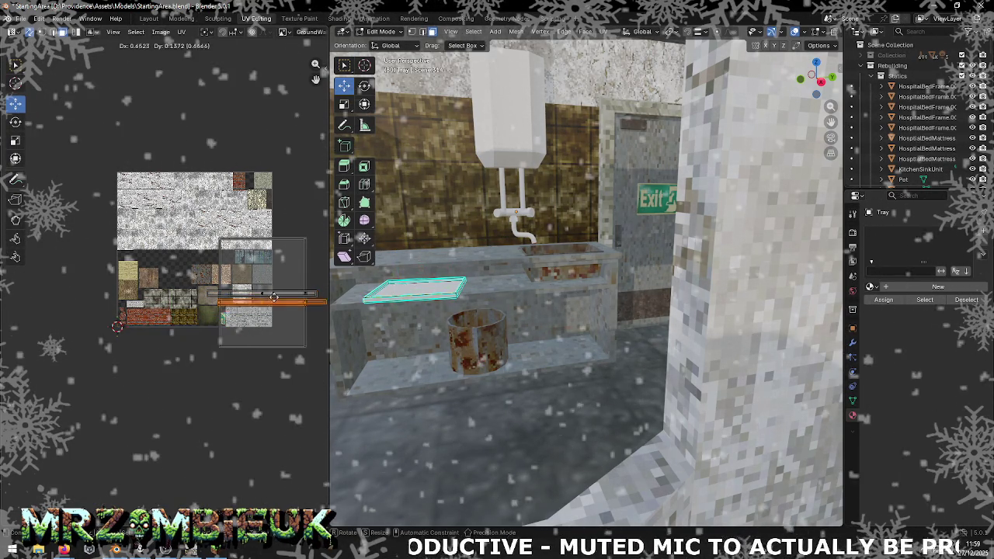
key("alt+Tab")
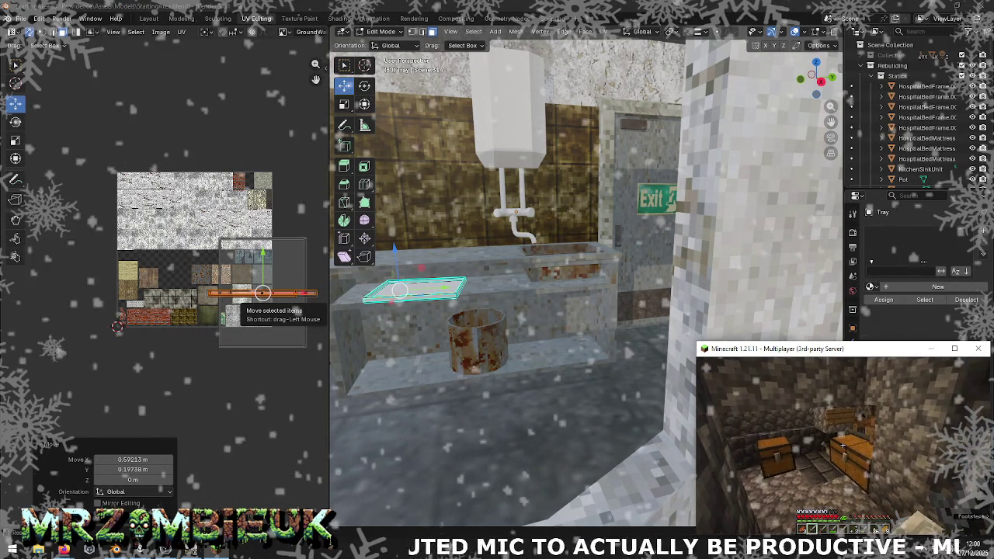
key("alt+Tab")
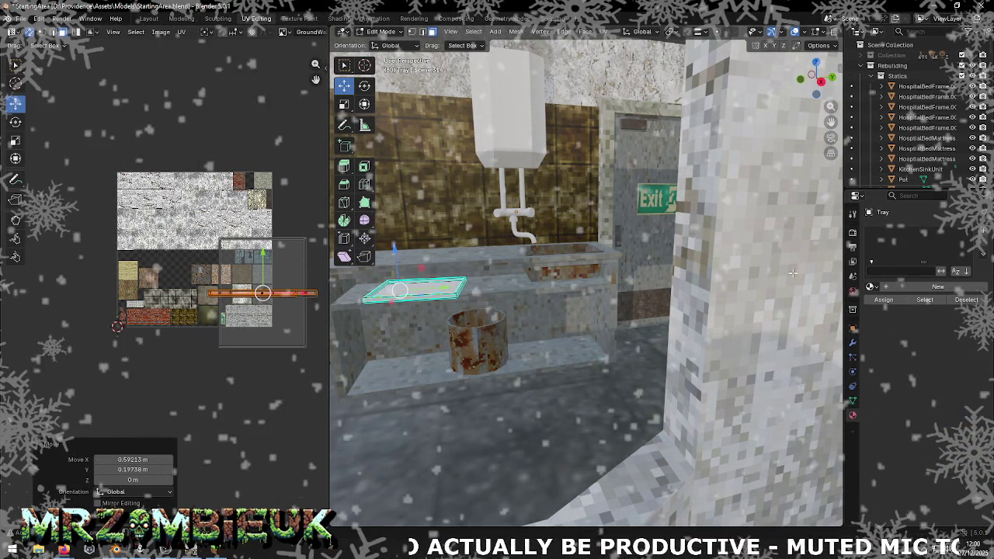
left_click(873, 287)
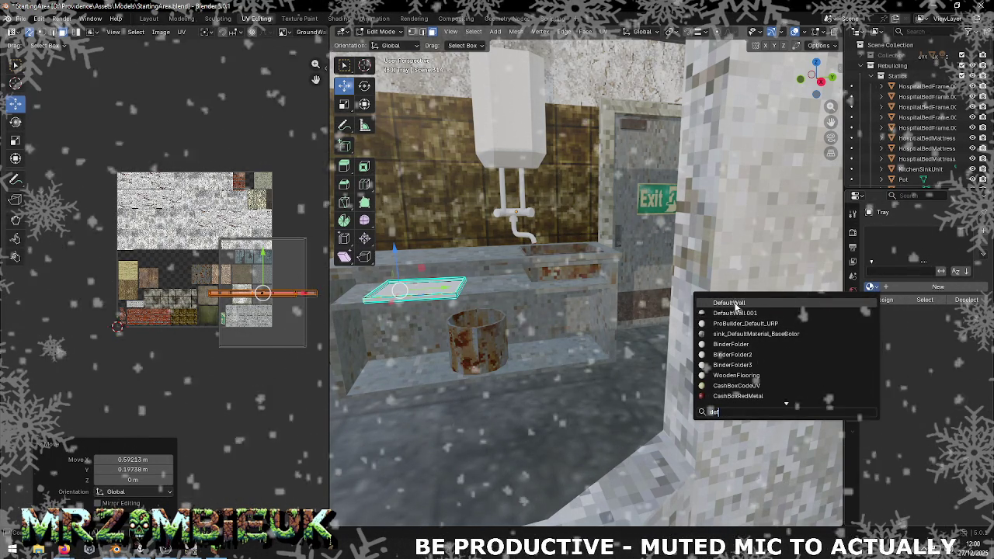
- Assign the DefaultWall material to the tray
left_click(735, 304)
scroll("up", 3)
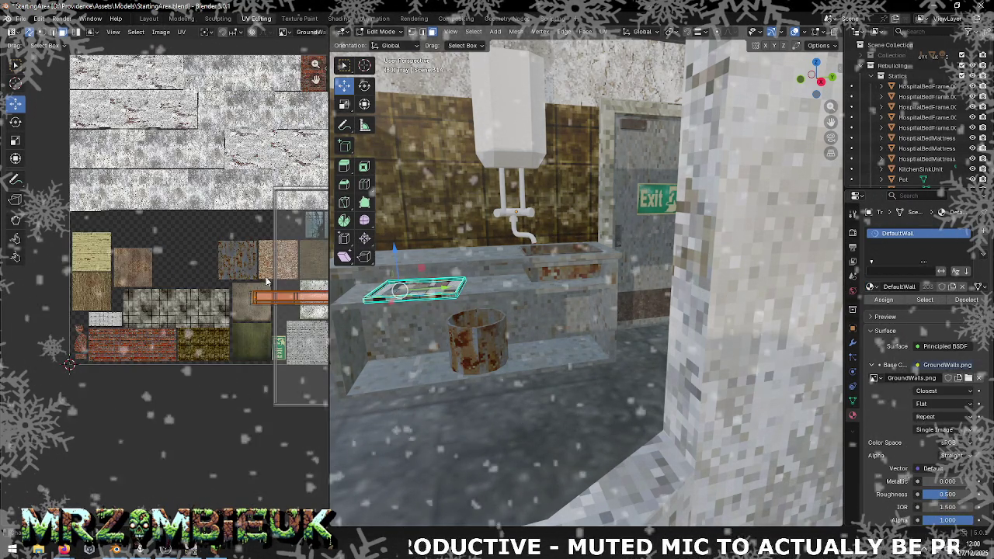
left_click_drag(299, 287, 134, 273)
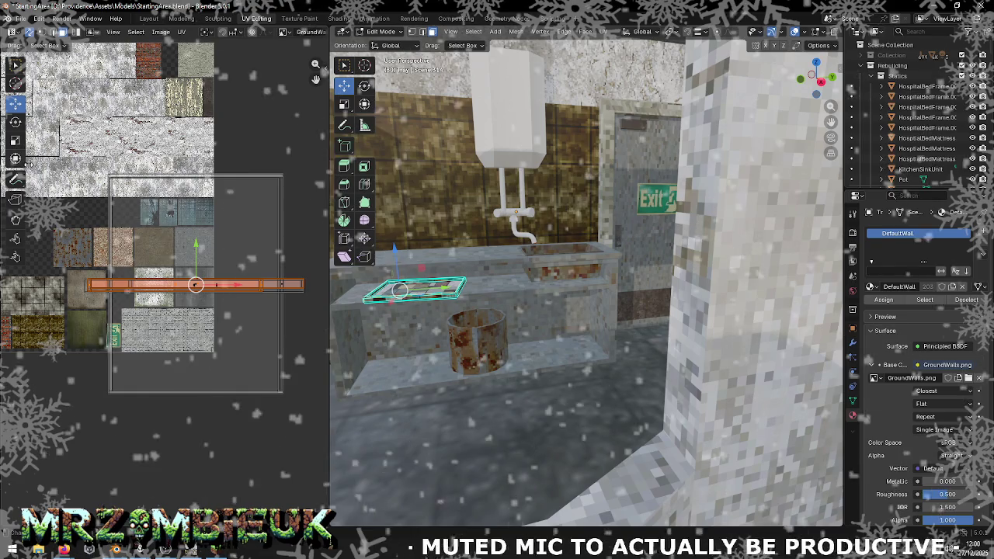
- Scale all the tray's UVs to 0.225 onto a plain grey atlas tile
key("a")
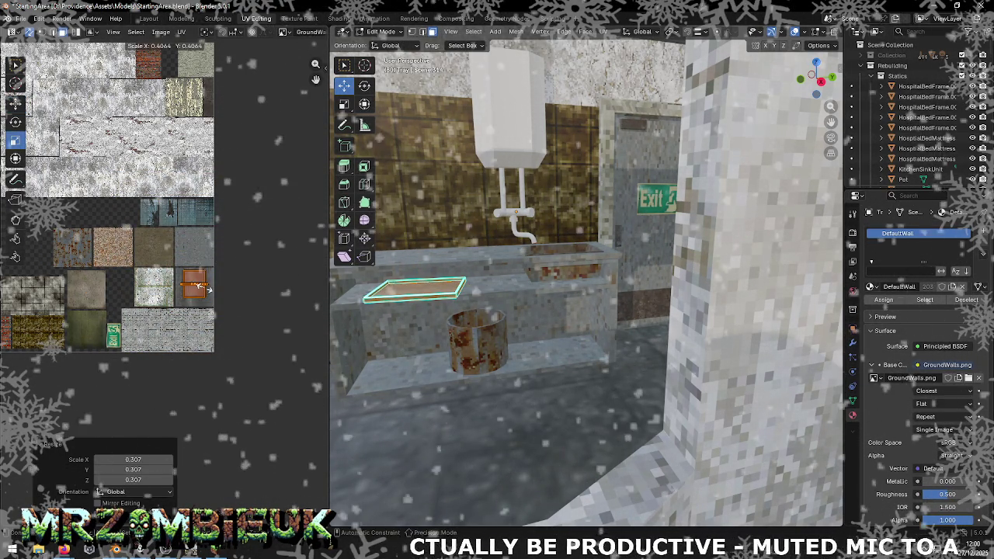
scroll("up", 3)
left_click_drag(544, 295, 571, 305)
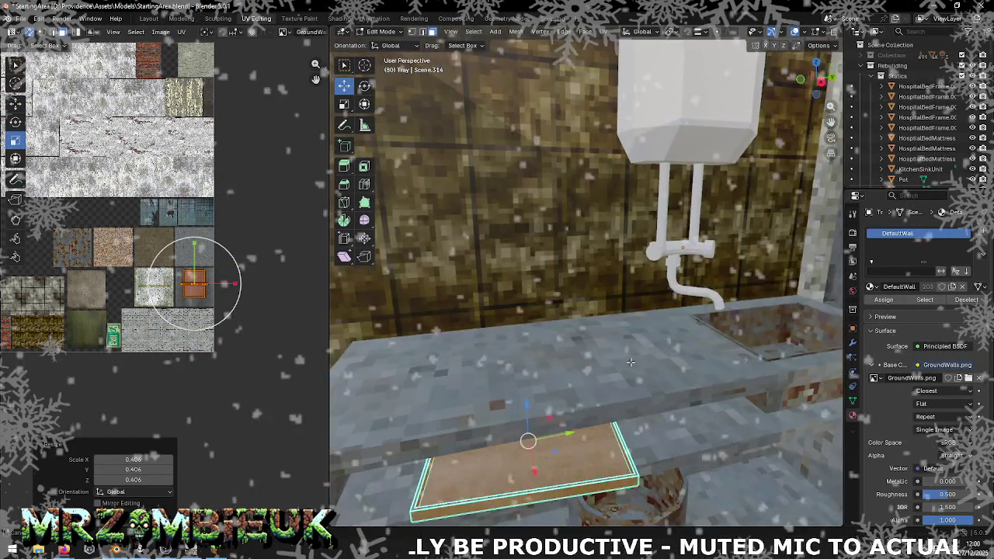
left_click_drag(223, 305, 196, 284)
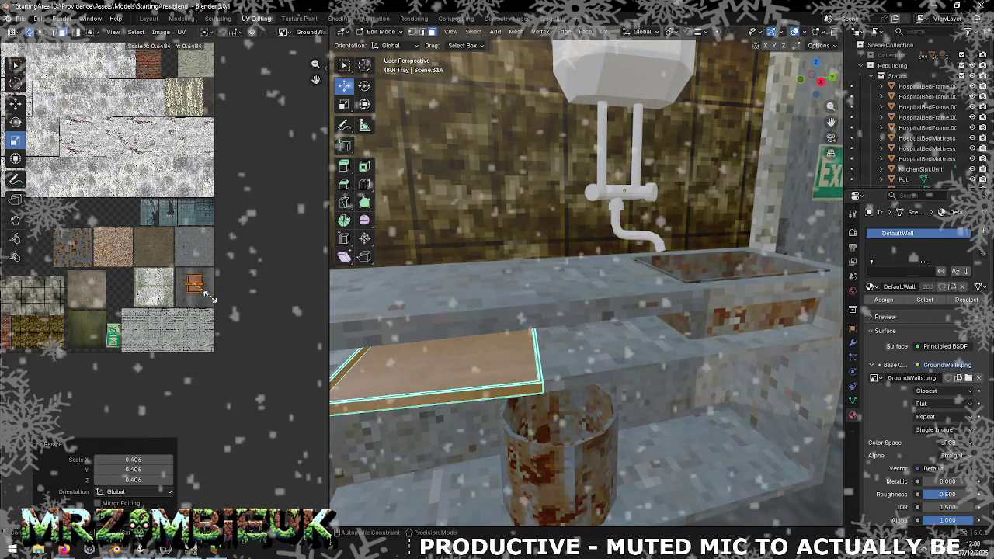
left_click(196, 287)
- Deselect the tray, save StartingArea.blend, and return to object mode
scroll("down", 3)
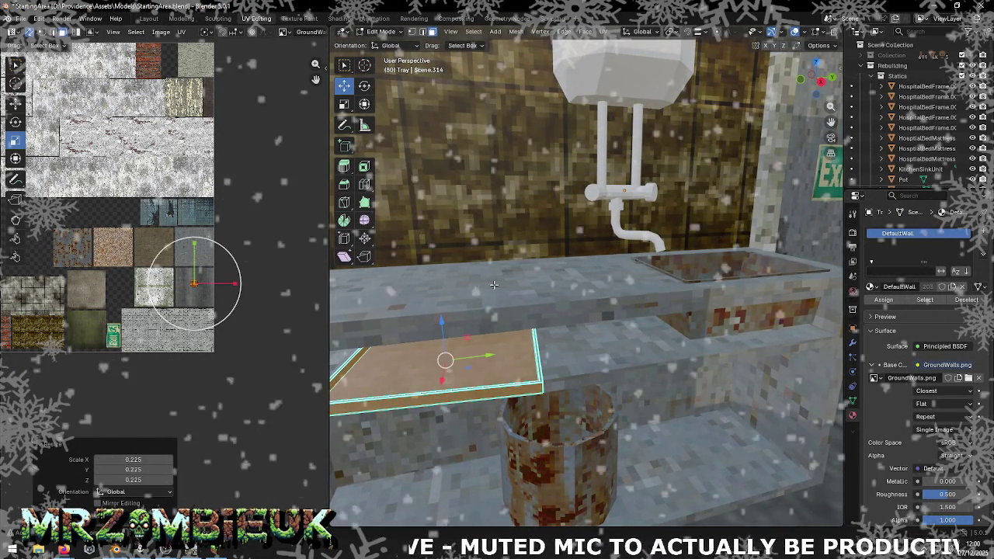
left_click_drag(512, 256, 551, 250)
scroll("down", 3)
scroll("up", 3)
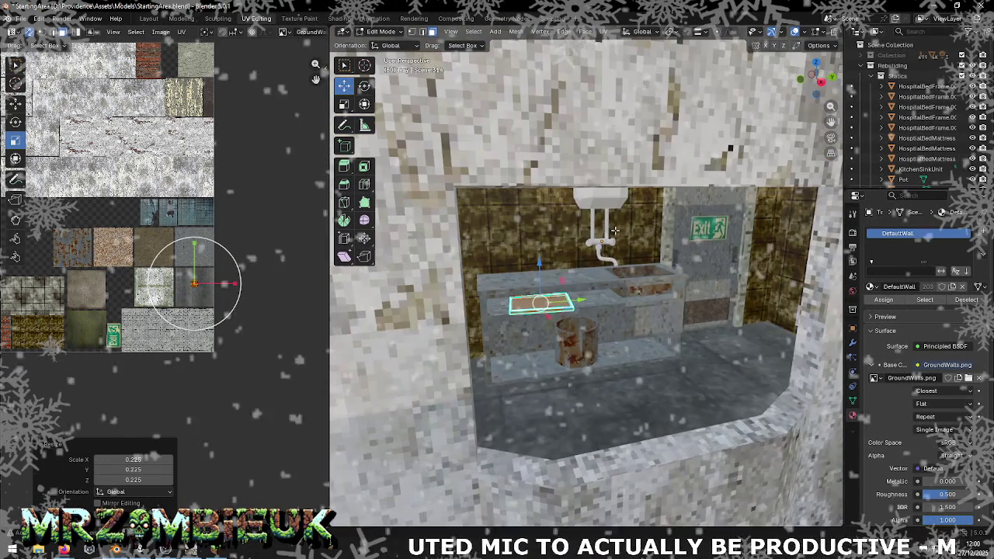
key("alt+a")
scroll("up", 3)
left_click_drag(601, 277, 566, 303)
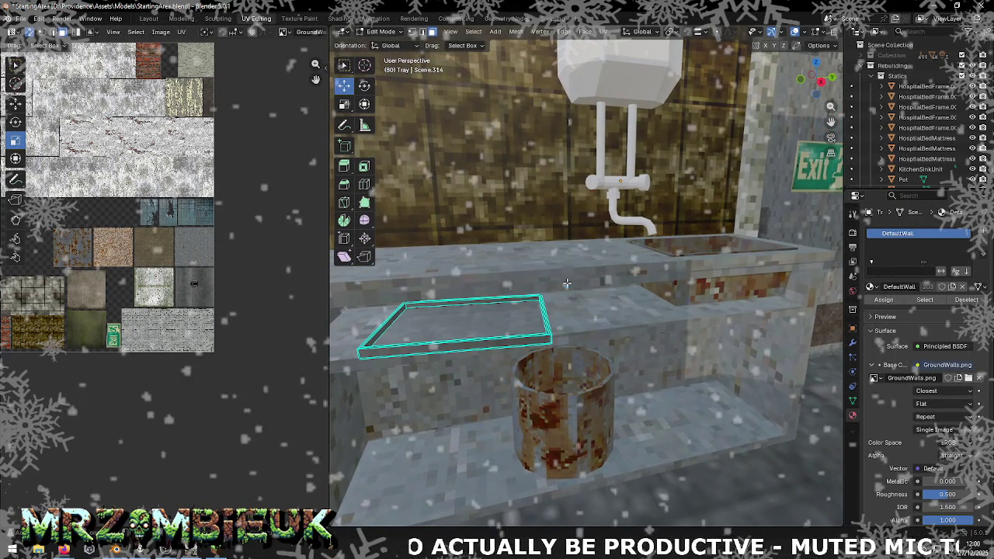
key("ctrl+s")
key("alt+Tab")
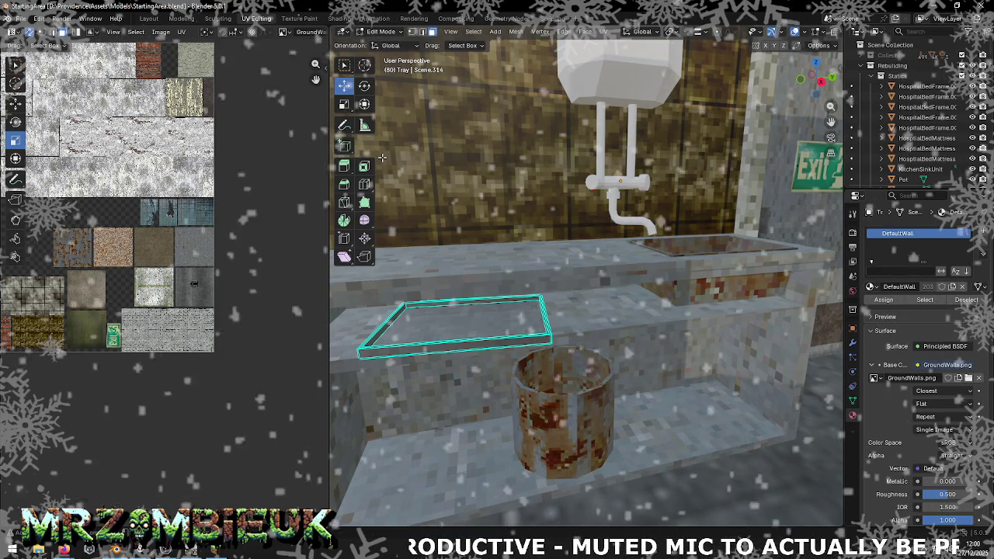
key("Tab")
- Export all scene objects as the Wavefront OBJ file StartingArea.obj
key("a")
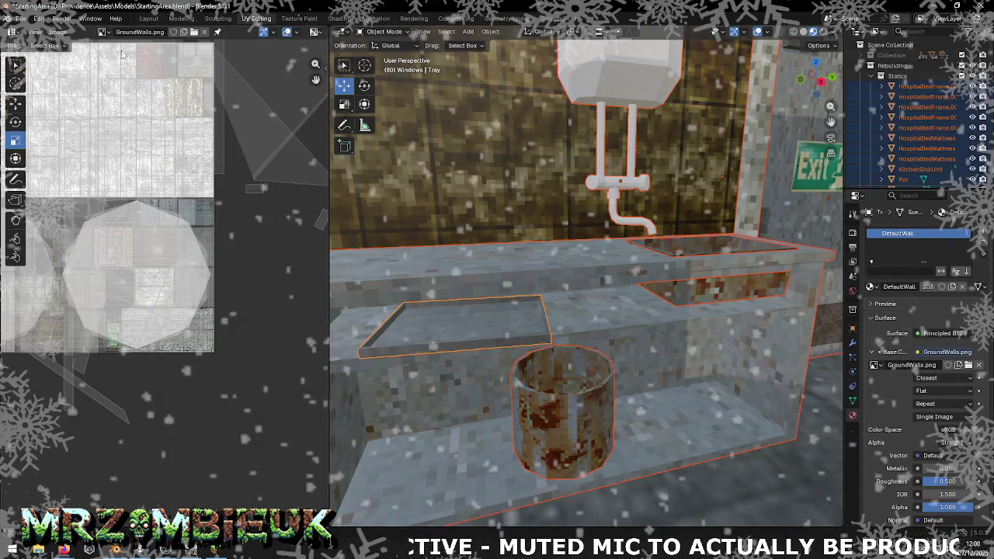
left_click(20, 18)
left_click(38, 175)
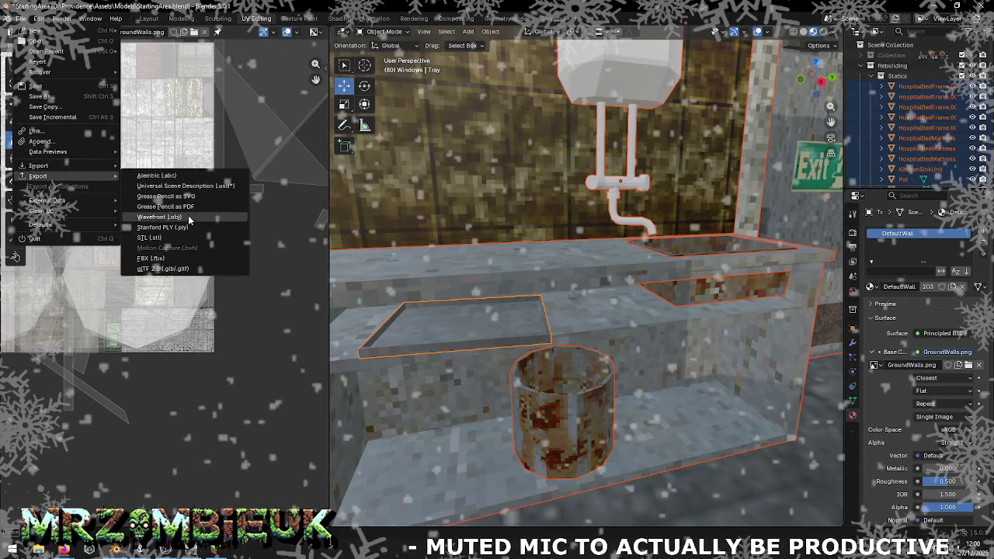
left_click(179, 237)
left_click(494, 365)
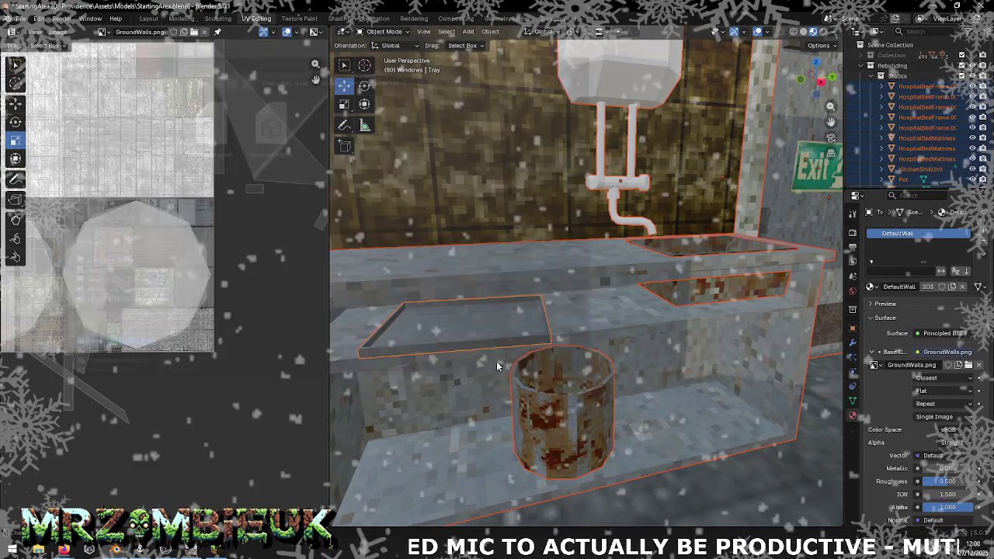
key("alt+Tab")
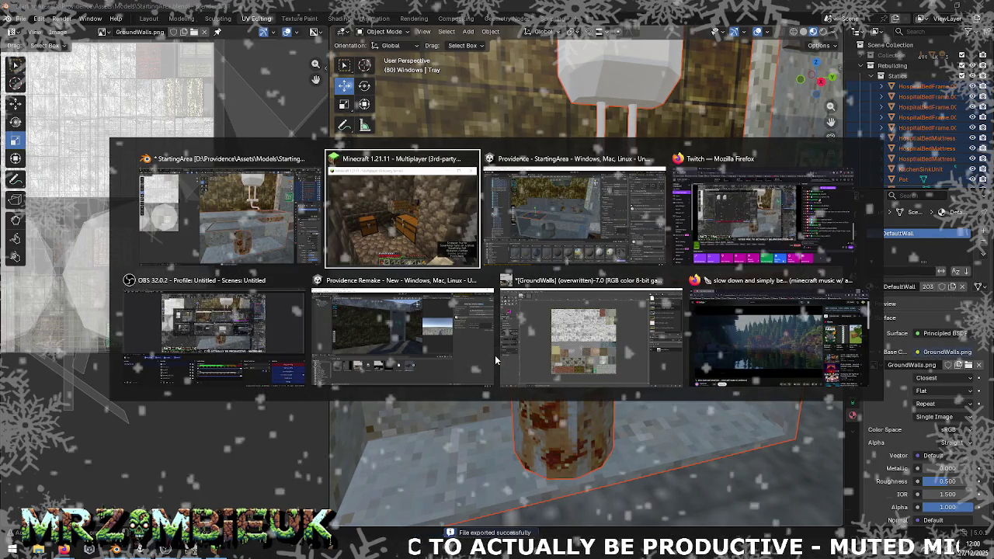
key("alt+Tab")
key("alt+Tab")
key("alt+Tab")
key("alt+Tab")
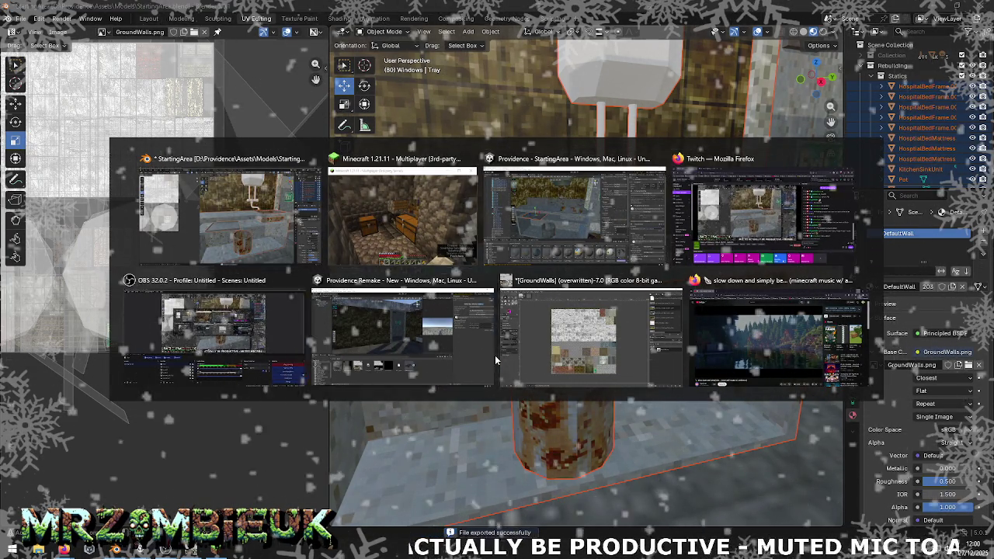
- Reimport the StartingArea asset in Unity and check the updated room
right_click(541, 426)
mouse_move(581, 249)
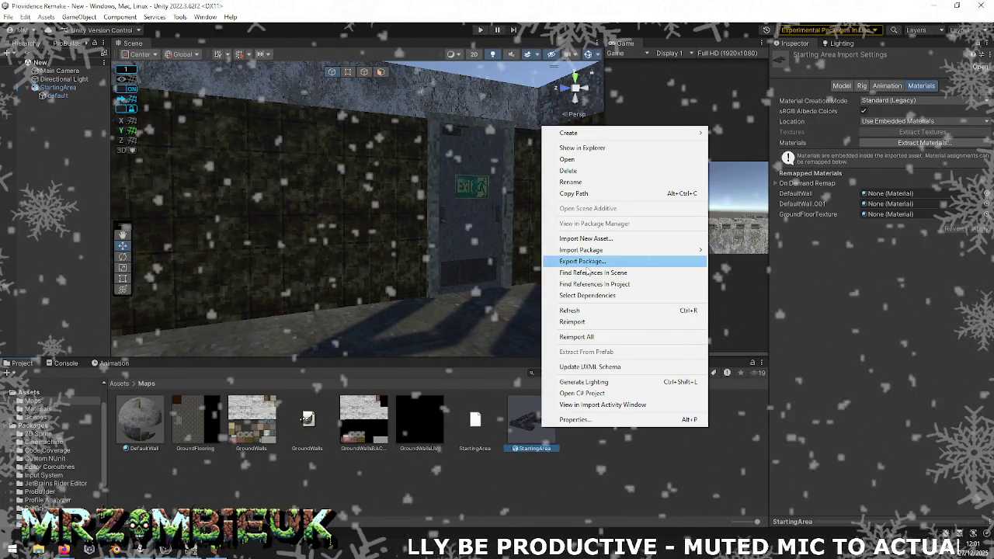
left_click(572, 321)
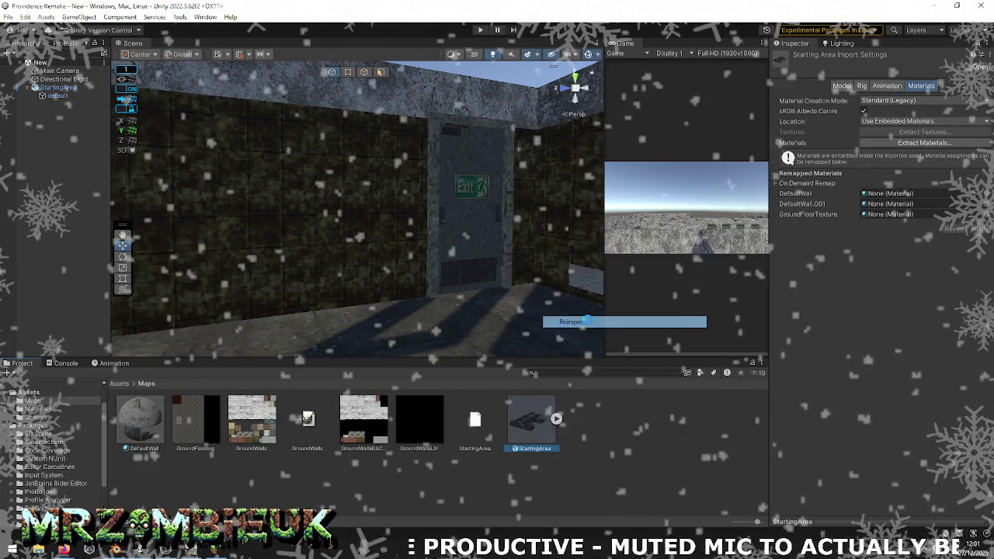
left_click_drag(499, 285, 436, 358)
key("alt+Tab")
- Look over the sink counter in Blender, then inspect GroundFlooring's texture import settings in Unity
right_click(504, 316)
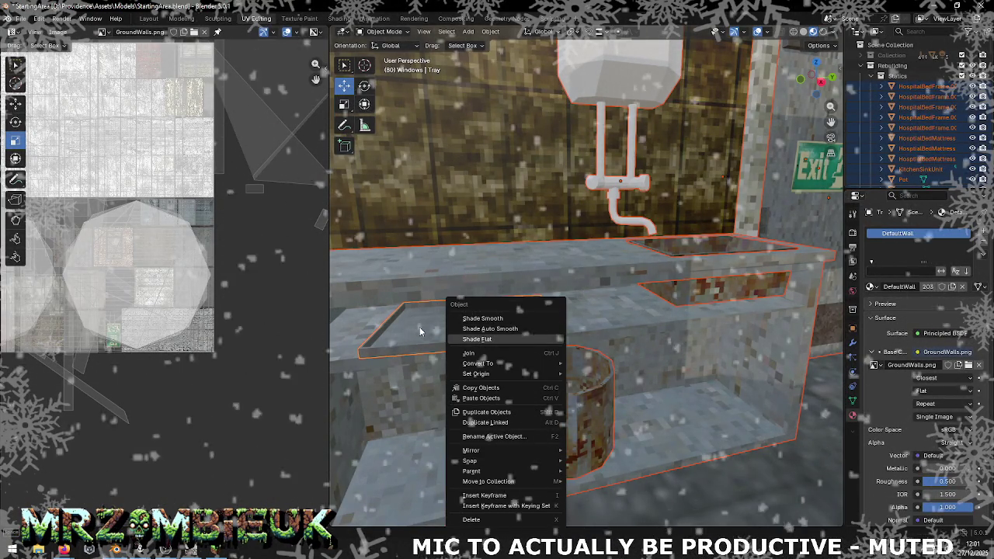
left_click_drag(806, 165, 666, 279)
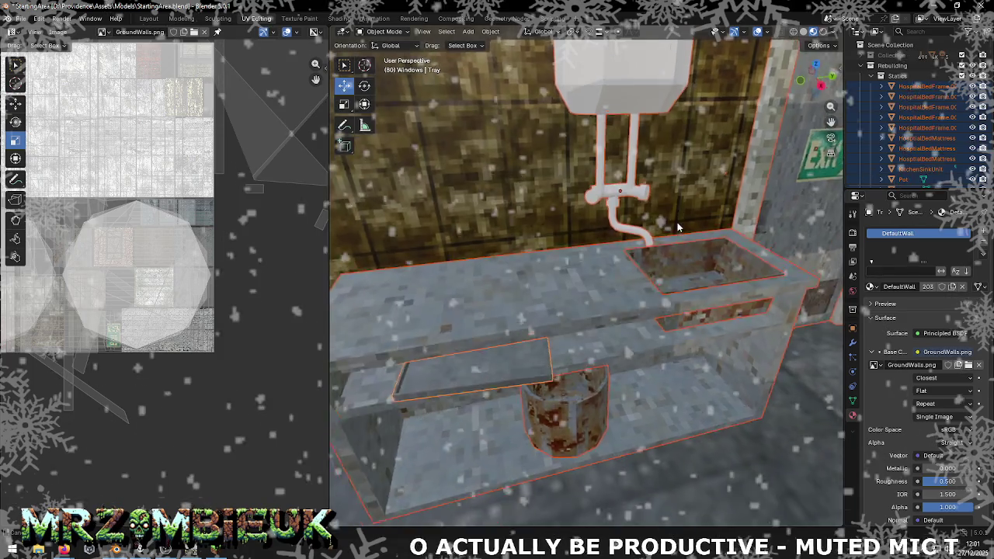
key("alt+Tab")
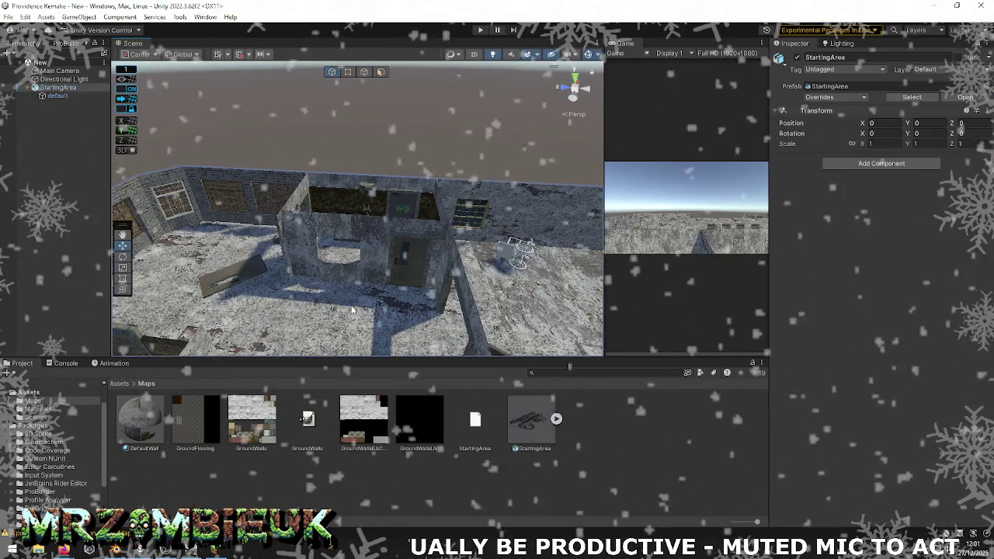
left_click(254, 421)
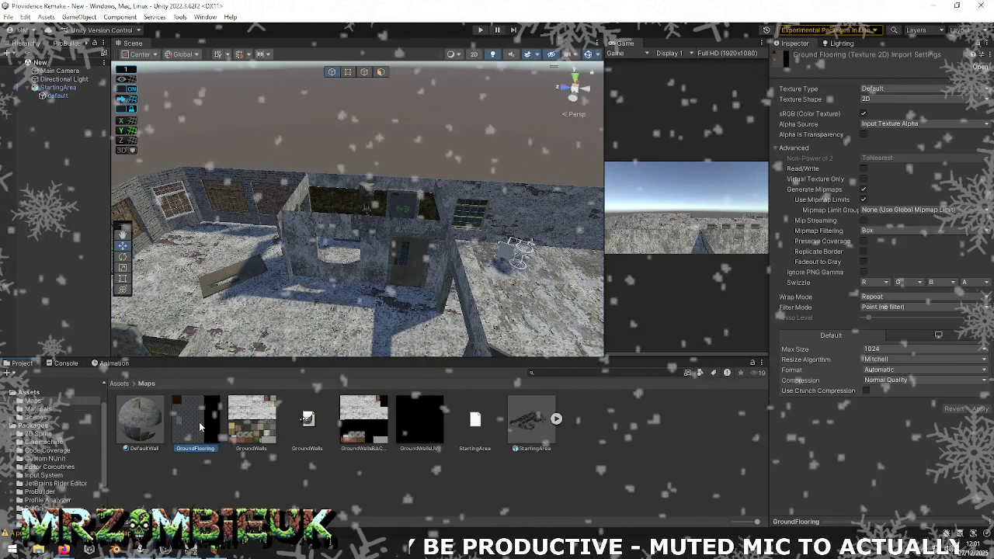
key("alt+Tab")
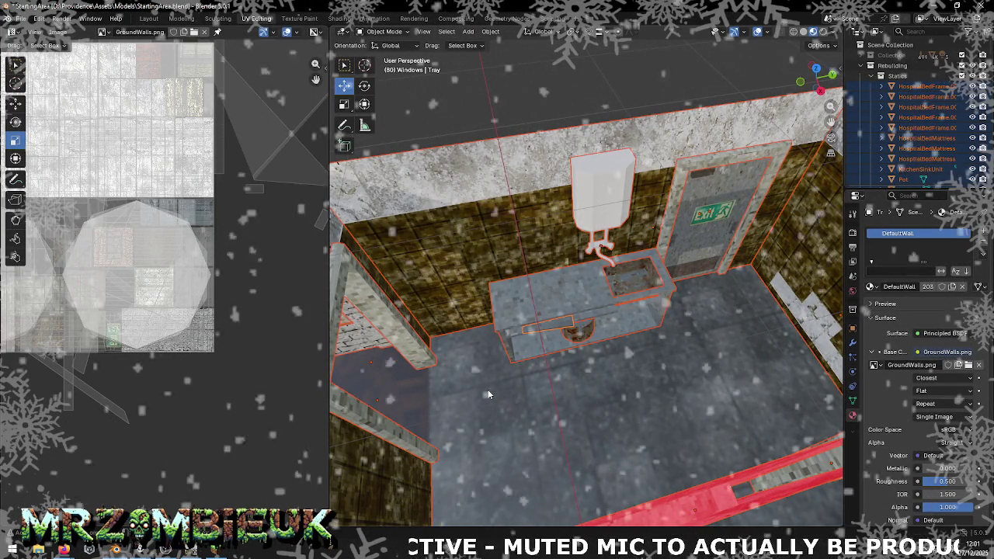
- Select only the GroundFlooring object in the Outliner
key("Tab")
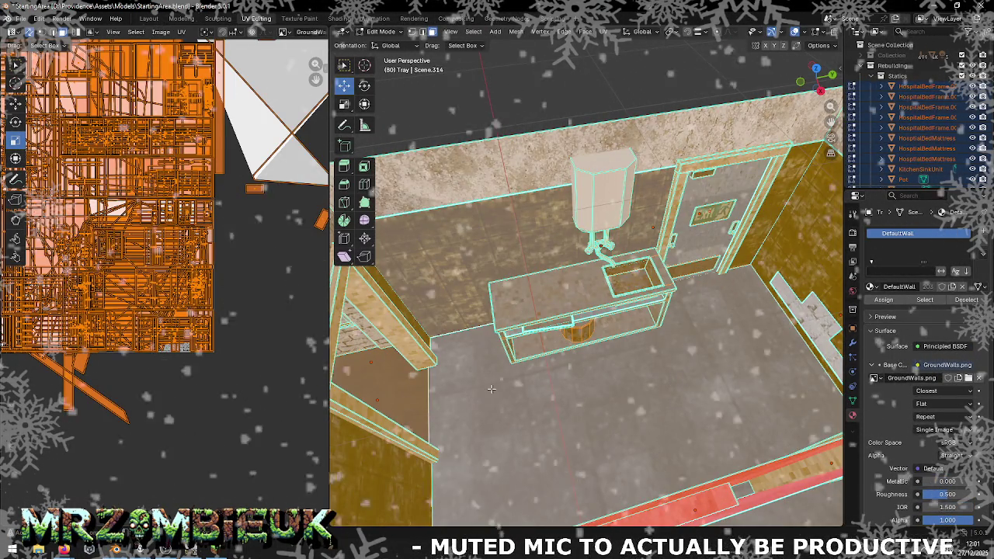
key("Tab")
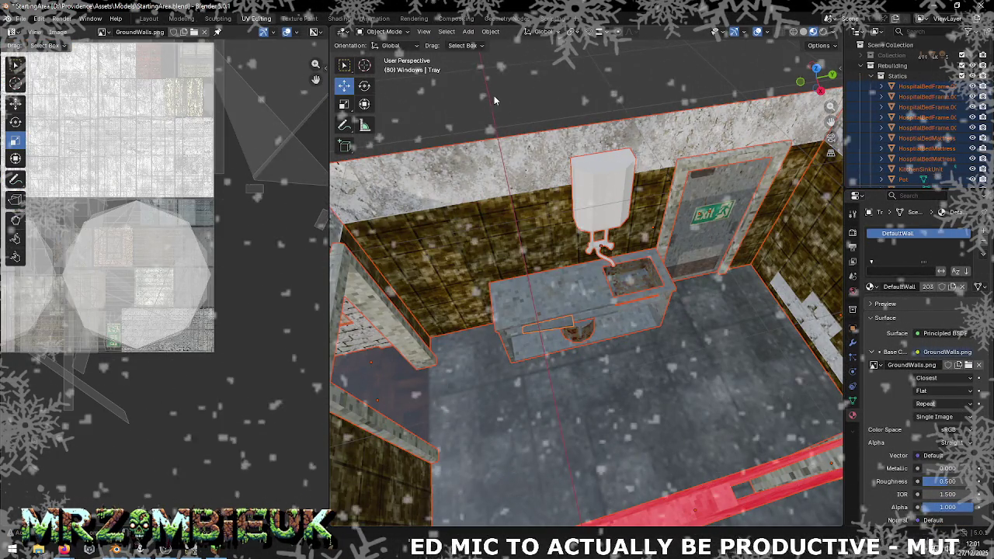
left_click(493, 96)
key("a")
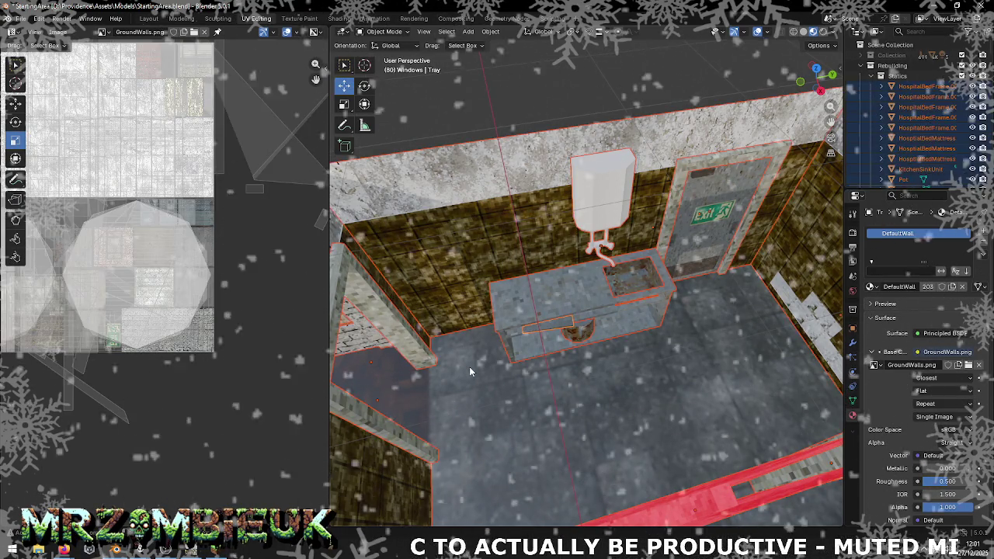
scroll("down", 3)
scroll("down", 3)
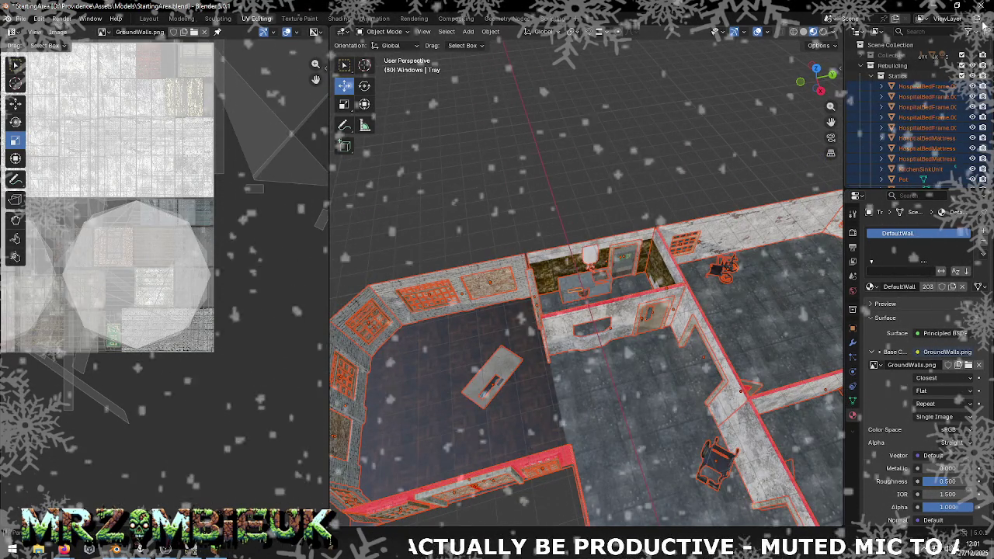
left_click(871, 76)
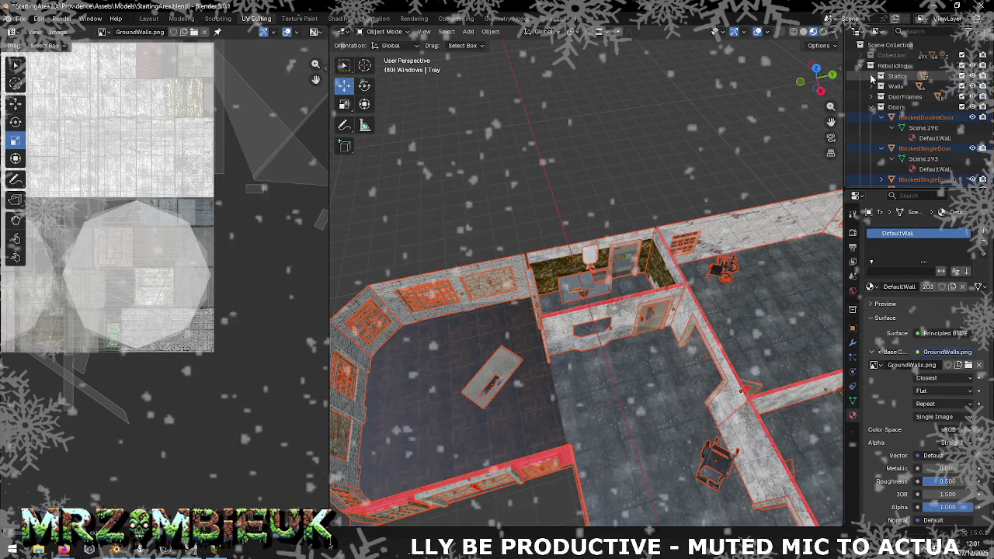
left_click(871, 118)
left_click(872, 117)
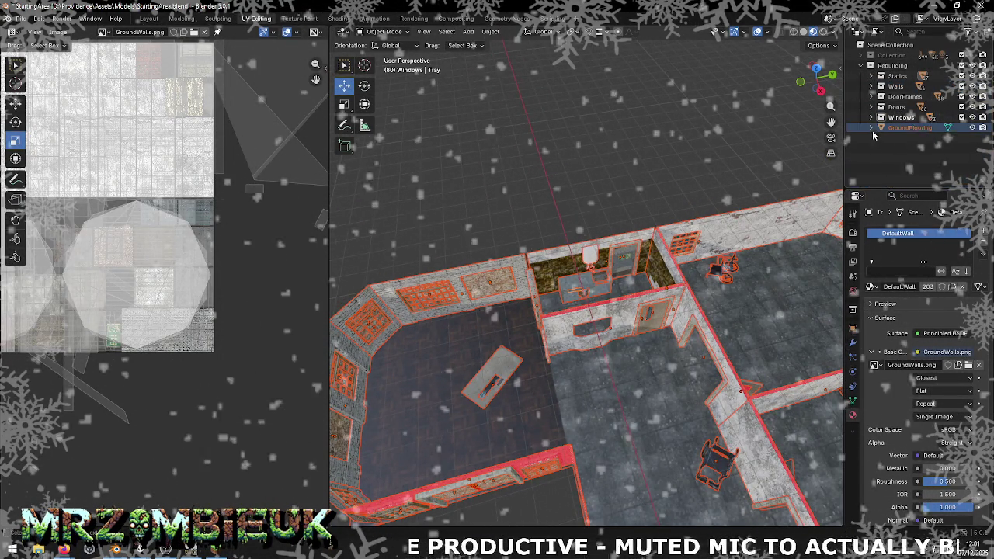
left_click(871, 127)
left_click(916, 150)
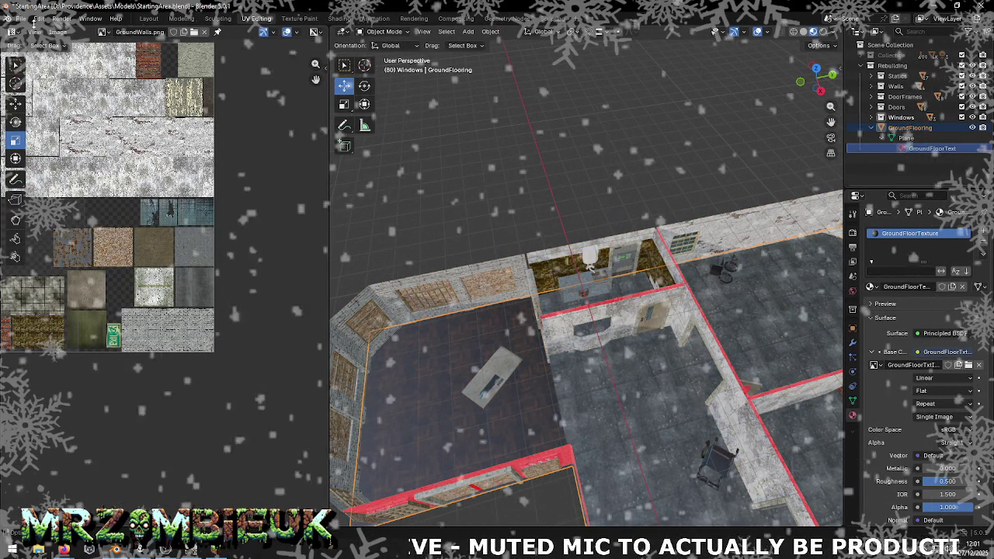
- Export the selection as Wavefront OBJ StartingArea.obj into the Maps folder
left_click(21, 18)
mouse_move(38, 175)
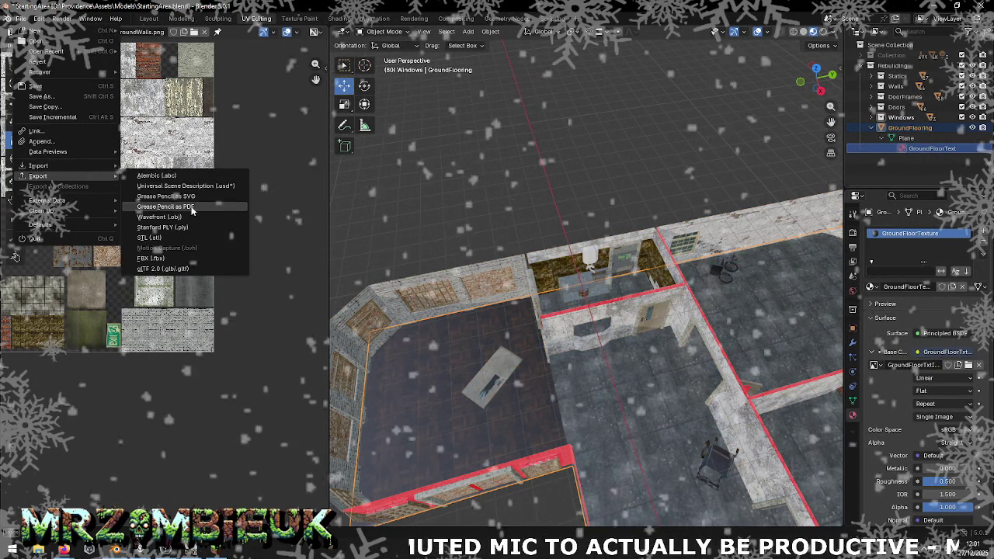
left_click(191, 217)
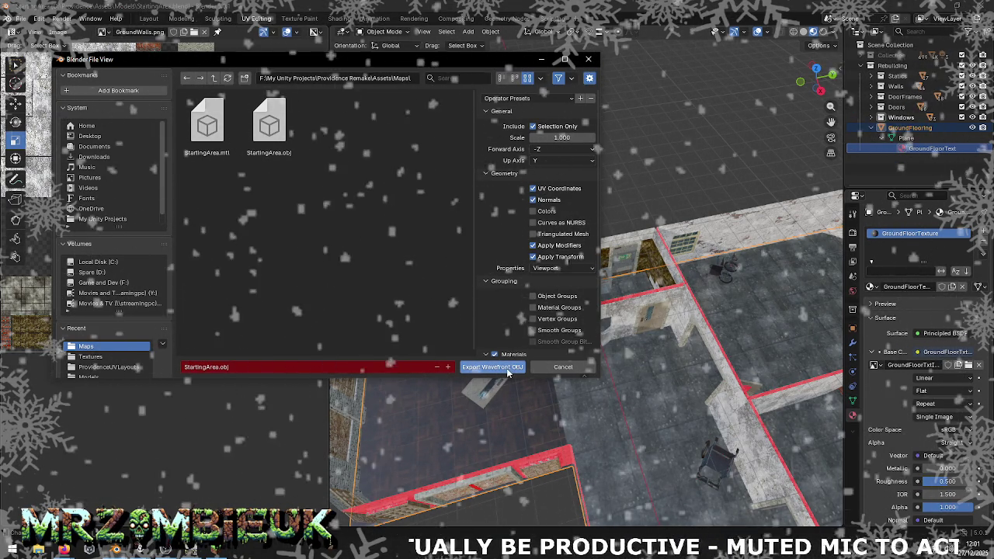
left_click(506, 366)
key("alt+Tab")
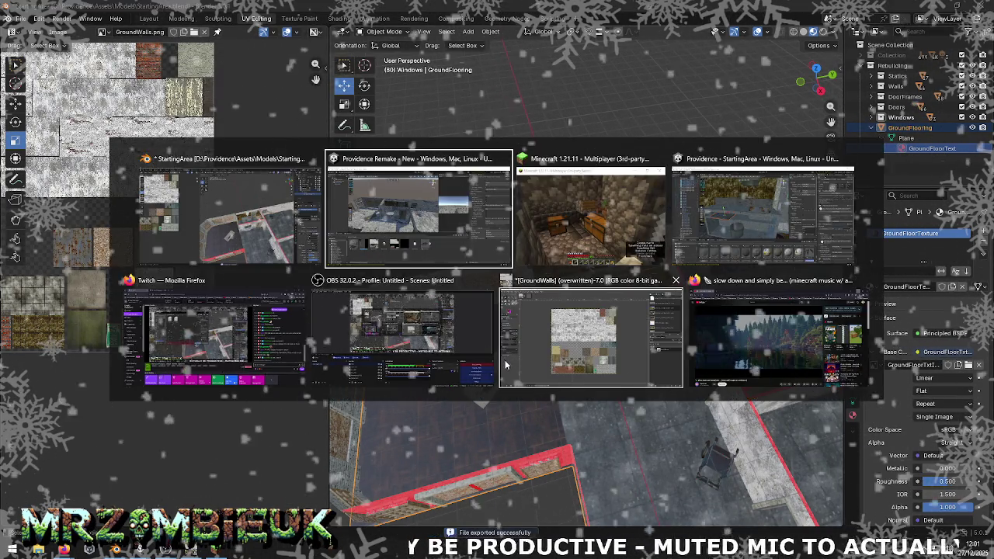
- Reimport StartingArea, GroundWalls and GroundFlooring from Unity's Project window, then return to Blender
right_click(531, 427)
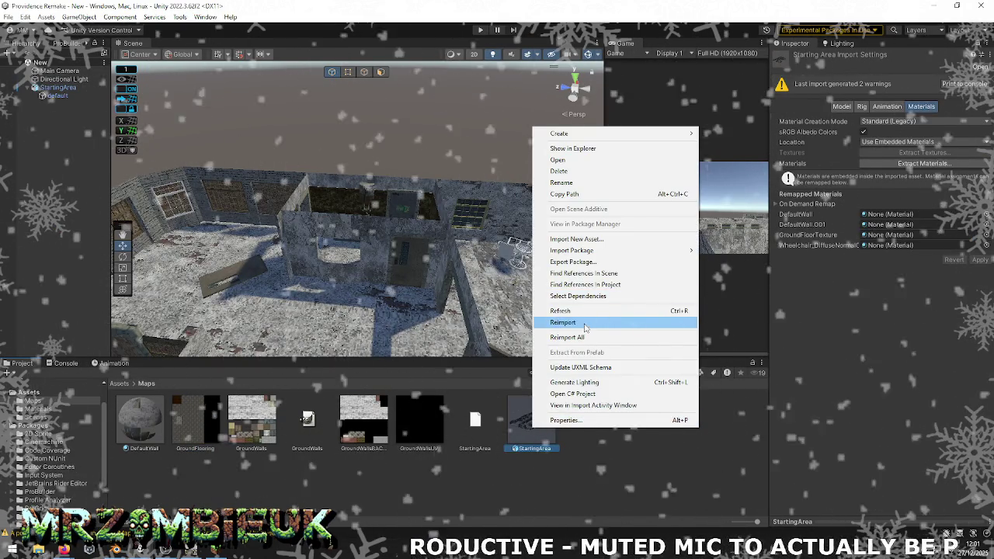
left_click(565, 322)
right_click(262, 423)
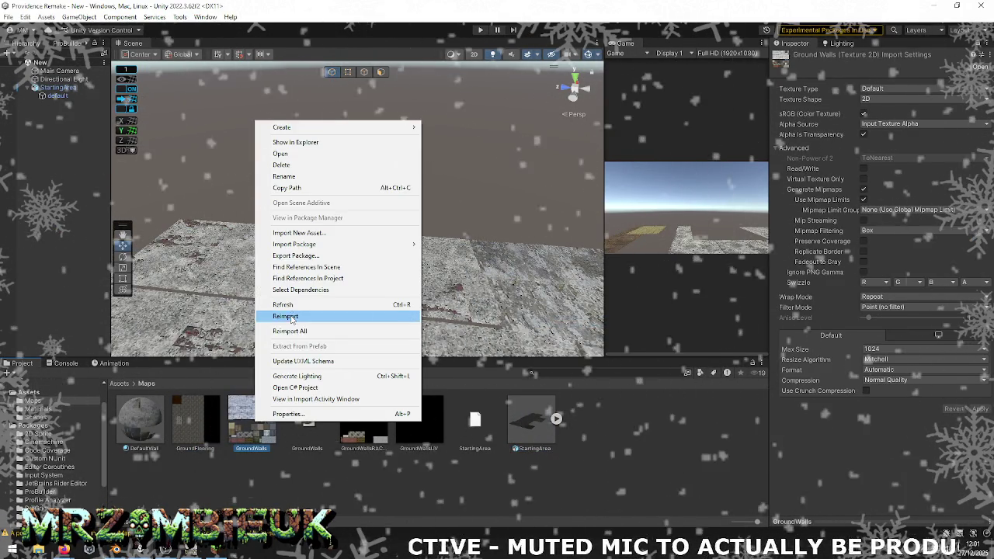
left_click(295, 314)
right_click(195, 412)
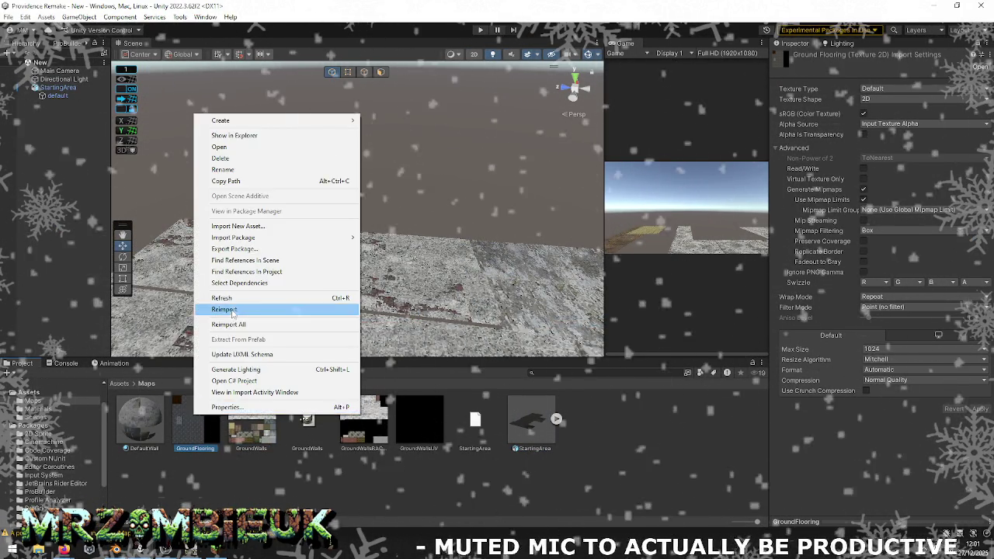
left_click(303, 309)
key("alt+Tab")
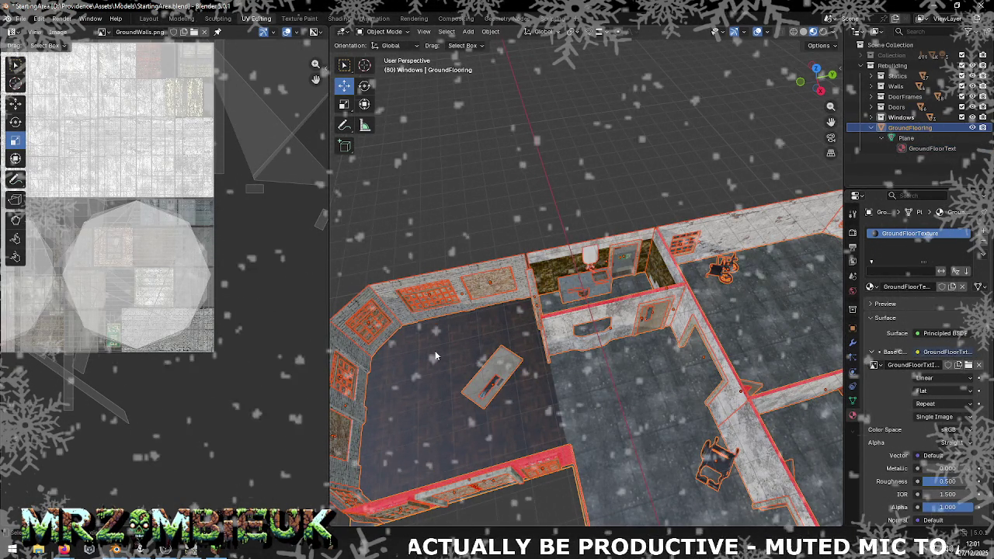
- Export only the floor as StartingArea.obj in Wavefront OBJ format to the Maps folder
left_click(436, 356)
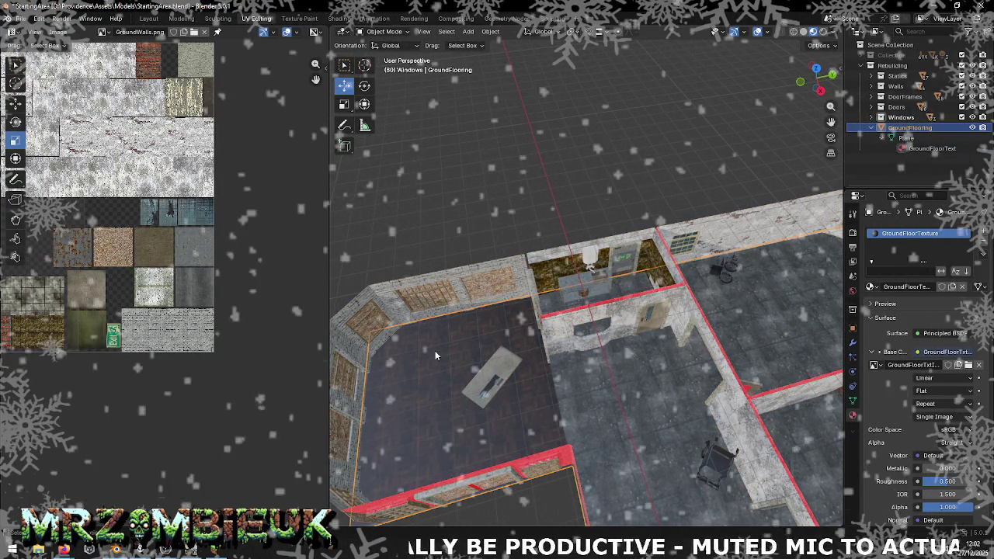
left_click(22, 16)
mouse_move(38, 176)
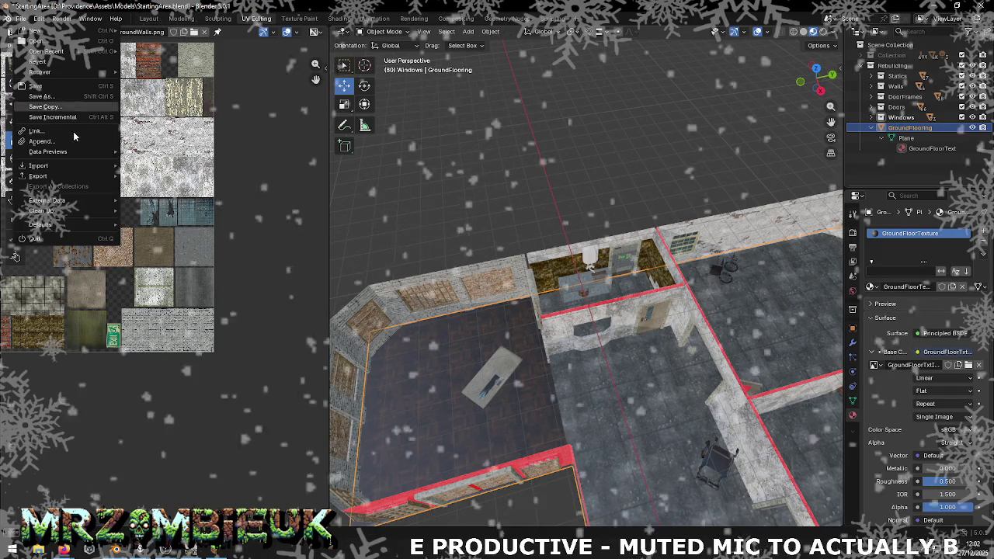
left_click(156, 217)
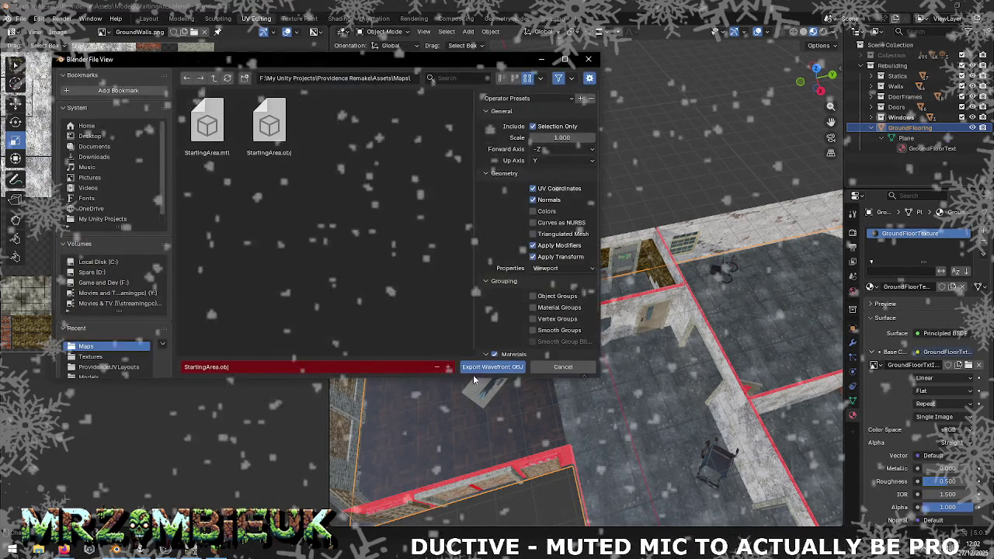
left_click(479, 364)
key("alt+Tab")
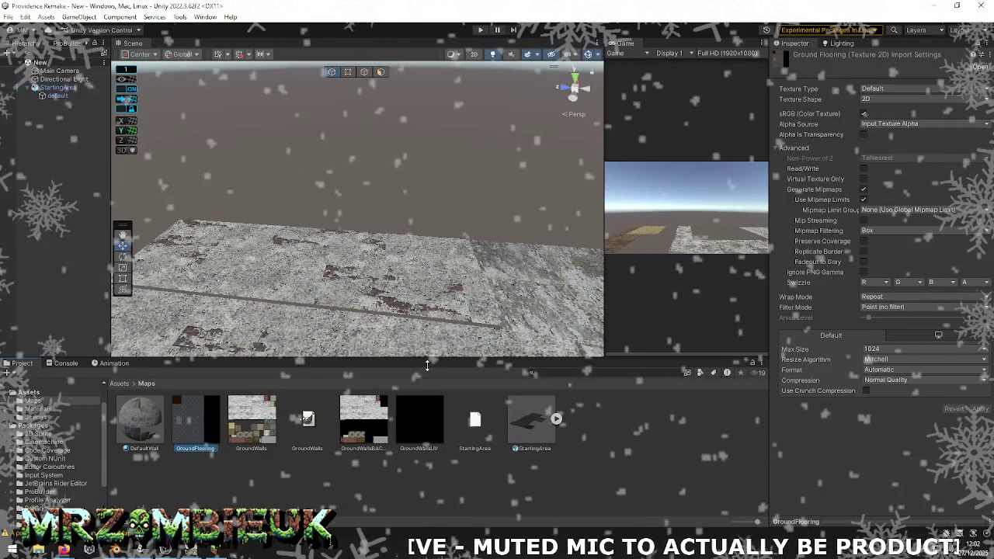
- Reimport StartingArea in Unity and orbit the Scene view over the floor tiles
right_click(534, 419)
left_click(594, 311)
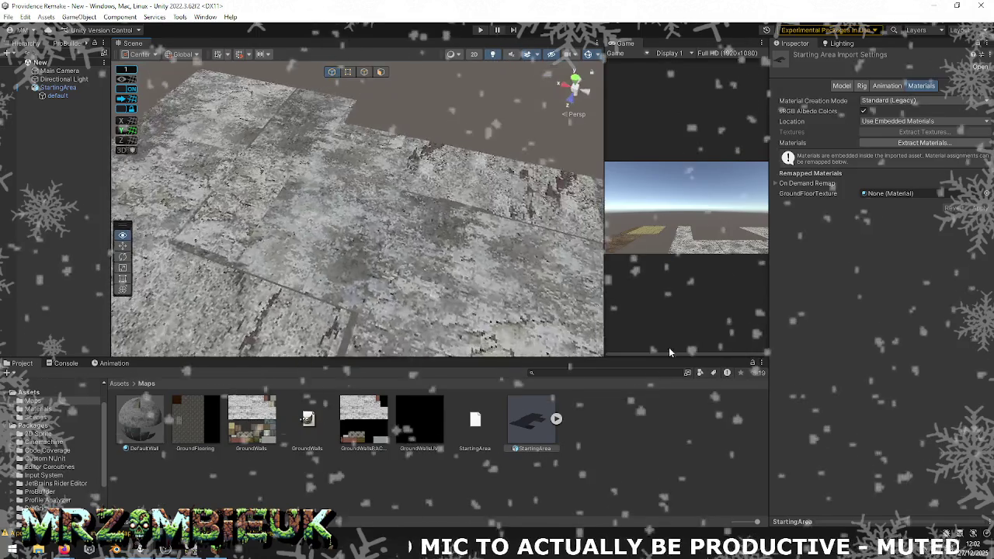
left_click_drag(433, 278, 33, 277)
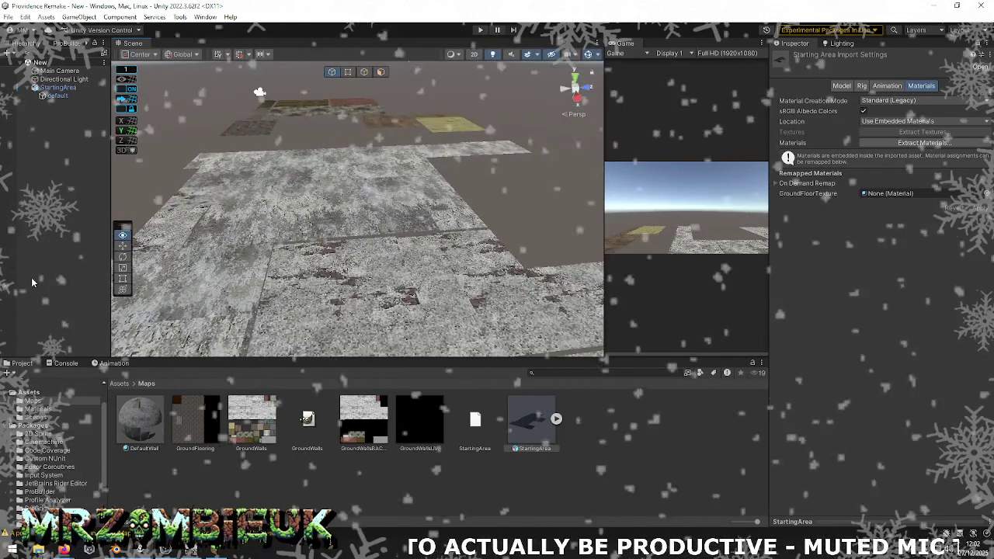
key("alt+Tab")
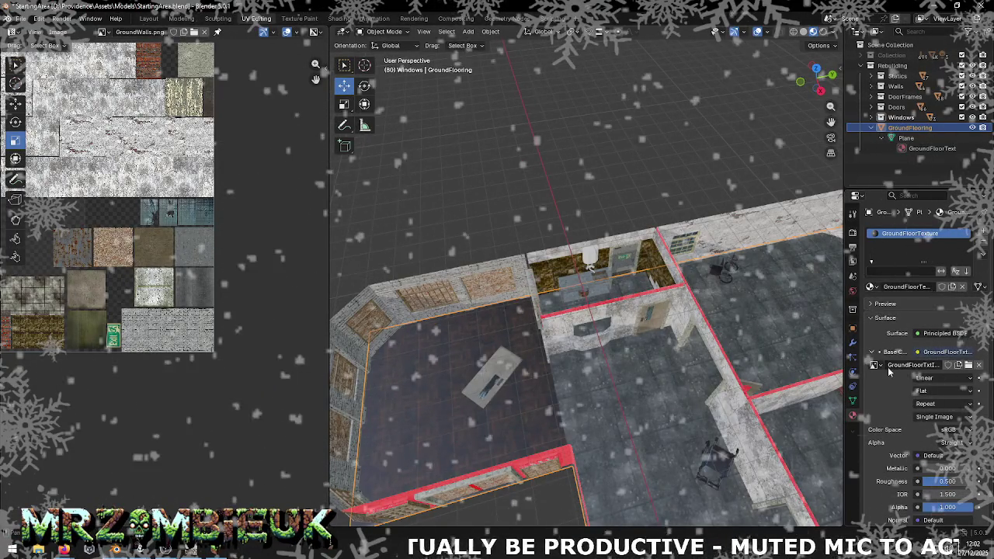
- Show the GroundFloorTxtImage texture in the UV editor behind the floor's UVs
left_click(874, 364)
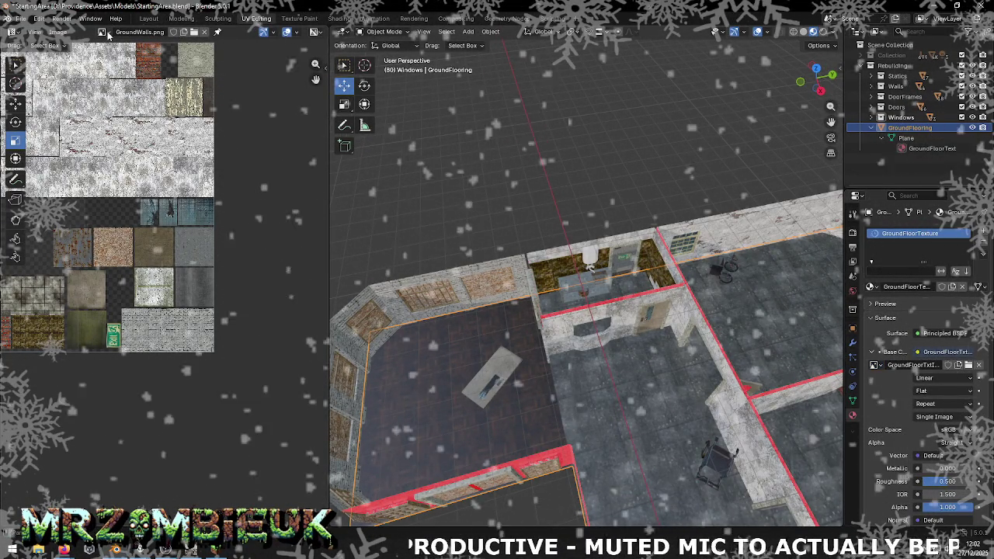
left_click(104, 32)
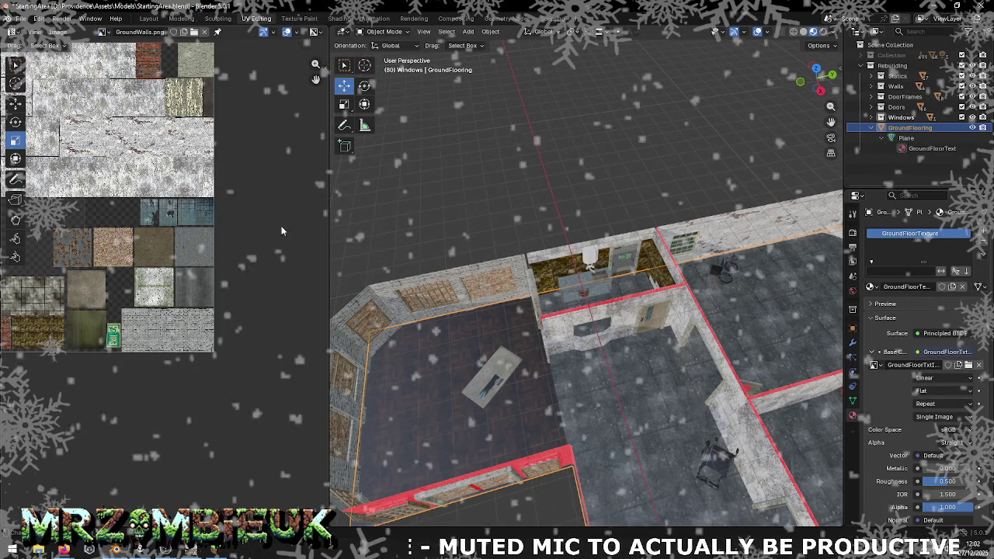
right_click(508, 202)
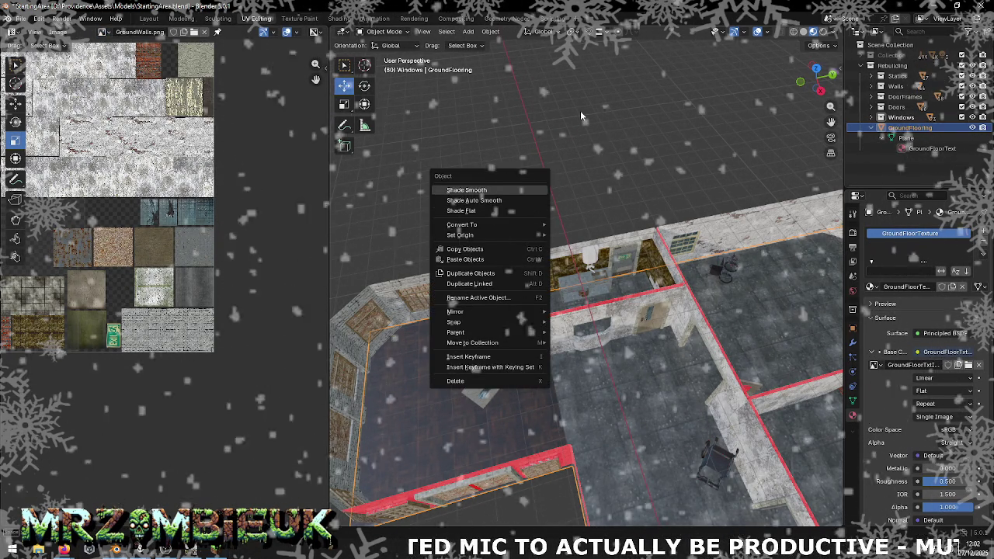
left_click(601, 158)
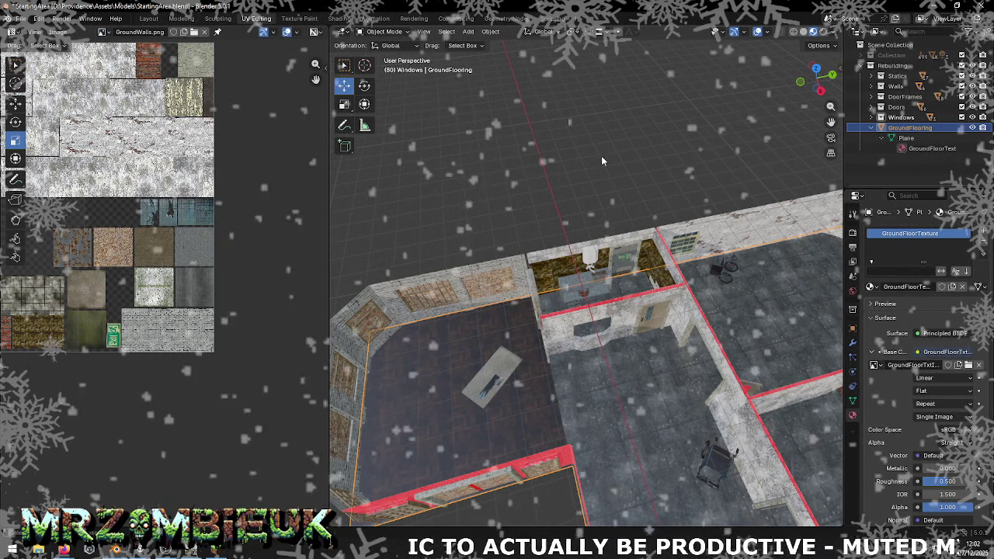
key("a")
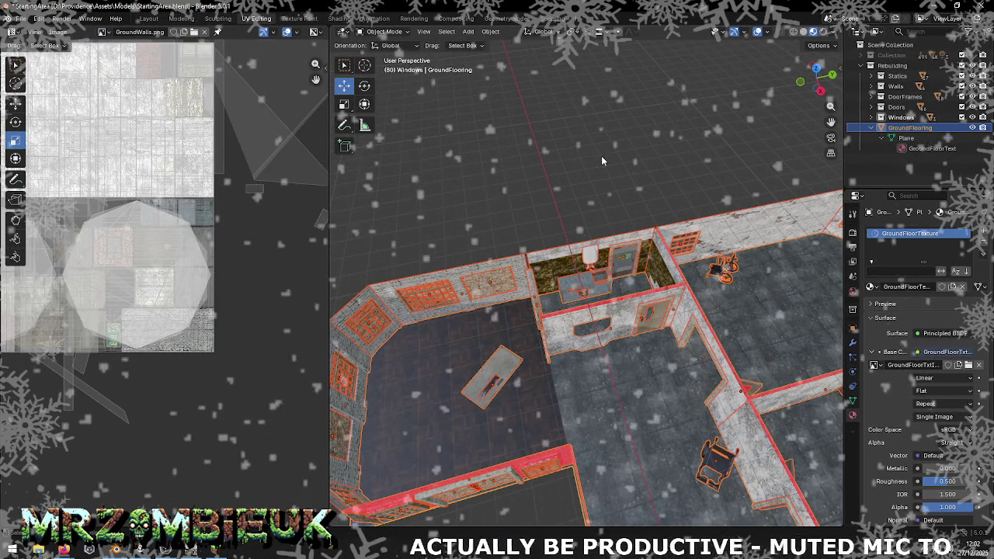
key("alt+a")
key("Tab")
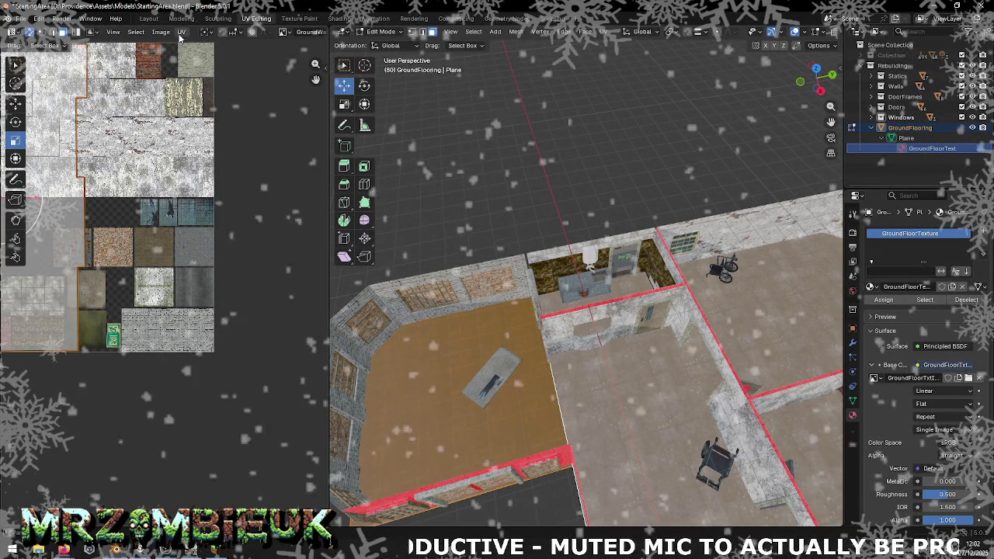
left_click(284, 32)
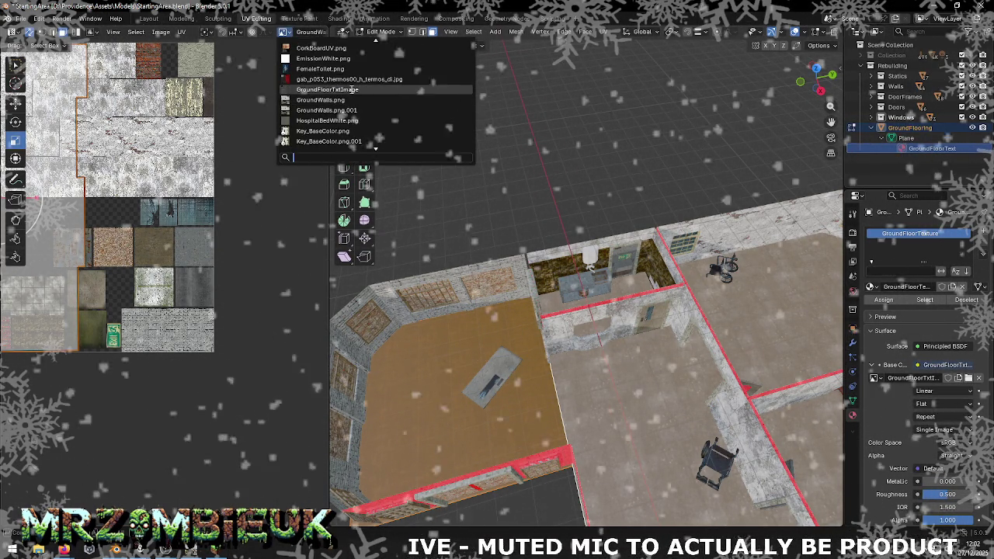
left_click(327, 89)
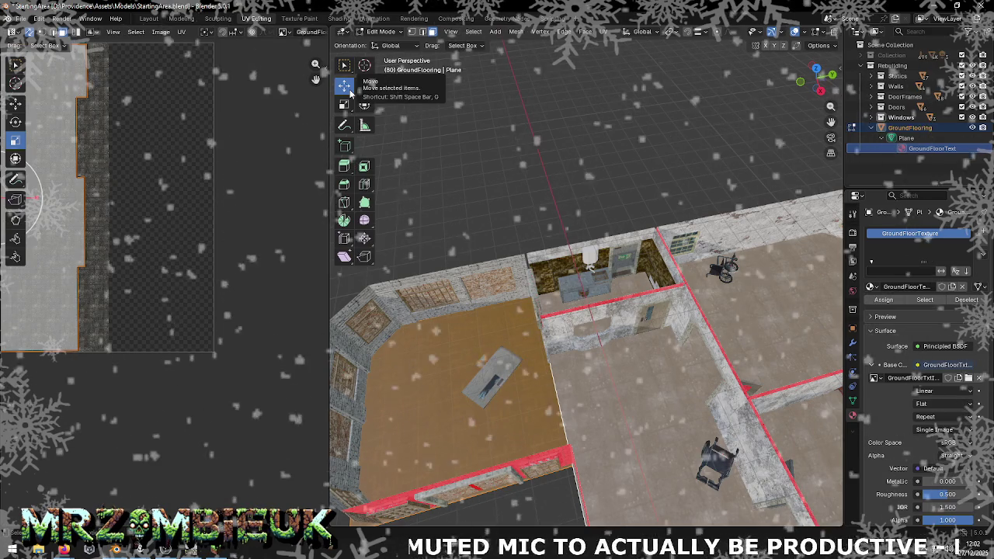
- Select all objects in Object Mode and export the scene as Wavefront OBJ
key("Tab")
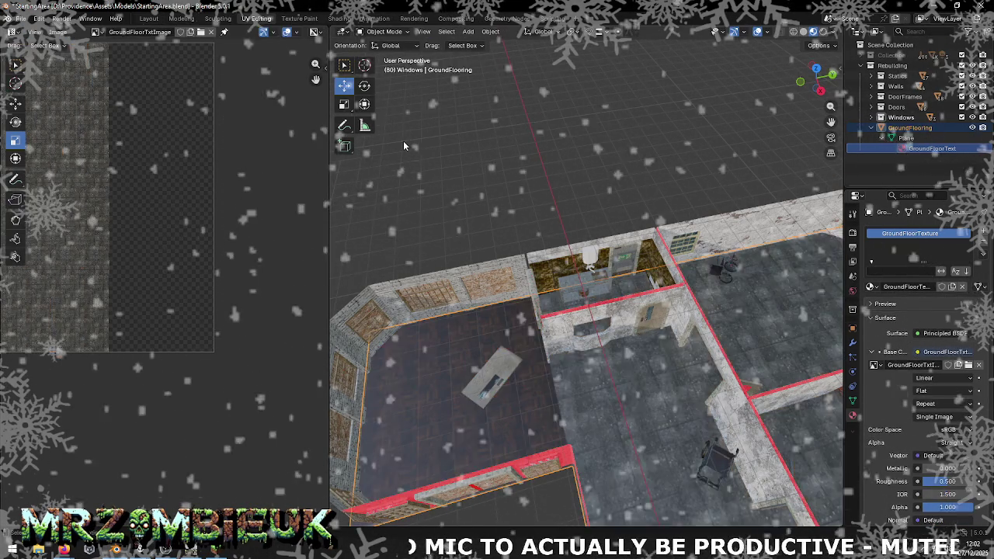
key("a")
left_click(21, 18)
mouse_move(38, 175)
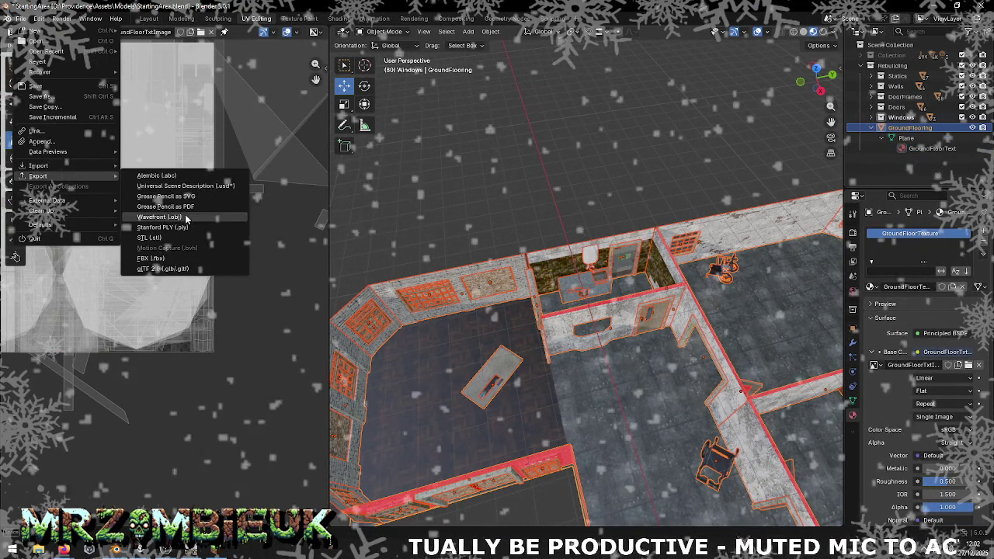
left_click(159, 216)
left_click(495, 368)
key("alt+Tab")
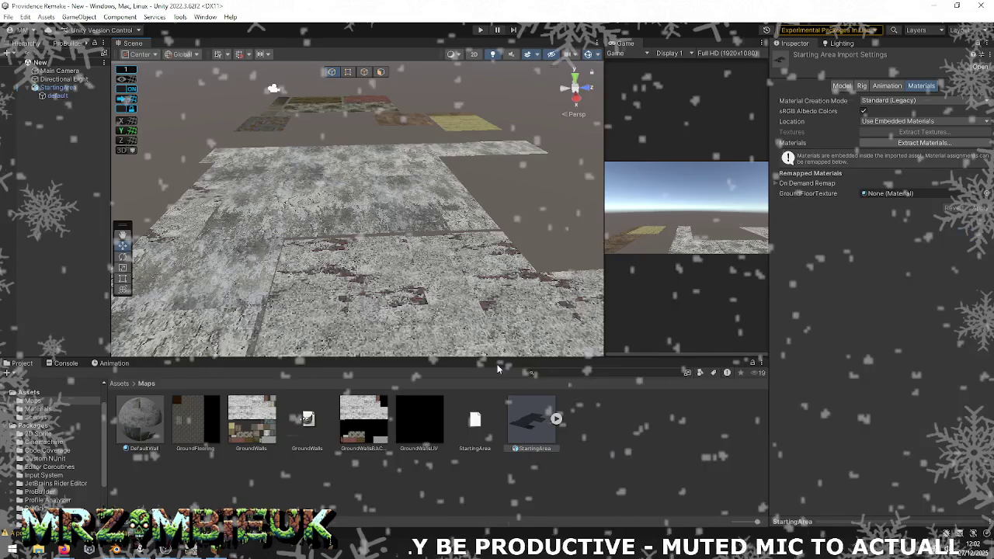
- Reimport StartingArea in Unity and orbit the Scene view to inspect the hospital buildings
right_click(531, 429)
left_click(567, 343)
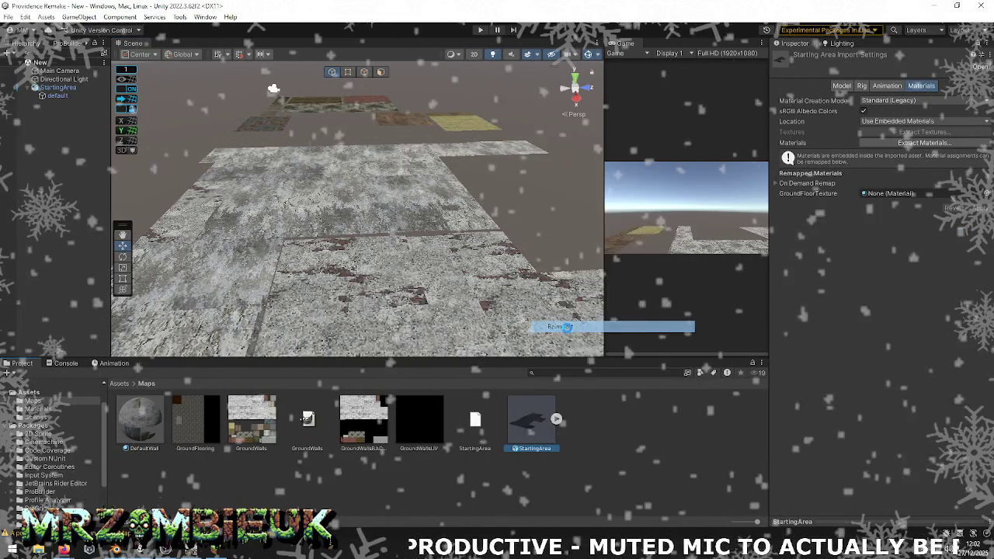
left_click_drag(499, 311, 182, 279)
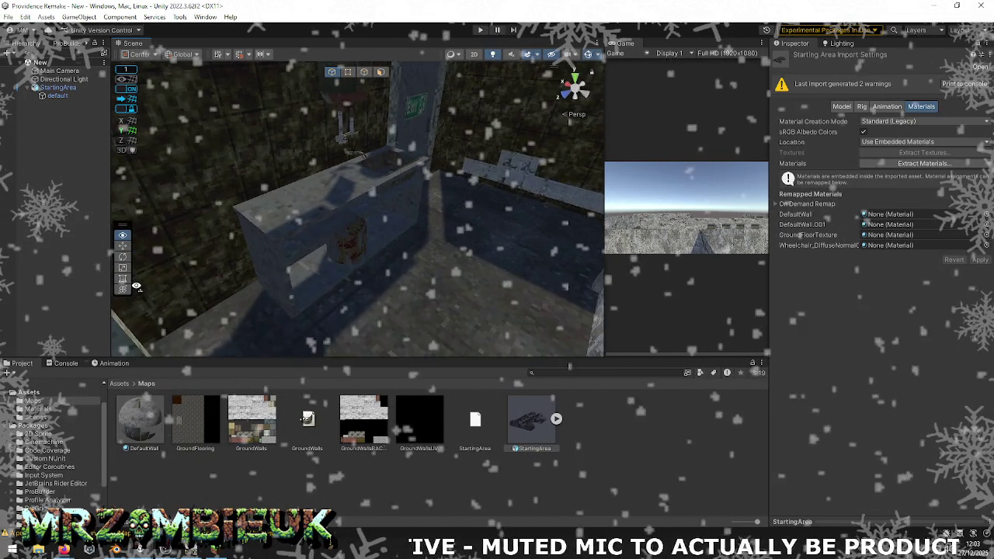
key("alt+Tab")
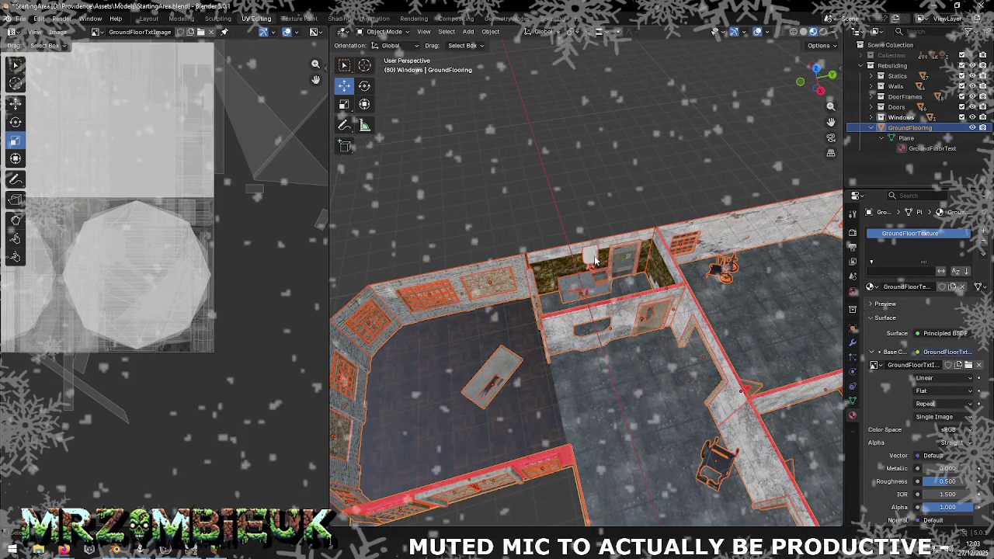
- Assign the DefaultWall material to the WaterTapUnit and frame it in the view
left_click(590, 258)
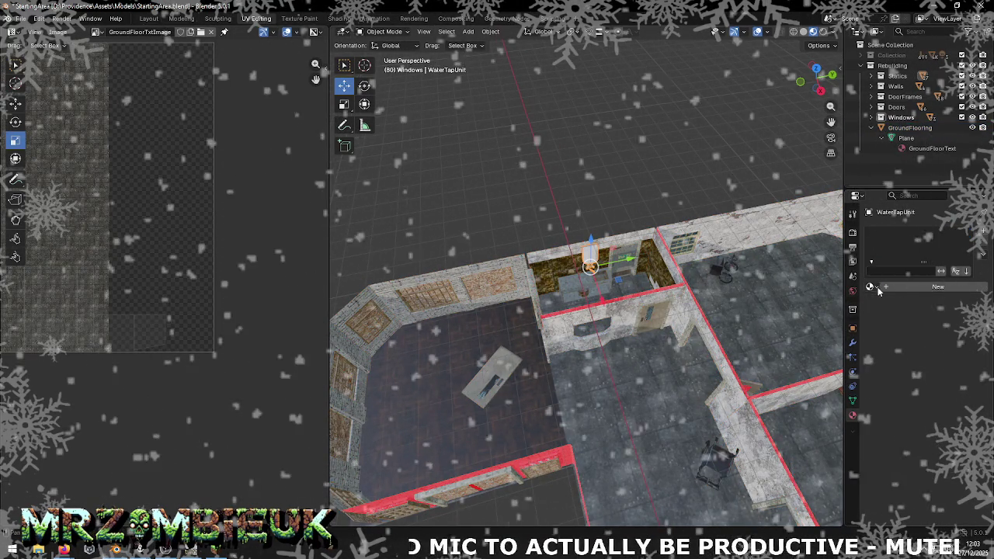
left_click(870, 286)
type("def")
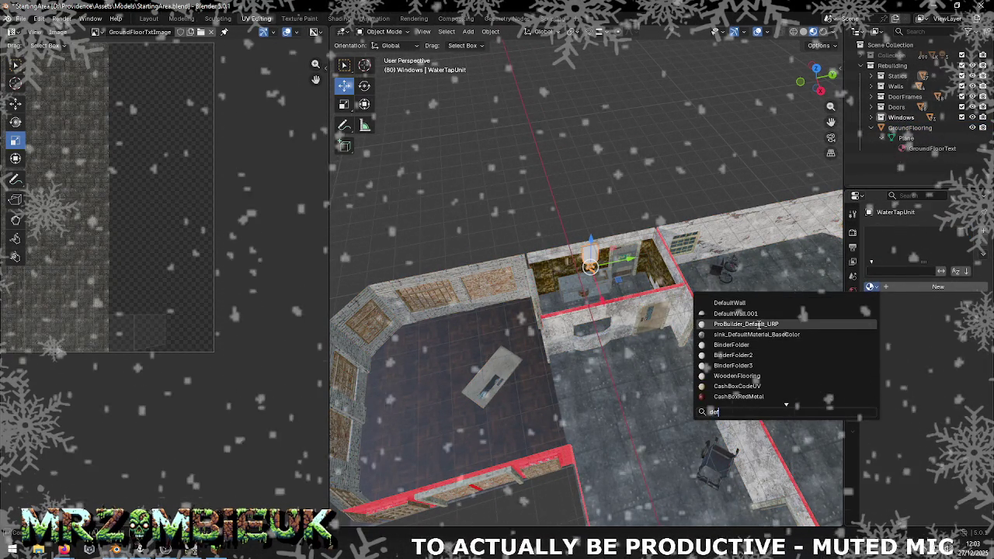
left_click(852, 314)
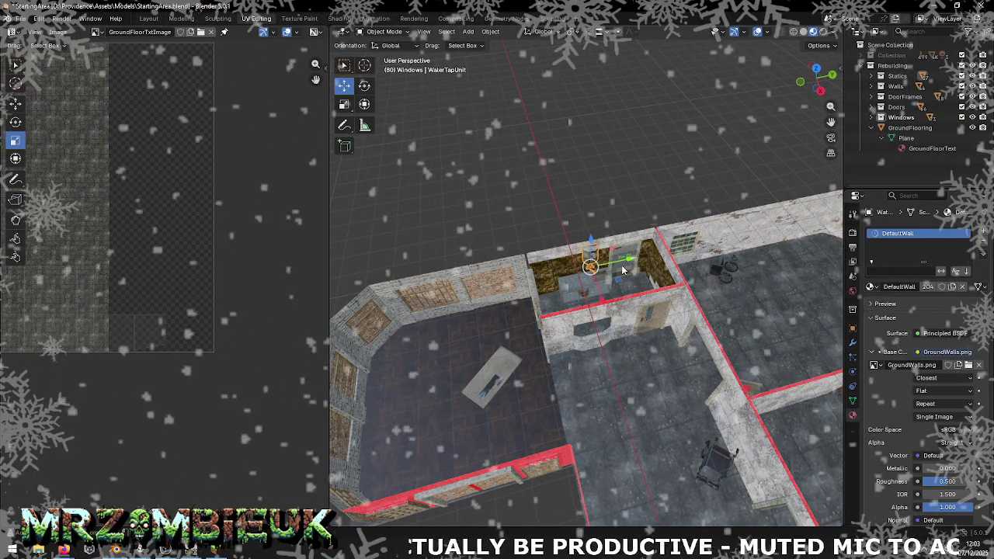
key("KP_Decimal")
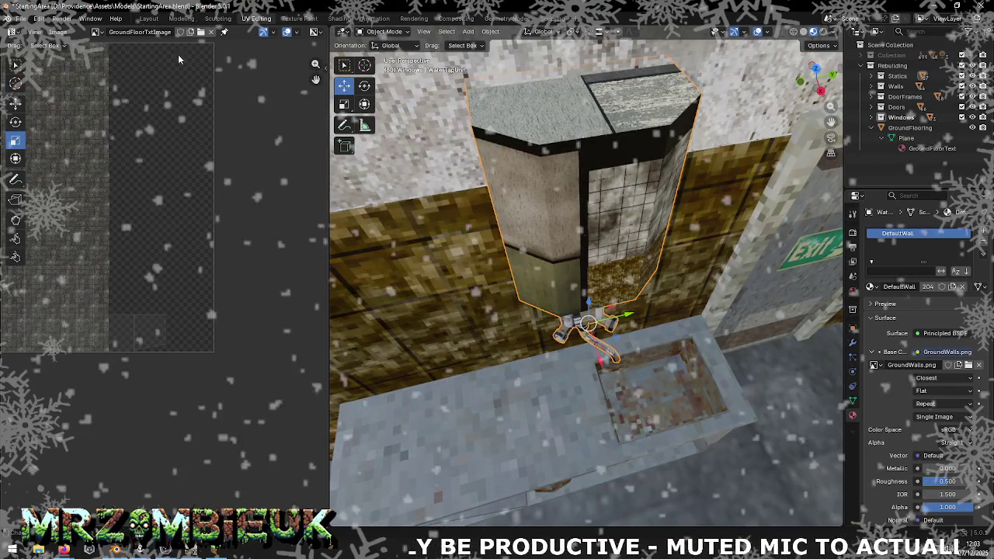
- Load GroundWalls.png in the UV editor and enter Edit Mode on the pillar with all faces selected
left_click(96, 32)
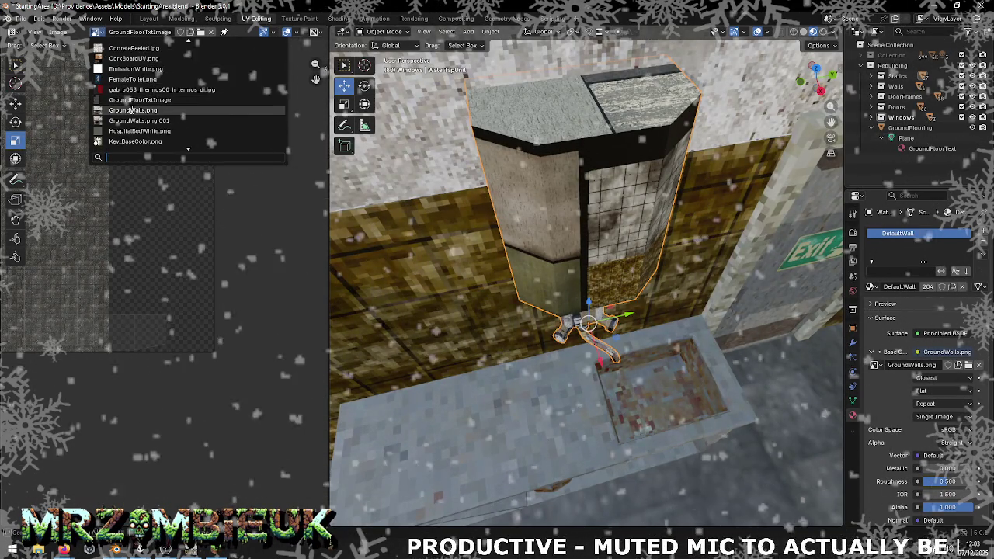
left_click(133, 111)
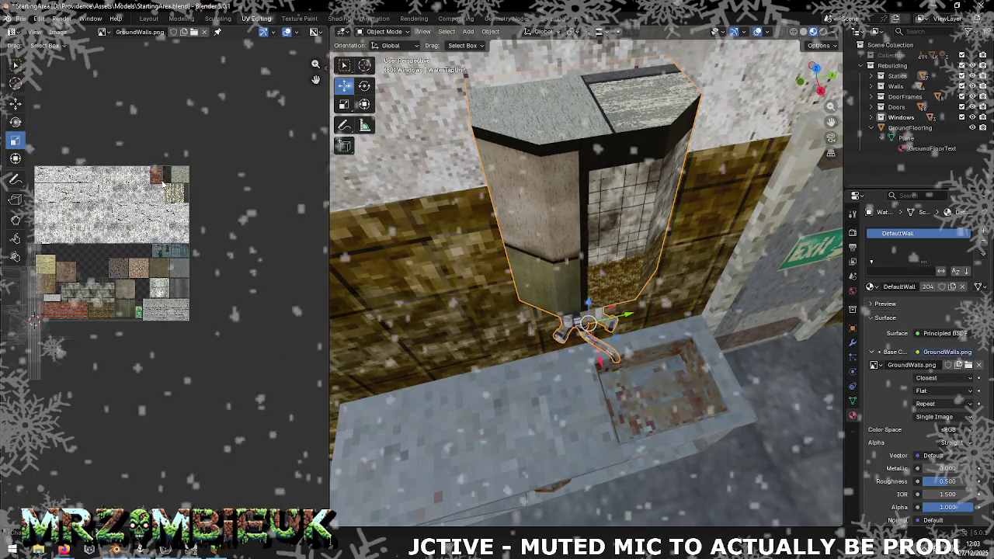
left_click(587, 209)
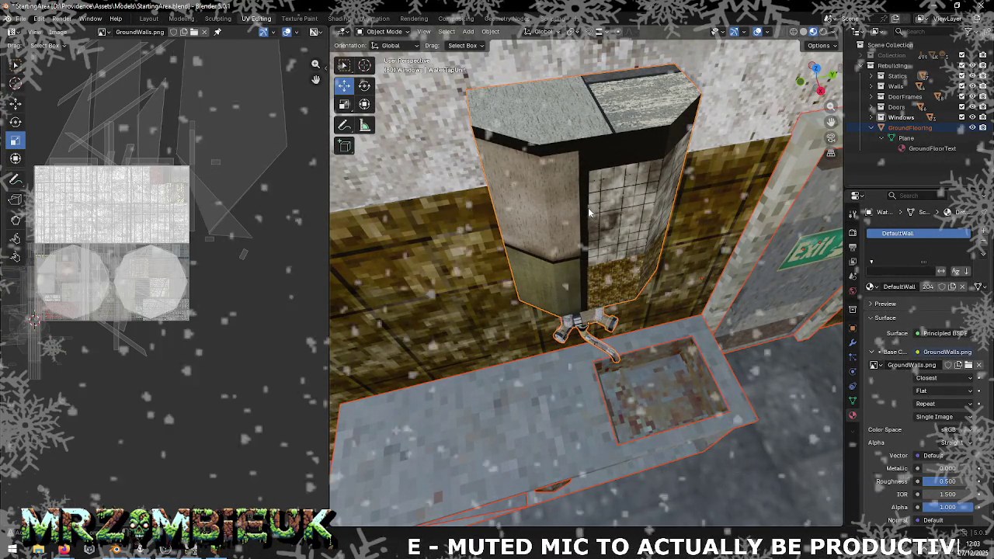
key("Tab")
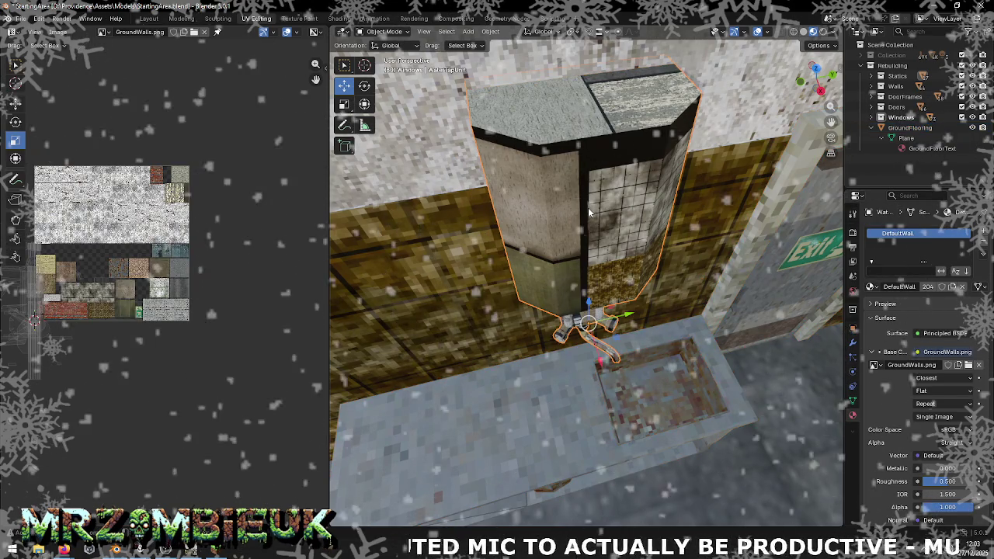
key("a")
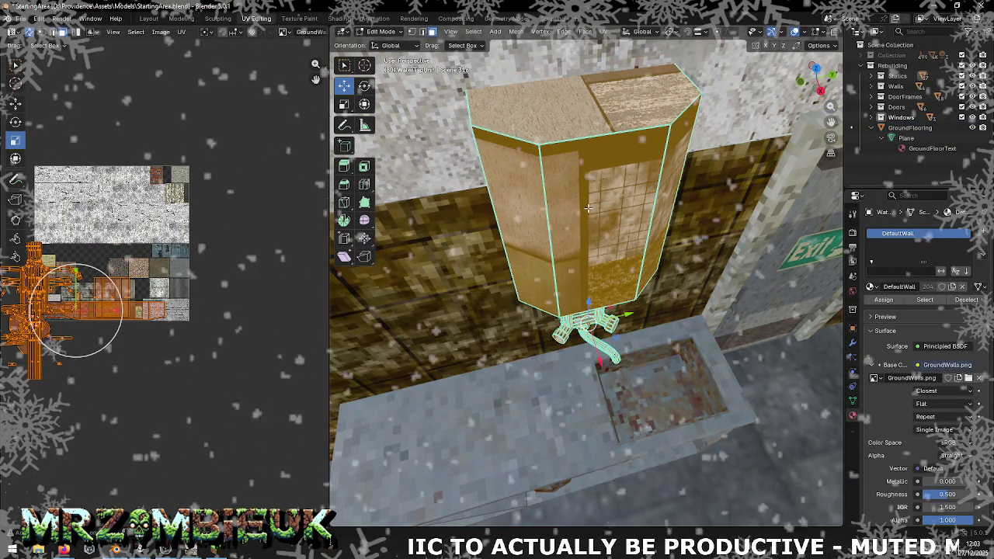
- Re-unwrap the pillar's UVs automatically and orbit to a level side view
right_click(588, 208)
mouse_move(543, 287)
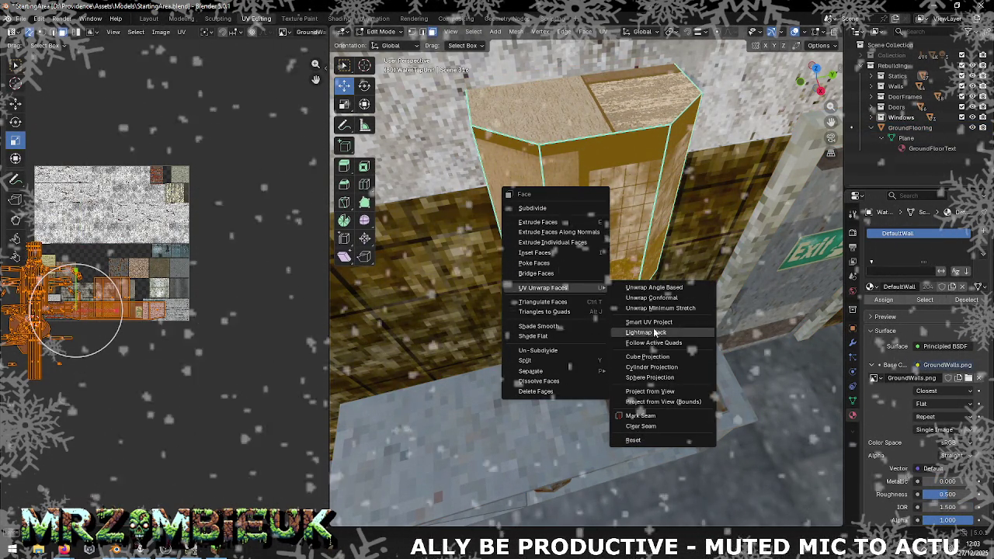
left_click(648, 321)
left_click(629, 414)
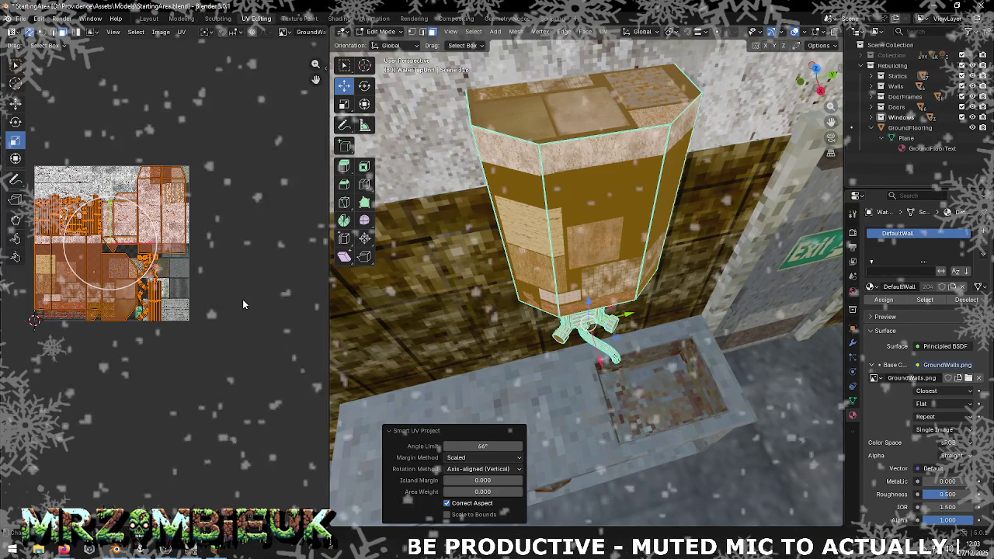
left_click_drag(438, 302, 559, 218)
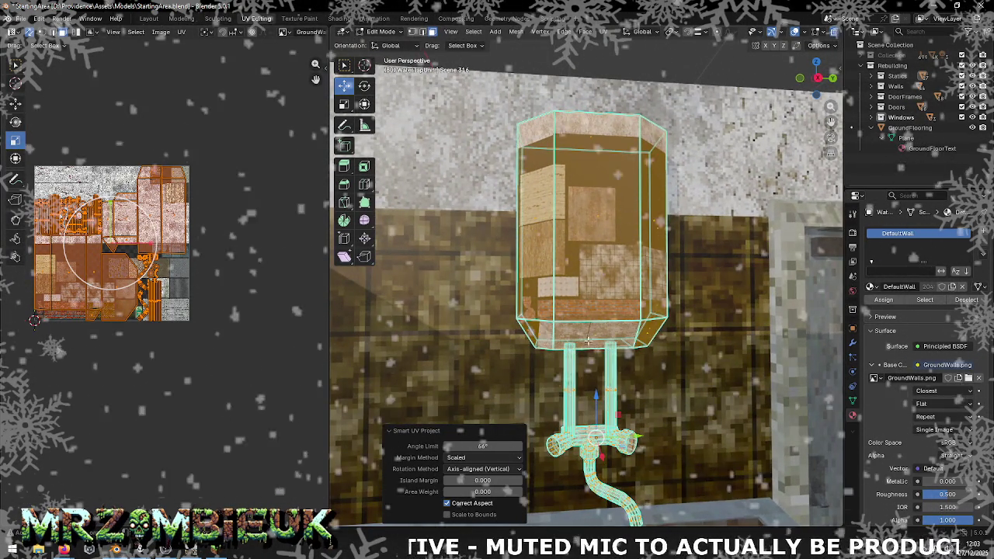
scroll("down", 3)
- Box-select the tap parts below the pillar and move their UV islands off to the right
left_click_drag(536, 345, 607, 399)
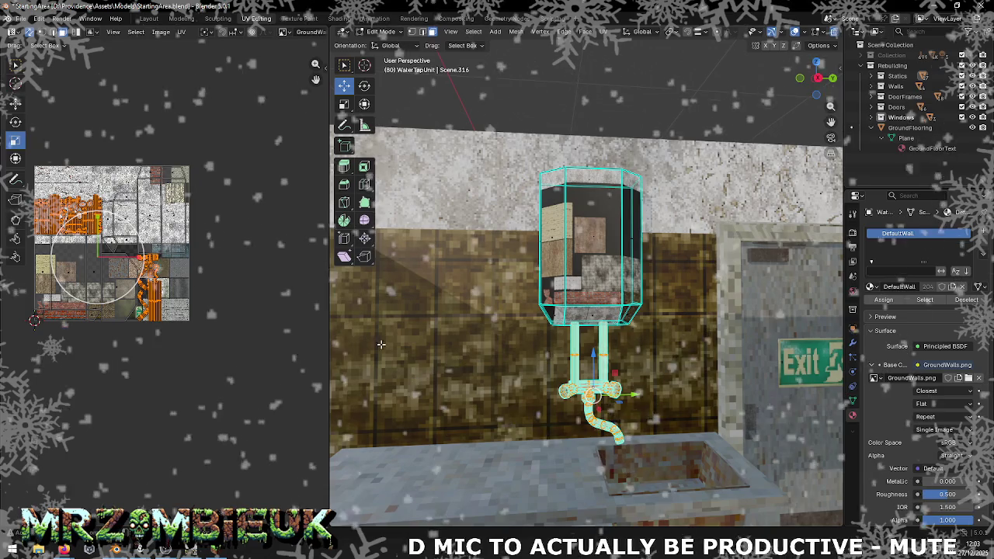
scroll("up", 3)
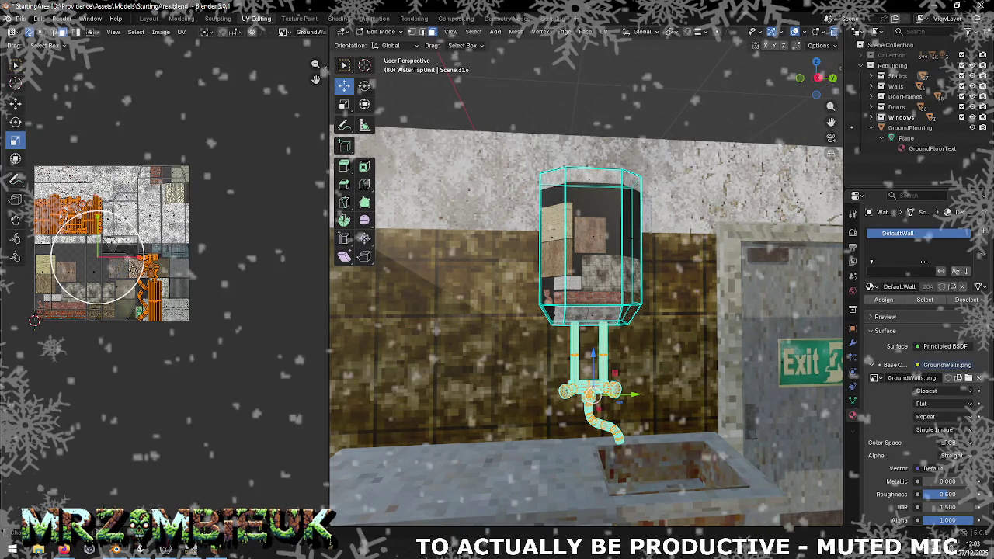
scroll("up", 3)
scroll("up", 3)
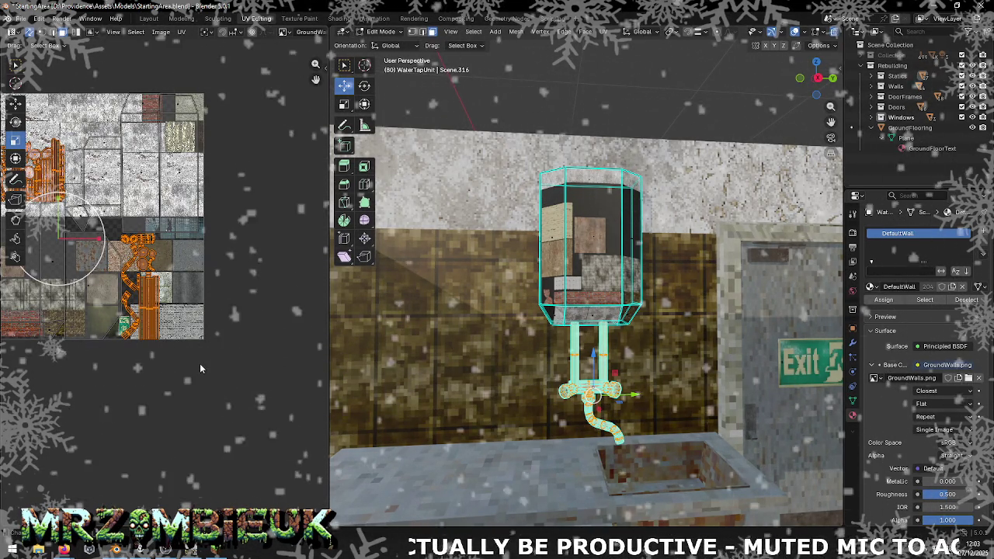
left_click(15, 103)
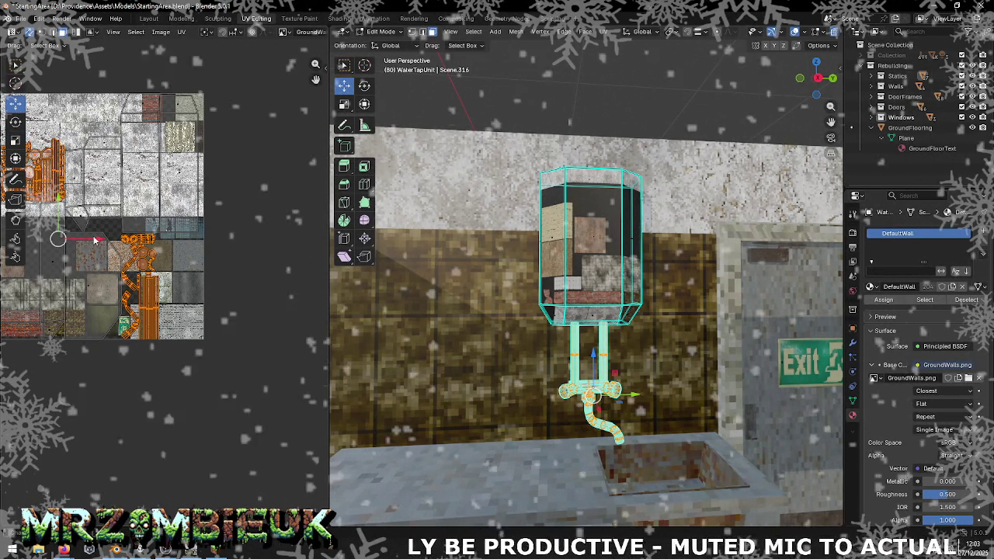
left_click_drag(55, 238, 329, 202)
scroll("down", 3)
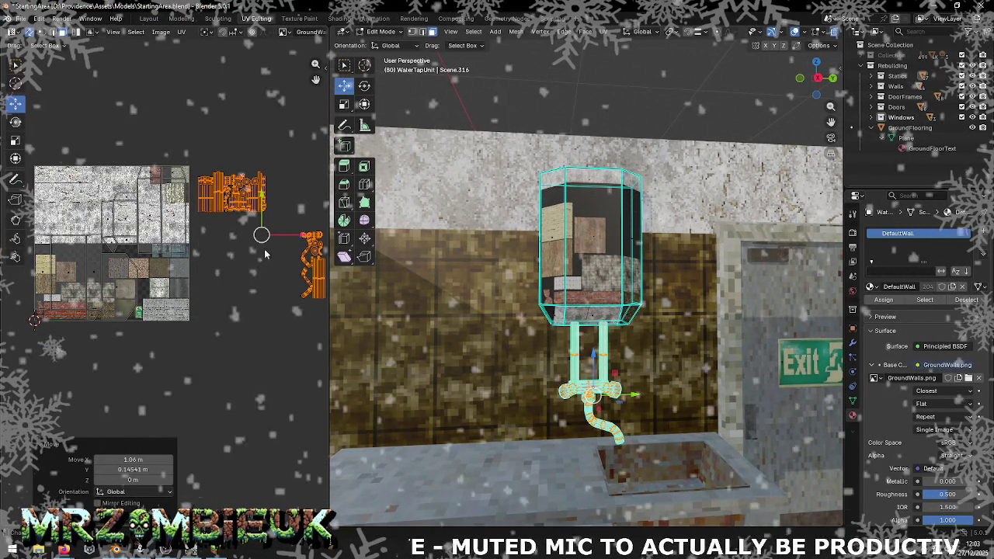
- Reposition the right-hand and spout UV islands up and to the left
left_click(302, 233)
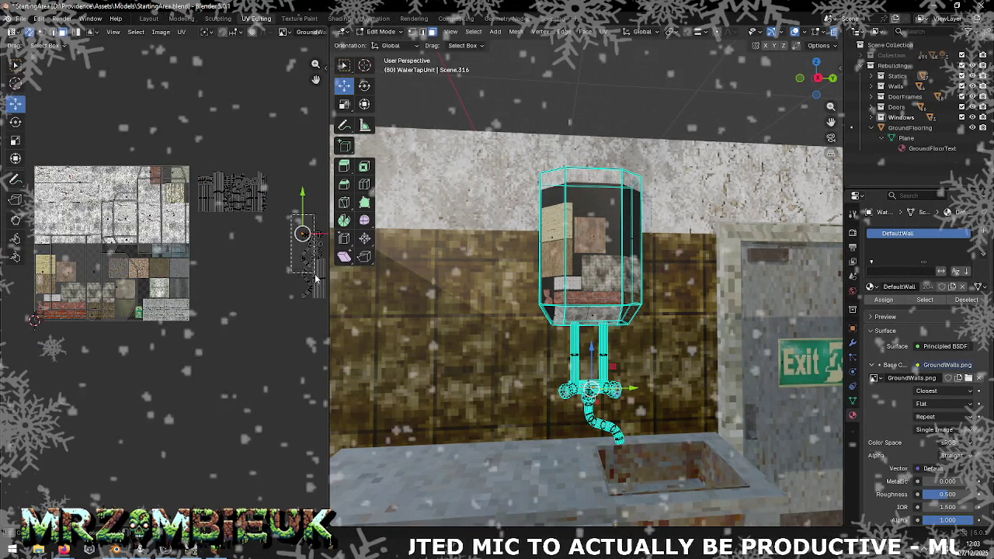
left_click(309, 256)
left_click_drag(309, 256, 208, 185)
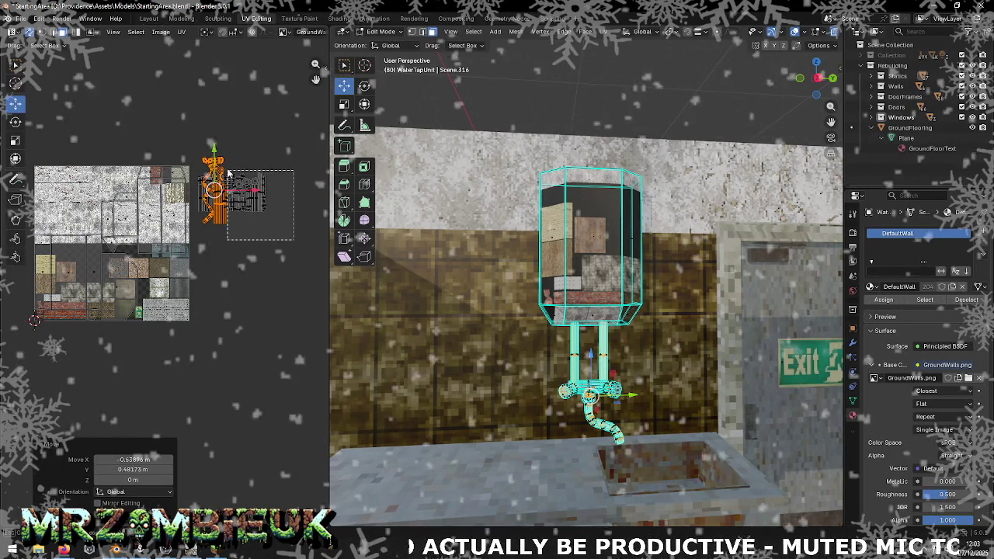
left_click(250, 188)
key("g")
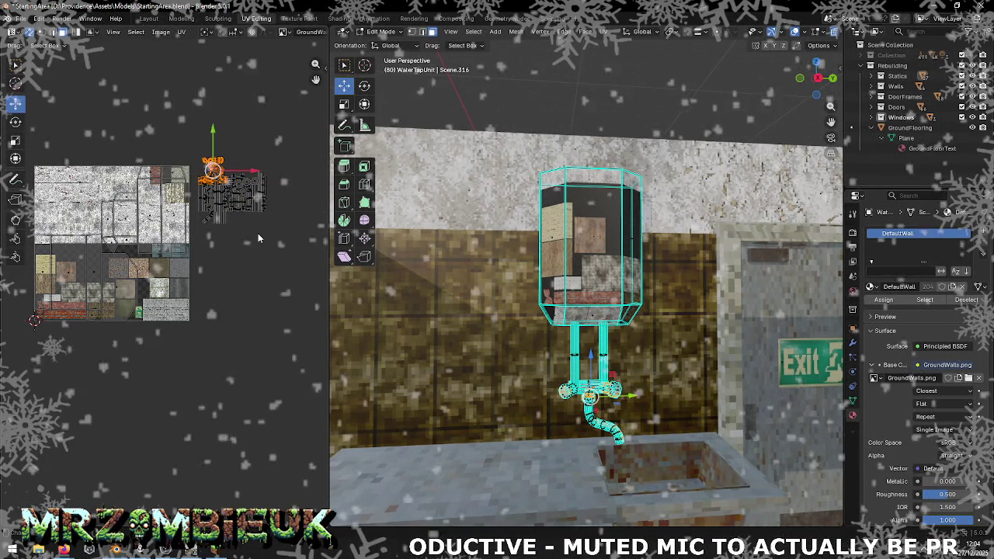
left_click_drag(286, 243, 245, 171)
key("g")
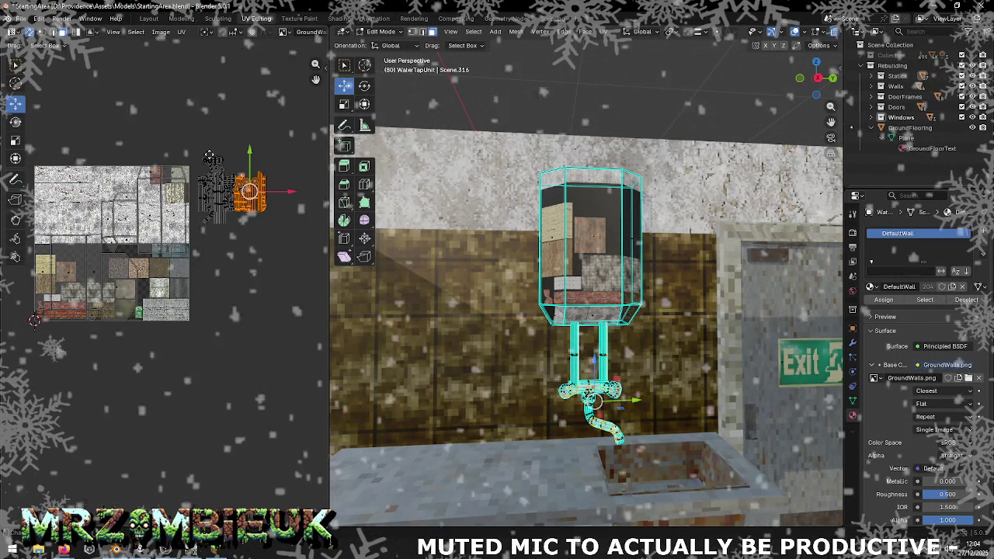
- Split more UV pieces away from the island, then zoom in on the orange piece
left_click_drag(233, 221, 194, 146)
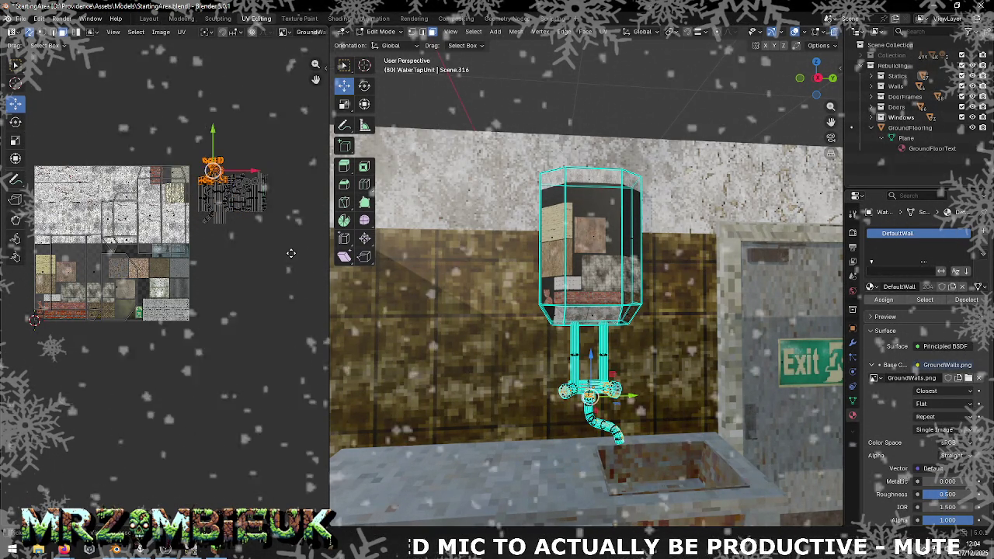
left_click_drag(234, 221, 194, 146)
left_click_drag(213, 190, 313, 264)
left_click_drag(194, 165, 222, 224)
left_click_drag(211, 189, 203, 194)
scroll("up", 3)
scroll("up", 3)
left_click_drag(254, 170, 229, 273)
scroll("up", 3)
scroll("up", 3)
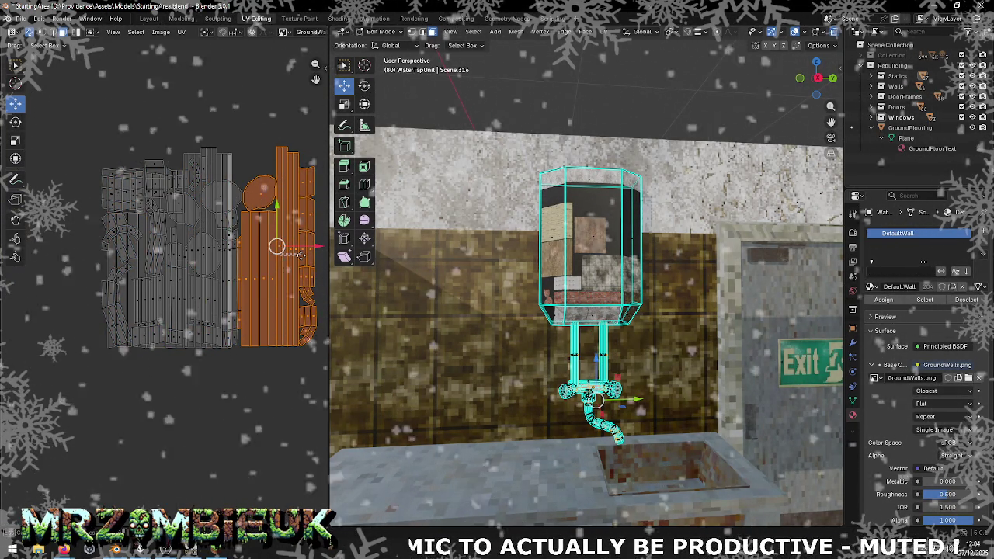
- Move the grey pipe island up-left and the spout island onto the GroundWalls atlas
left_click(301, 247)
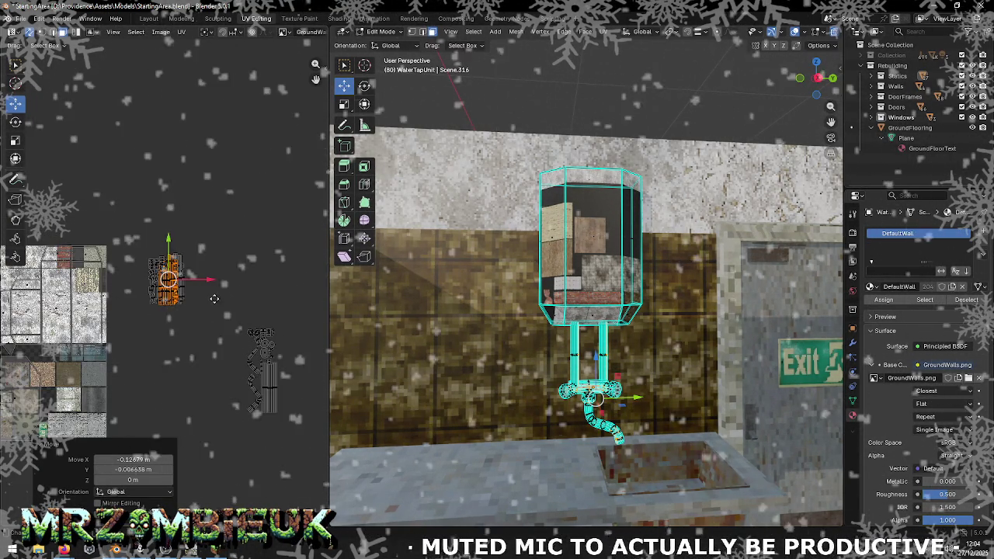
left_click_drag(171, 239, 170, 238)
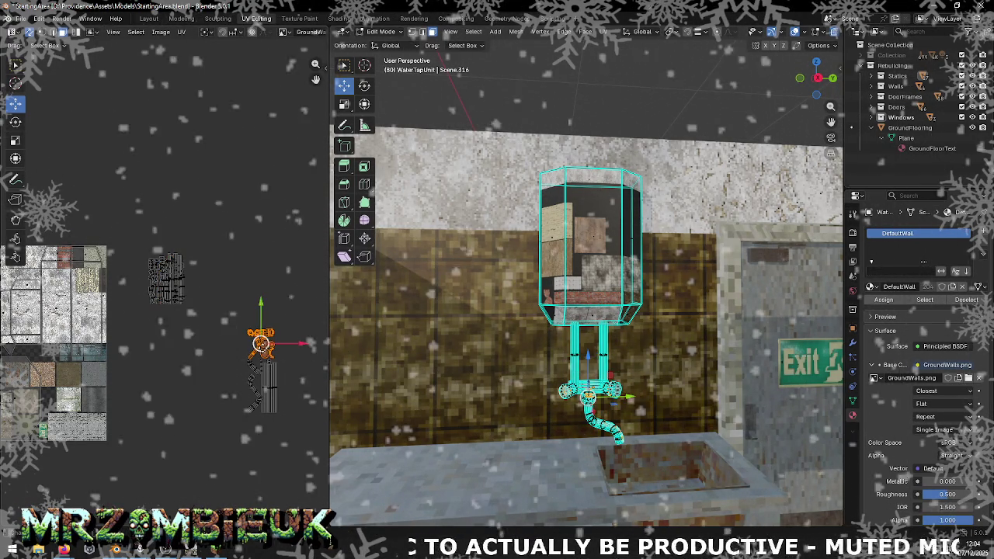
scroll("up", 3)
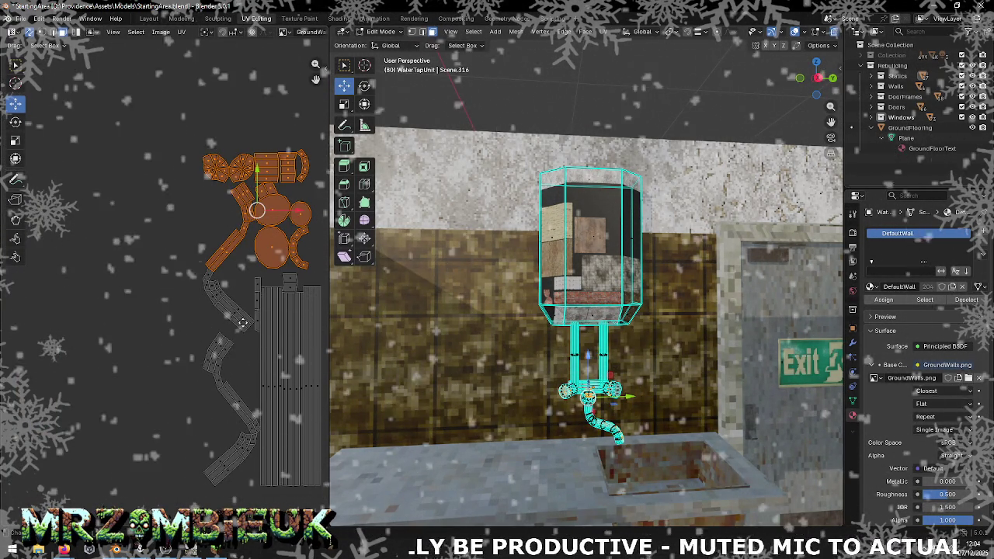
left_click_drag(238, 316, 238, 316)
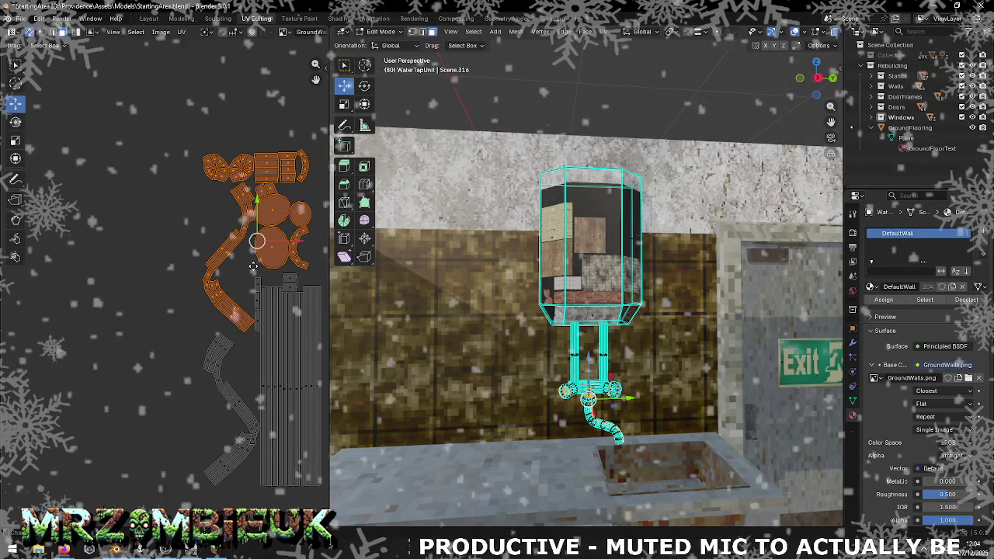
left_click_drag(252, 266, 258, 282)
left_click_drag(212, 274, 140, 187)
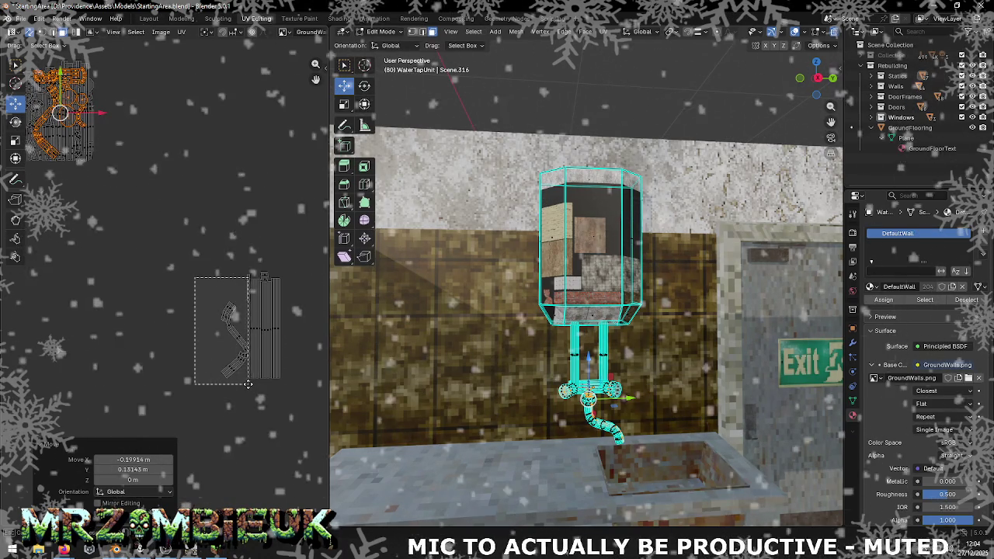
left_click_drag(247, 383, 248, 384)
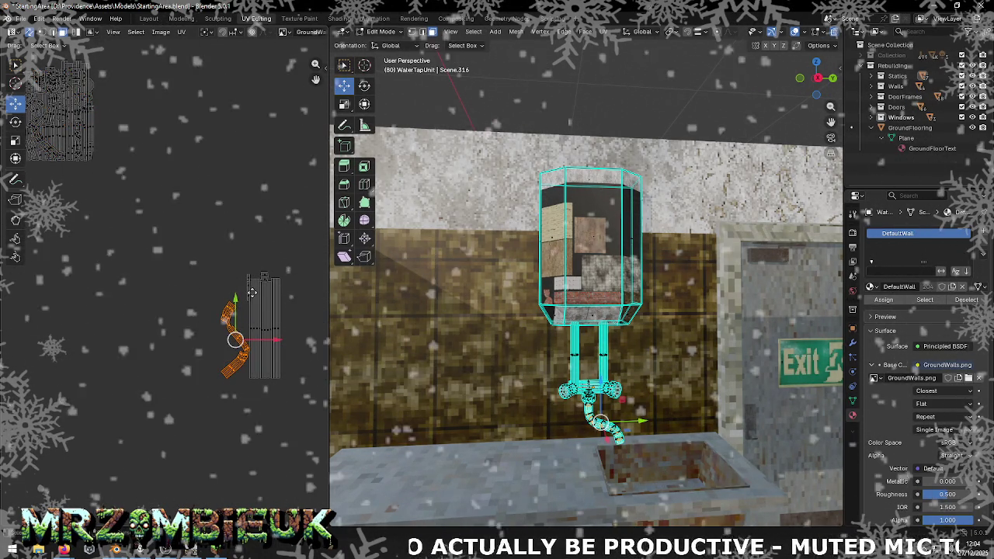
left_click_drag(92, 127, 61, 105)
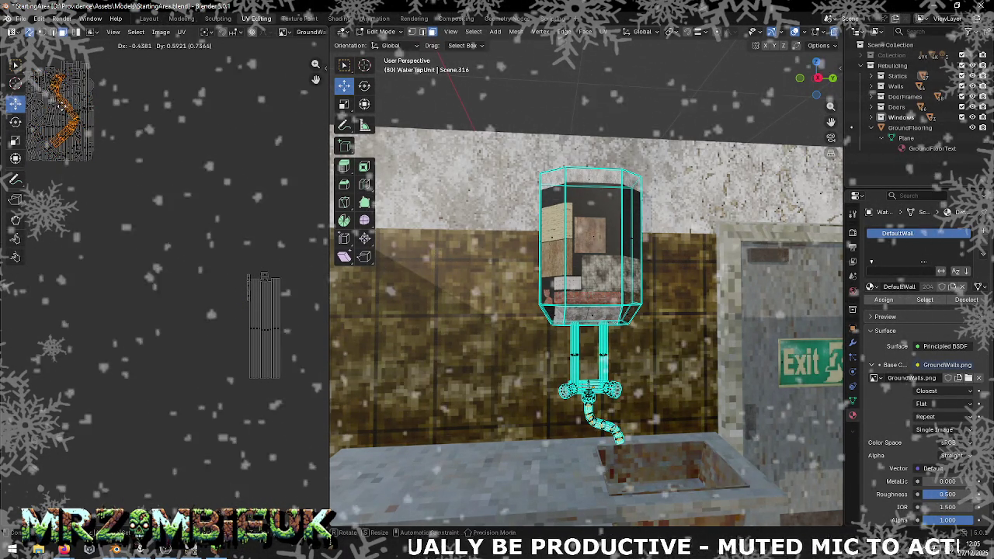
key("g")
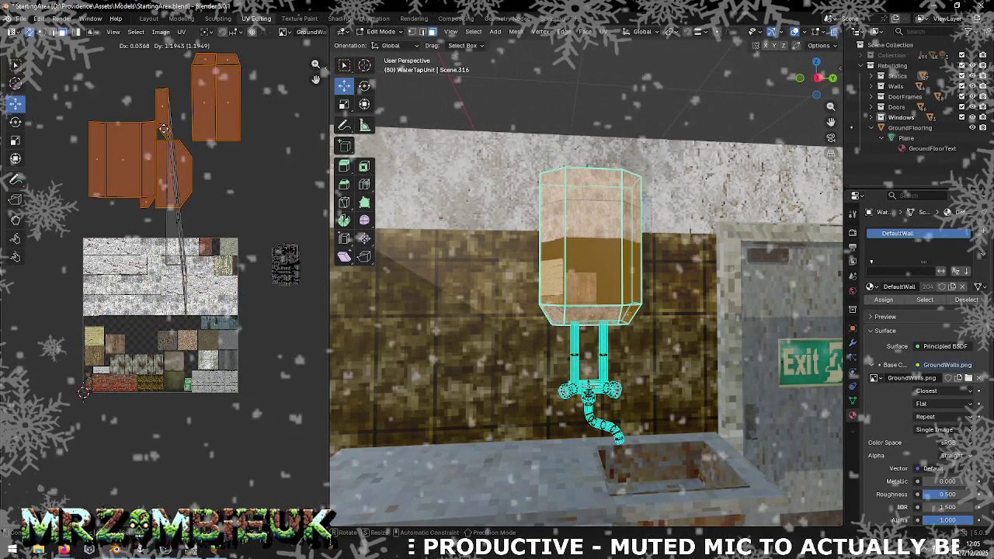
- Pack the top tank UV islands above the atlas, moved by X -0.39475, Y -0.42152
left_click_drag(163, 134, 209, 338)
left_click_drag(158, 316, 161, 180)
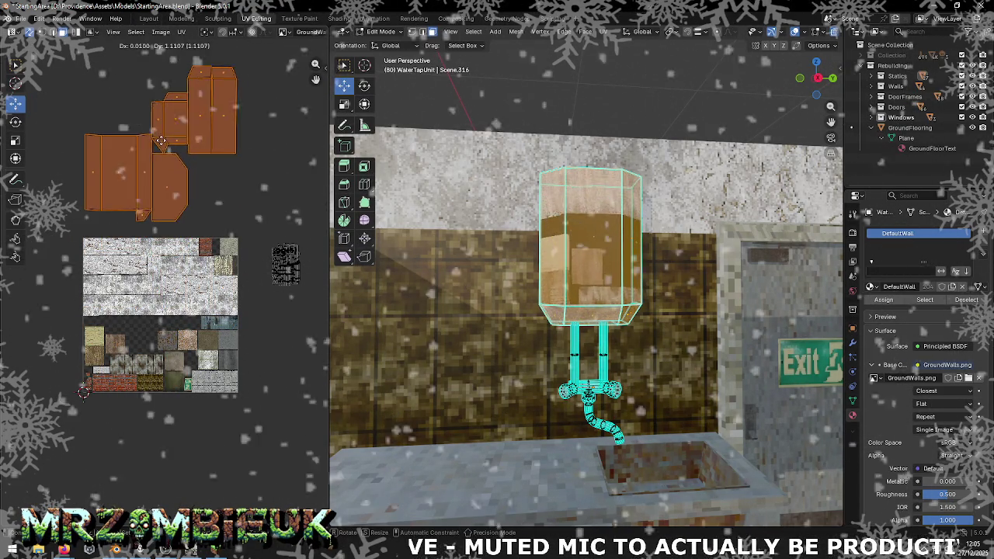
left_click(171, 187)
left_click_drag(148, 51, 238, 121)
left_click_drag(194, 97, 134, 177)
key("alt+Tab")
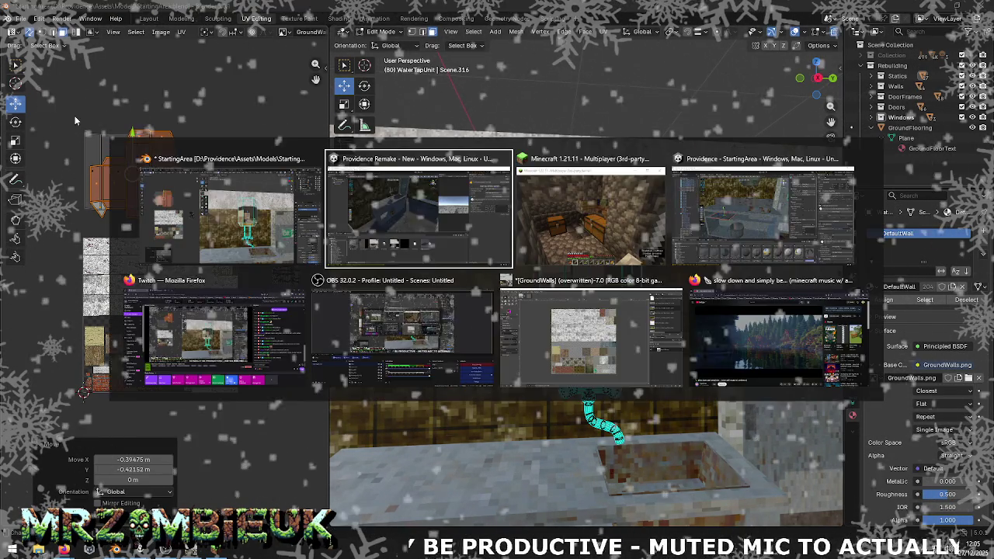
key("alt+Tab")
key("alt+Tab")
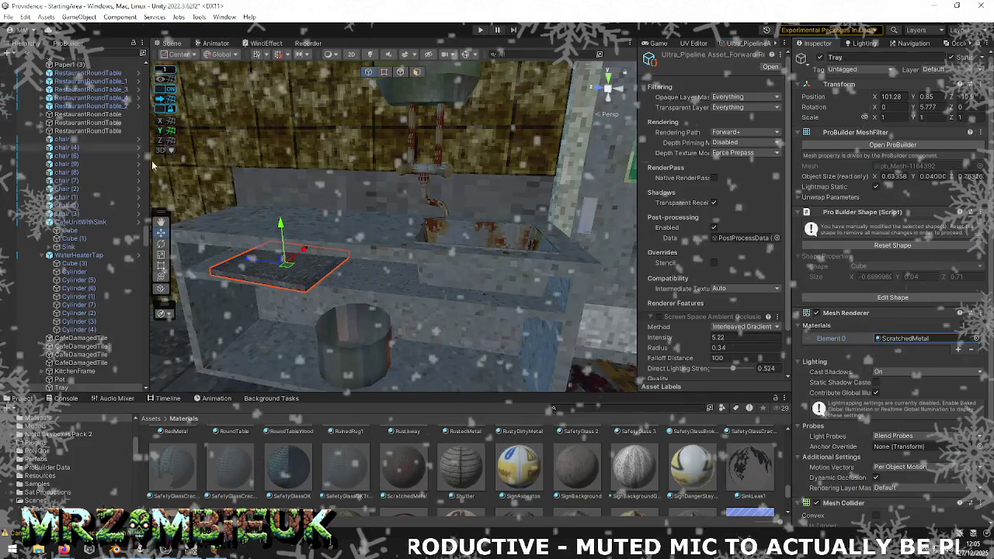
left_click(423, 87)
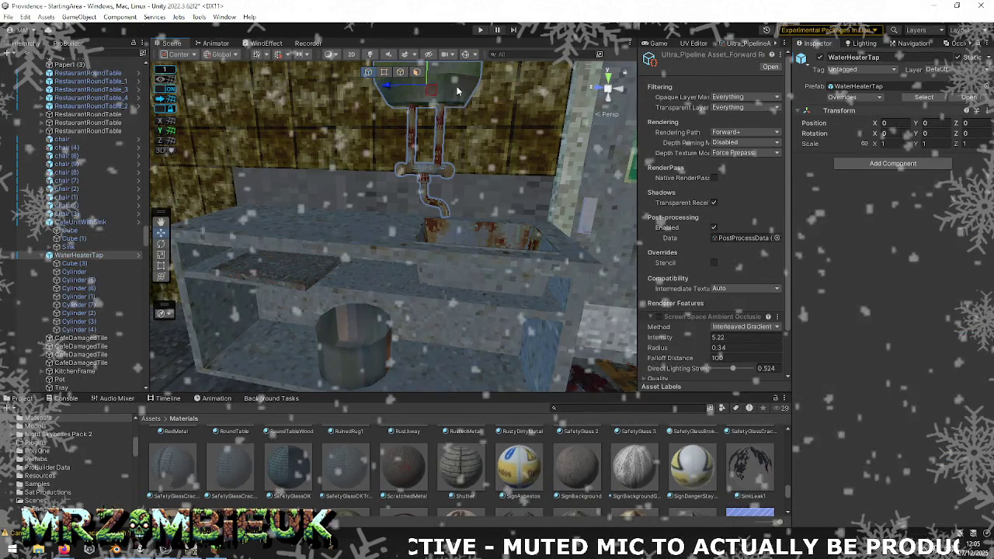
left_click(904, 338)
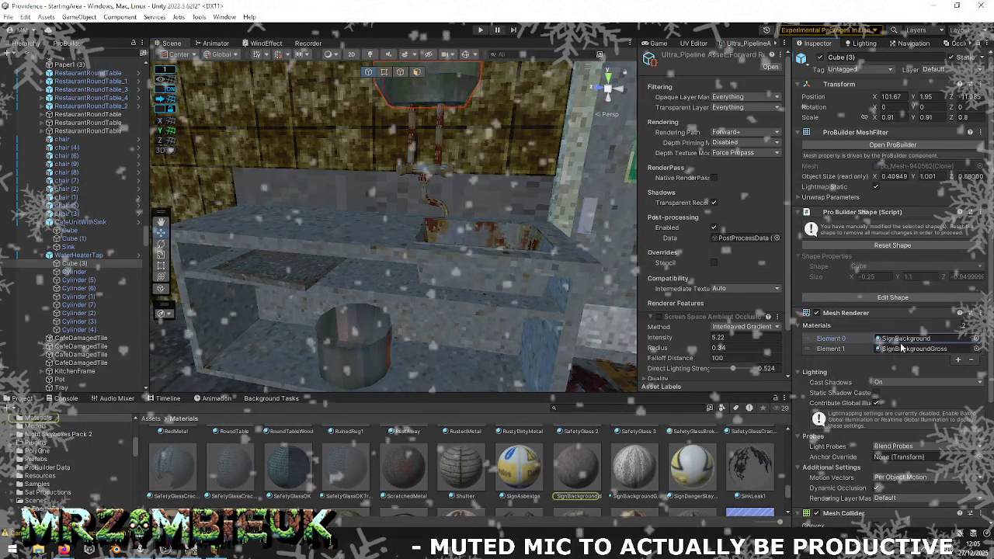
key("alt+Tab")
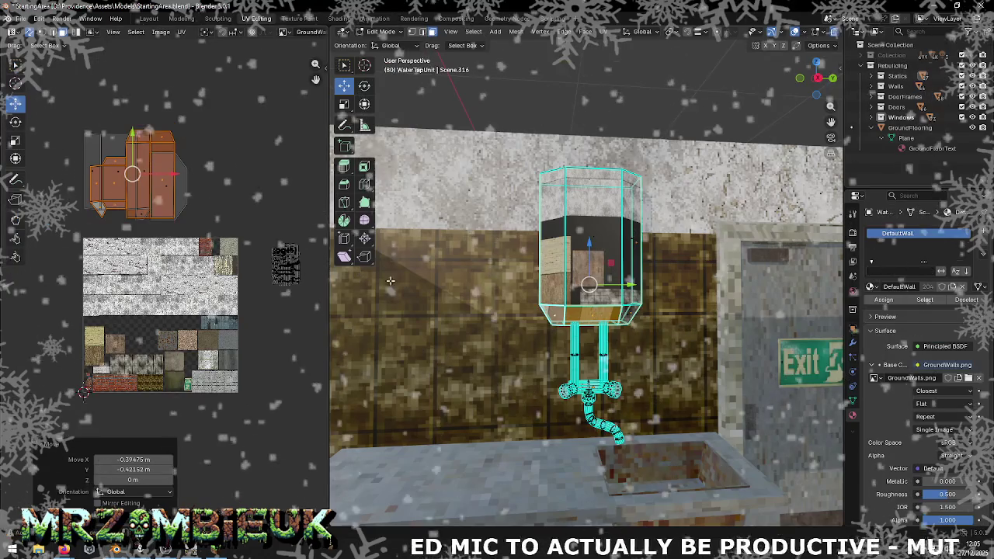
- Move the tank's UV islands down onto a grey-green tile of the atlas
scroll("up", 3)
scroll("up", 3)
scroll("up", 3)
scroll("down", 3)
scroll("down", 3)
scroll("down", 3)
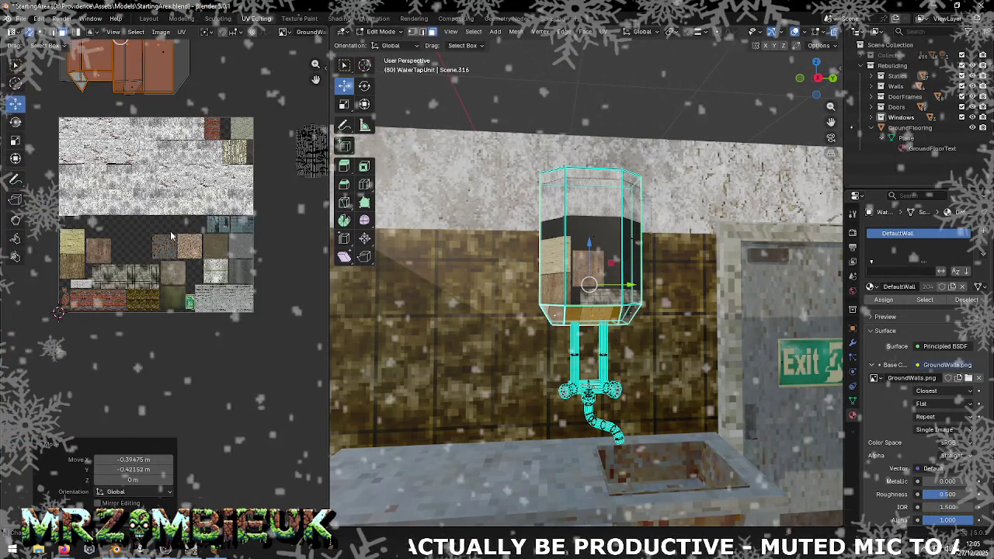
scroll("down", 3)
scroll("down", 3)
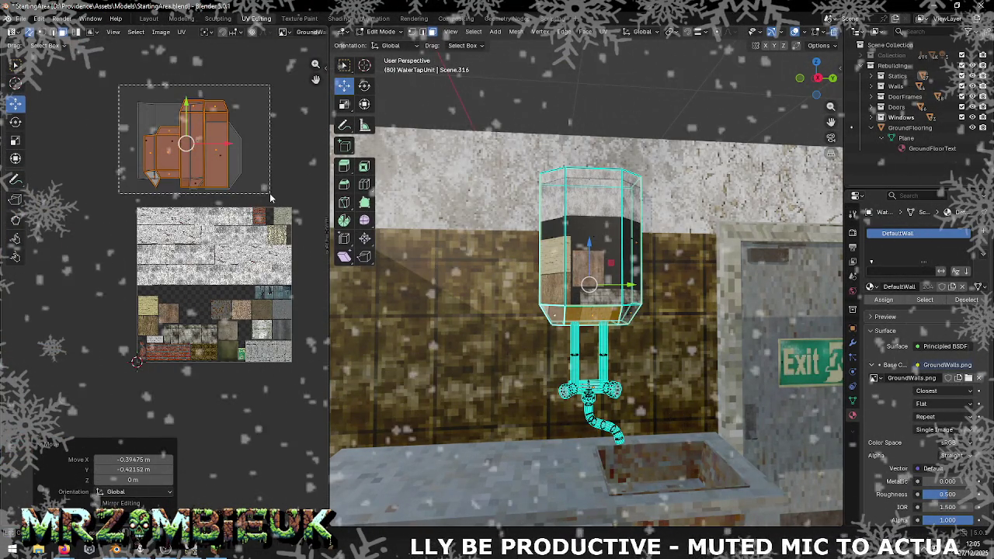
key("ctrl+z")
left_click_drag(202, 158, 232, 344)
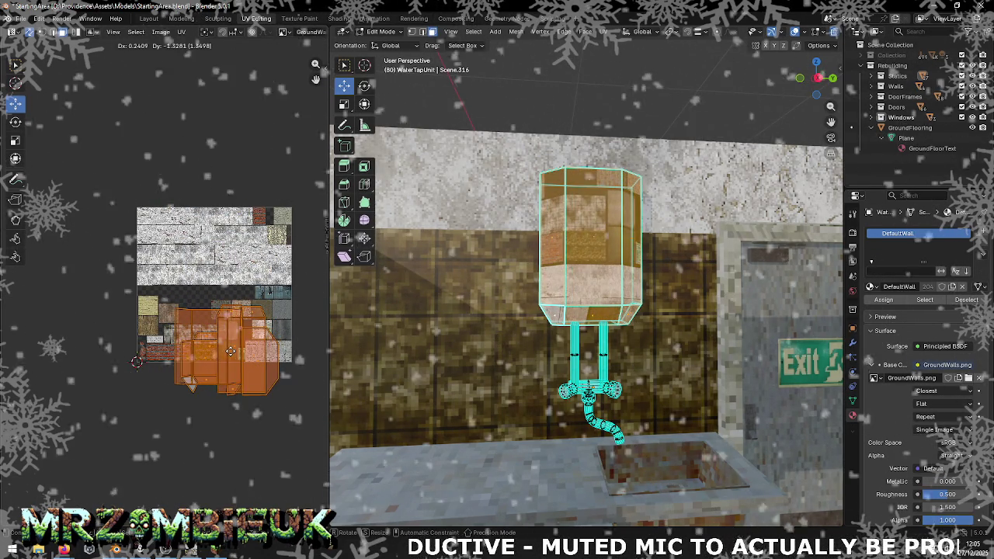
- Scale the tank's UV islands to 0.391 for a dull metal look, then deselect
key("shift+space")
key("s")
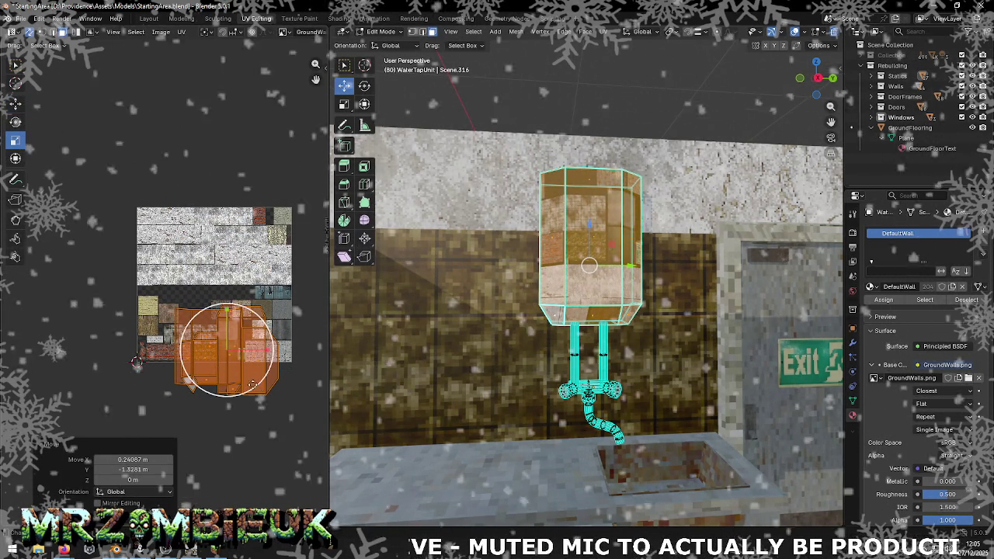
left_click_drag(266, 392, 237, 359)
key("KP_Decimal")
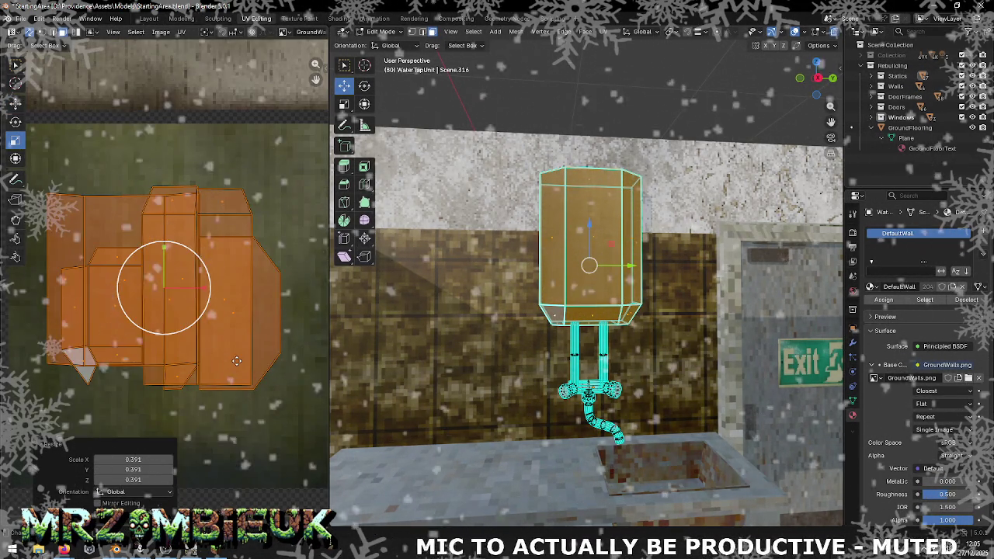
left_click(230, 441)
scroll("down", 3)
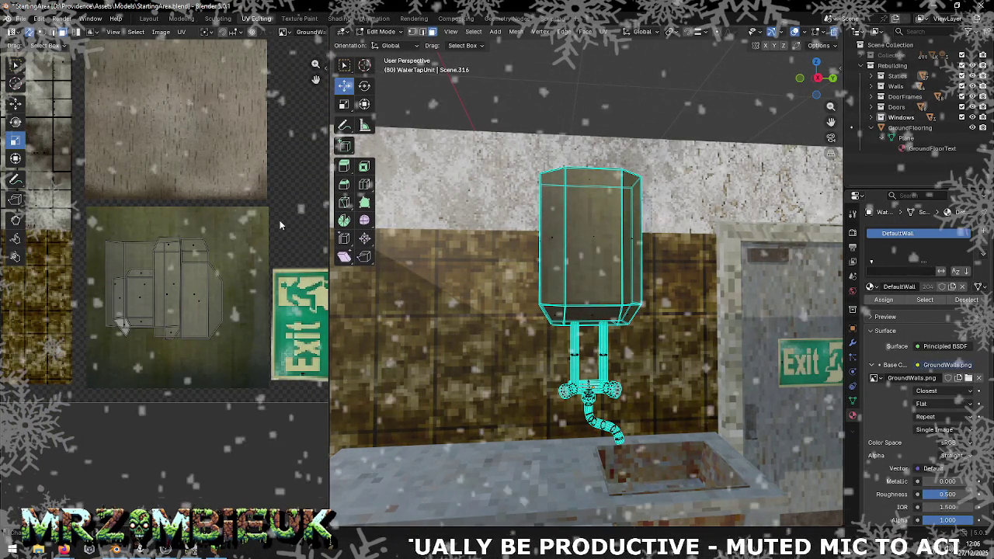
- Select the tap pipe's UV island and move it onto the texture atlas
scroll("down", 3)
scroll("down", 3)
scroll("down", 3)
scroll("down", 3)
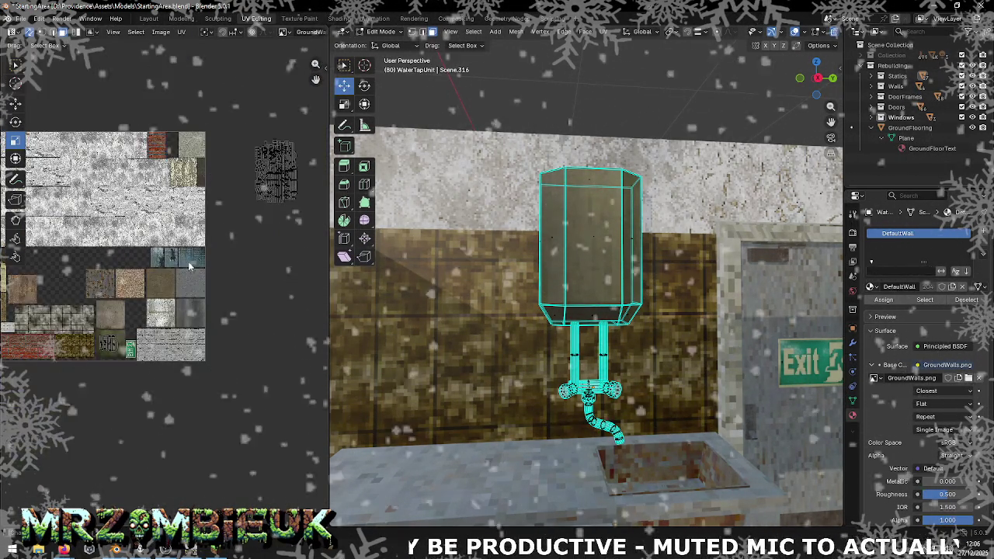
key("a")
left_click(22, 106)
scroll("up", 3)
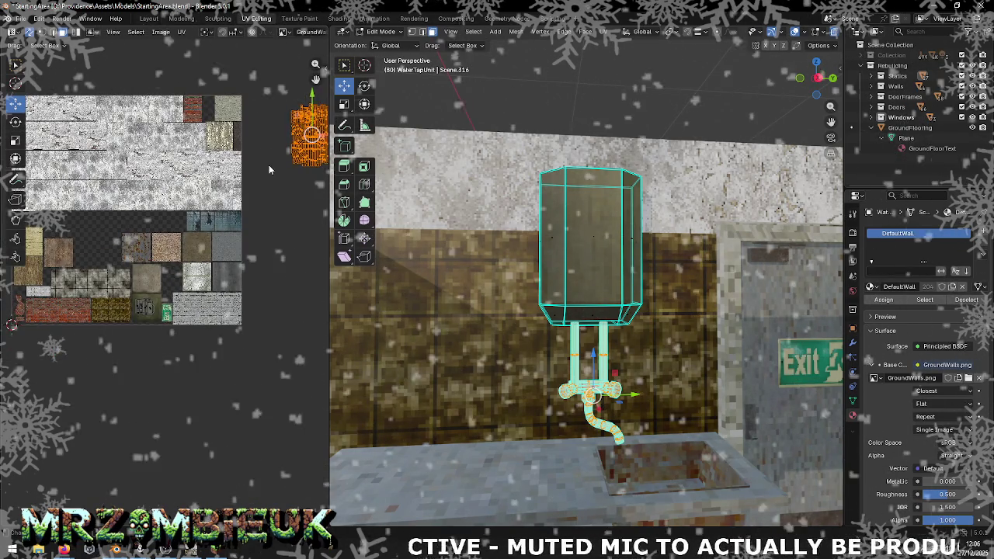
left_click_drag(310, 136, 144, 245)
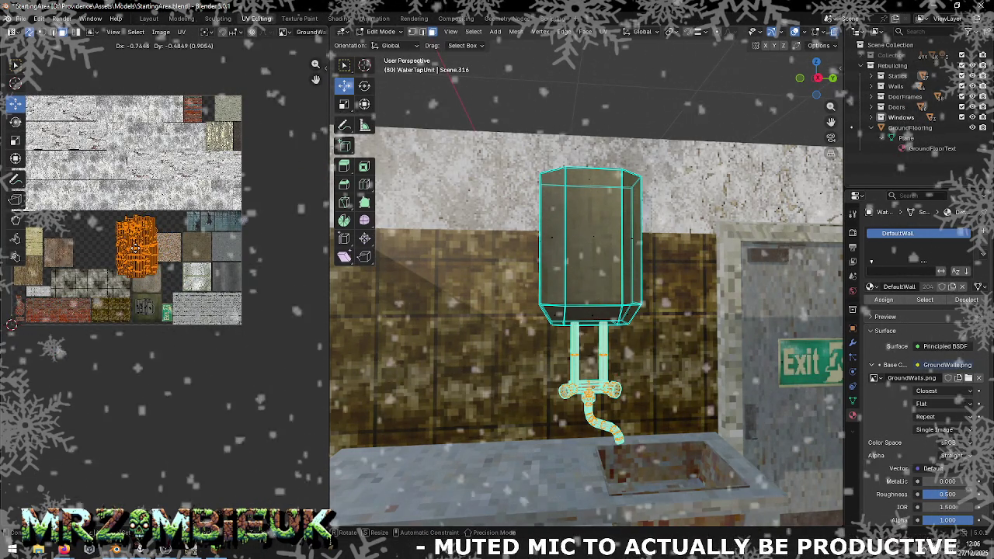
- Scale the tap island to 0.505 on the rusty blue metal tile, then turn off X-ray and exit Edit Mode
scroll("up", 3)
scroll("up", 3)
scroll("up", 3)
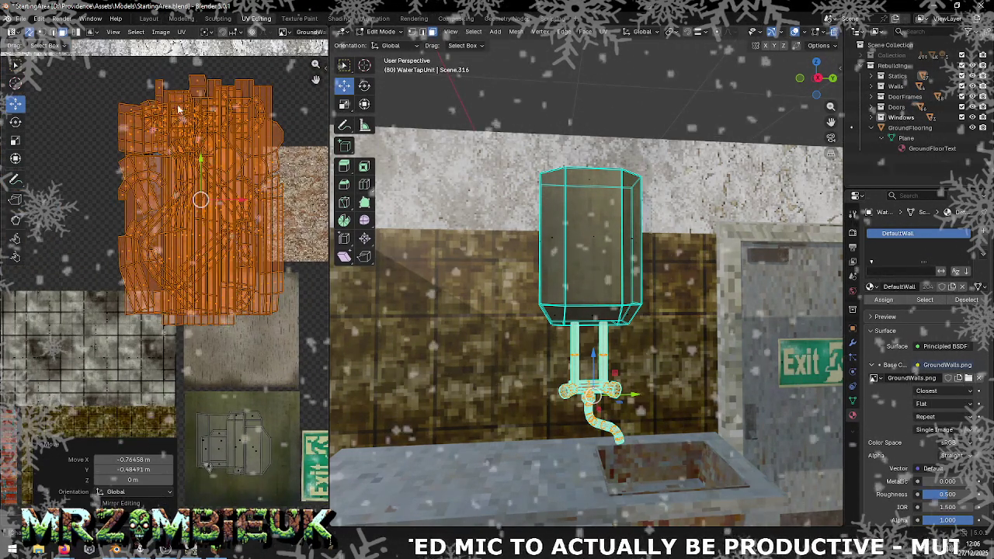
left_click(14, 140)
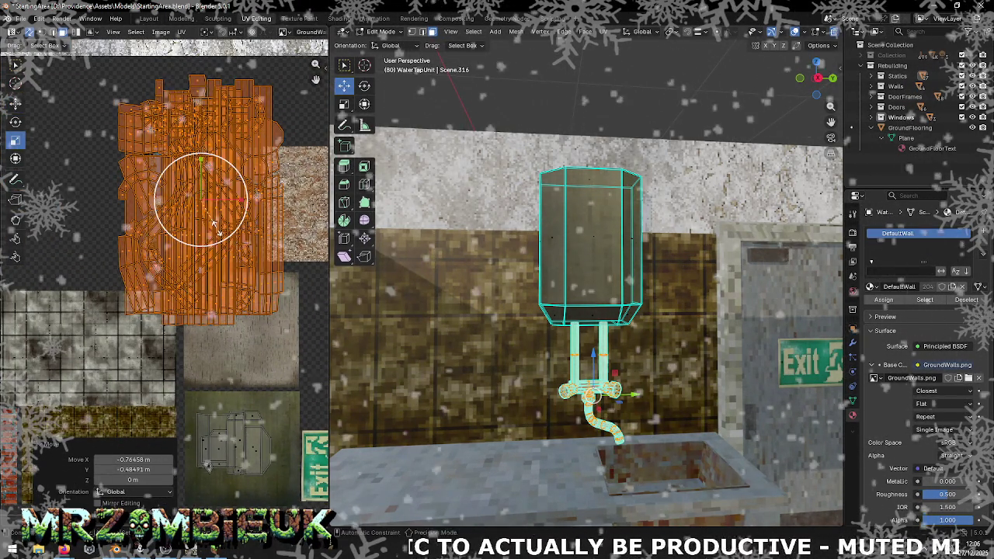
left_click_drag(217, 243, 208, 219)
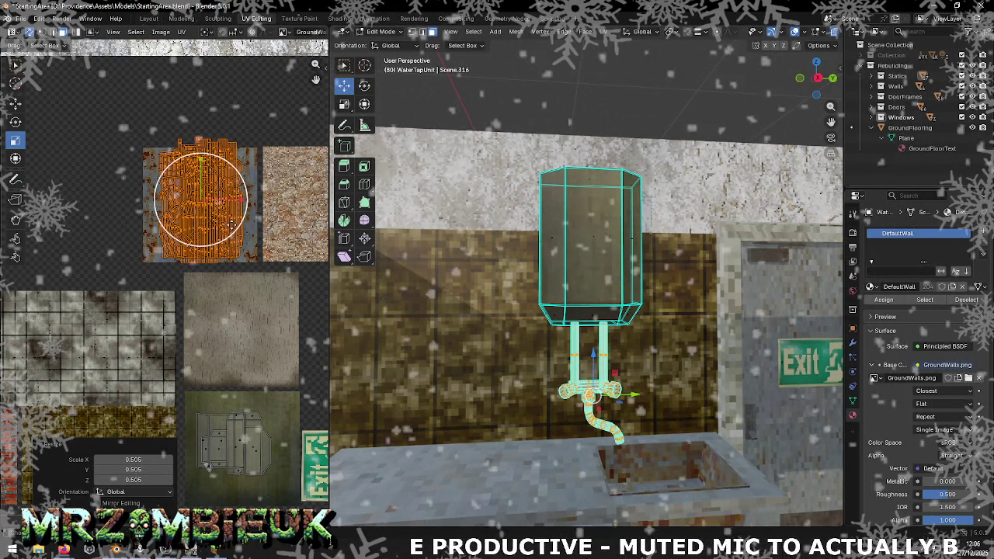
key("s")
left_click(211, 214)
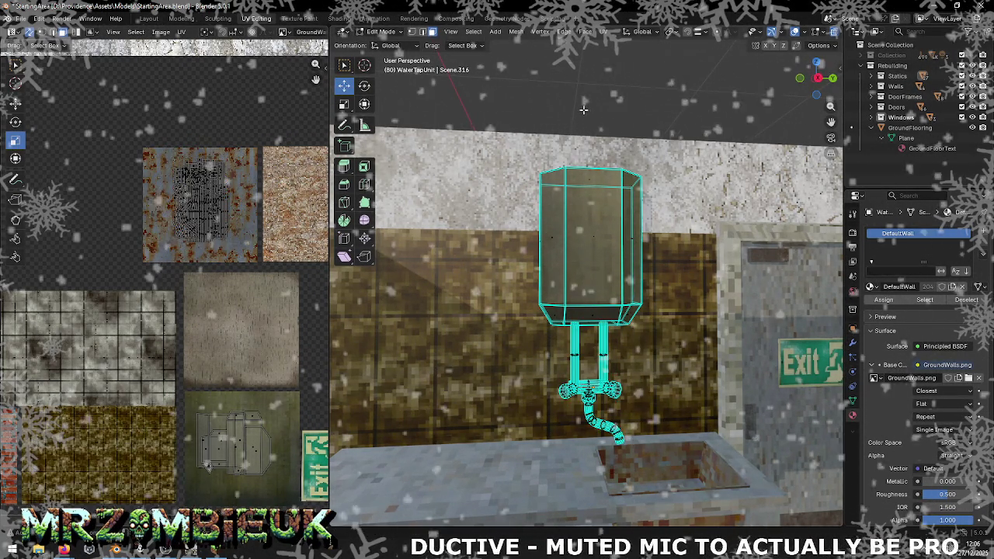
key("alt+z")
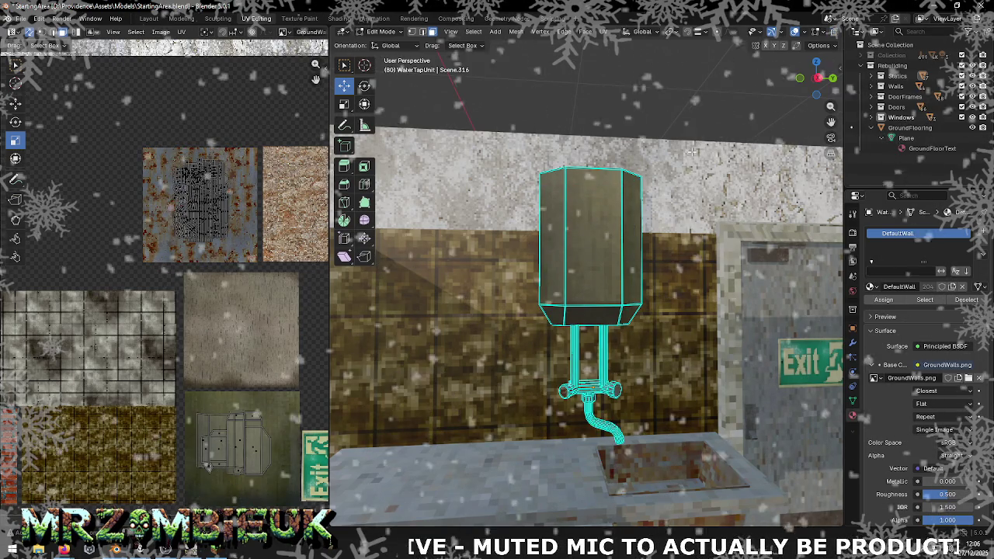
key("Tab")
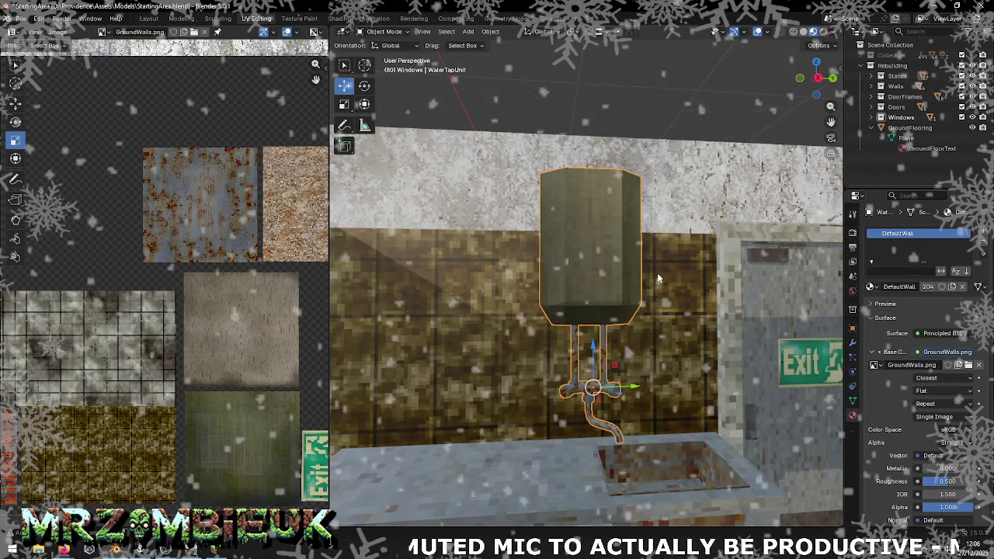
- Shrink the UVs of the tap's lower pipes and spout to 0.611
scroll("up", 3)
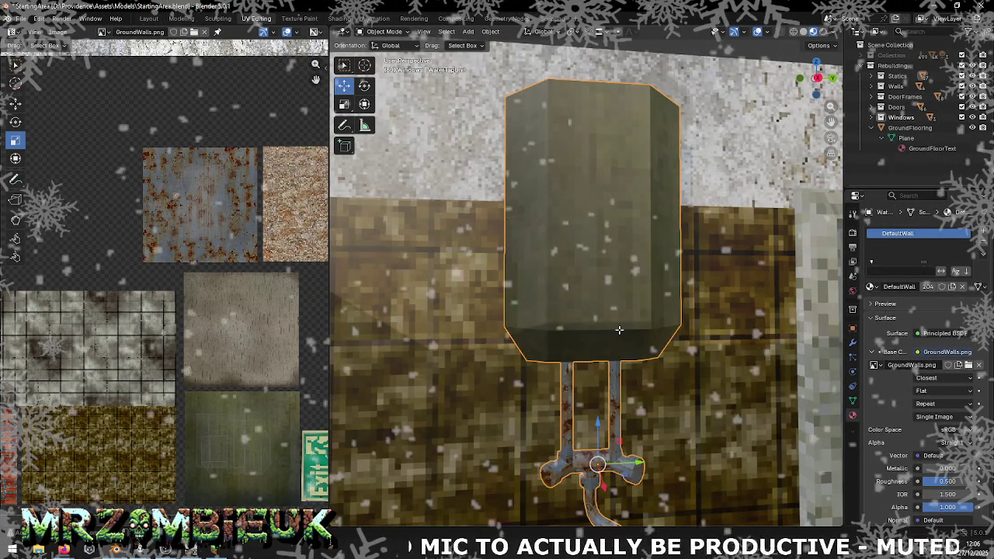
key("Tab")
key("l")
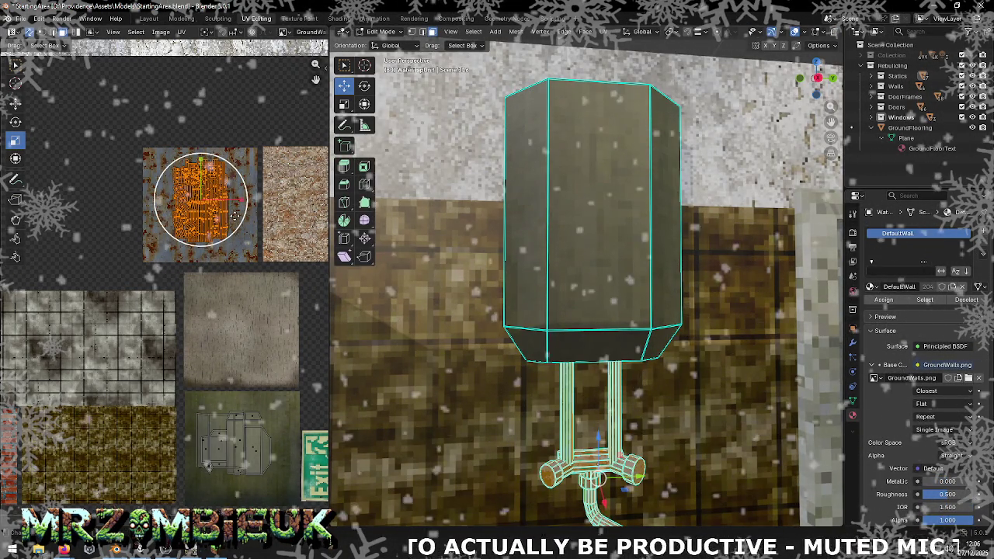
left_click(220, 213)
key("Tab")
- Look down on the tap's tank and save the blend file
scroll("down", 3)
scroll("down", 3)
scroll("up", 3)
scroll("up", 3)
left_click_drag(590, 365, 579, 268)
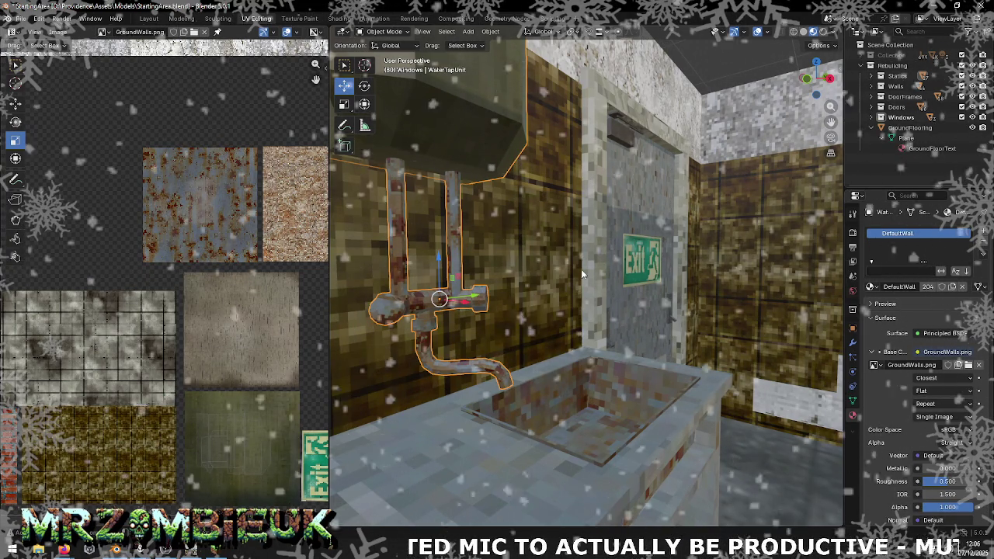
key("ctrl+s")
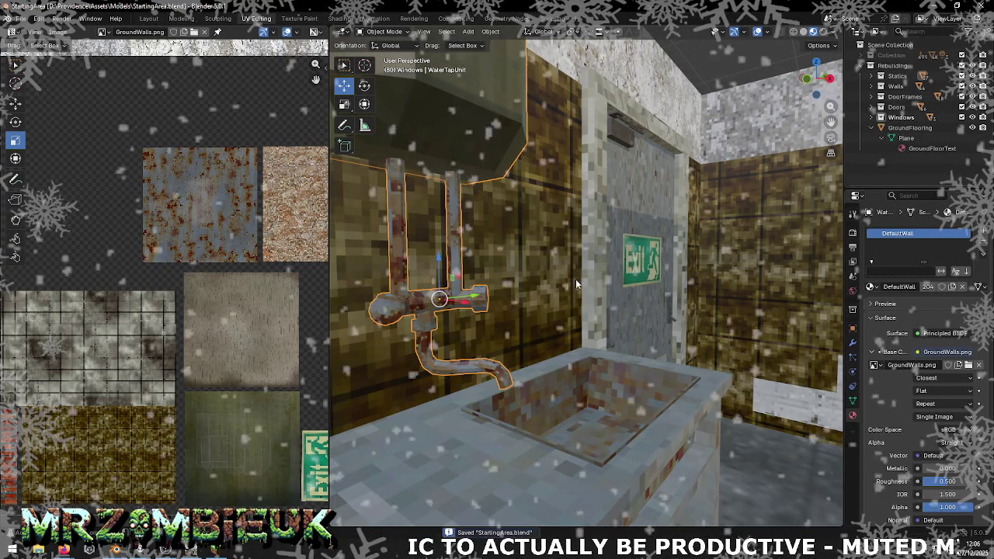
- Export the selection as Wavefront OBJ StartingArea.obj and check the asset in Unity
left_click(39, 18)
mouse_move(38, 175)
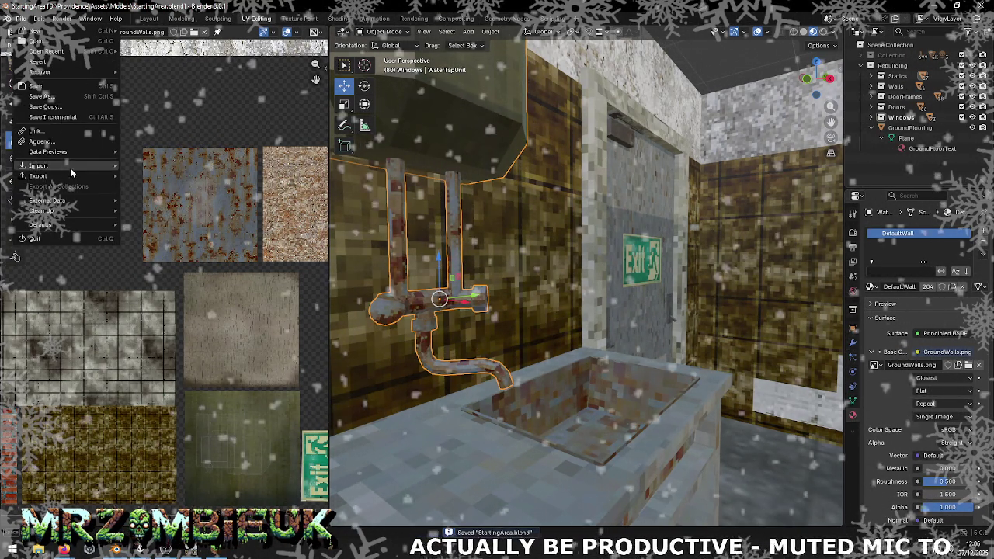
left_click(194, 216)
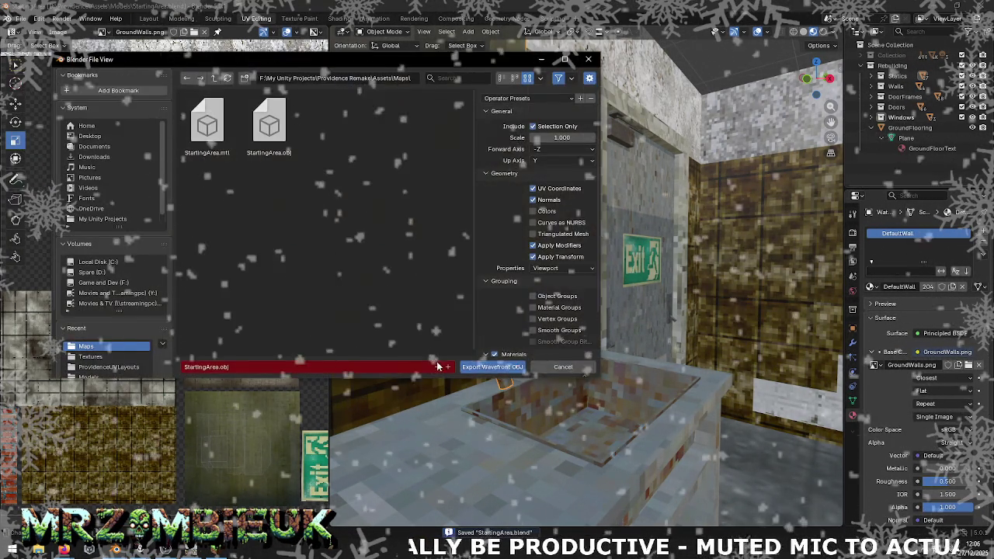
left_click(478, 368)
key("alt+Tab")
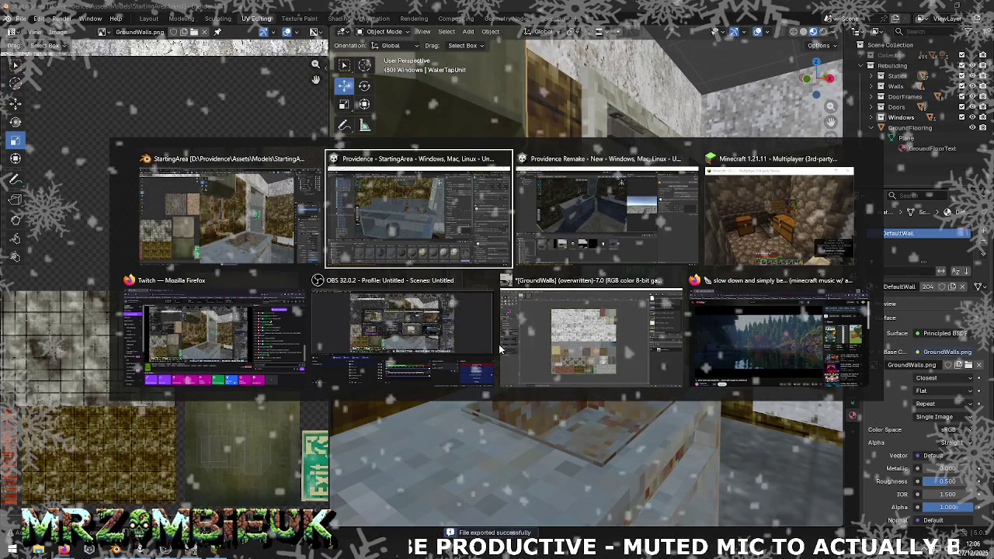
right_click(531, 419)
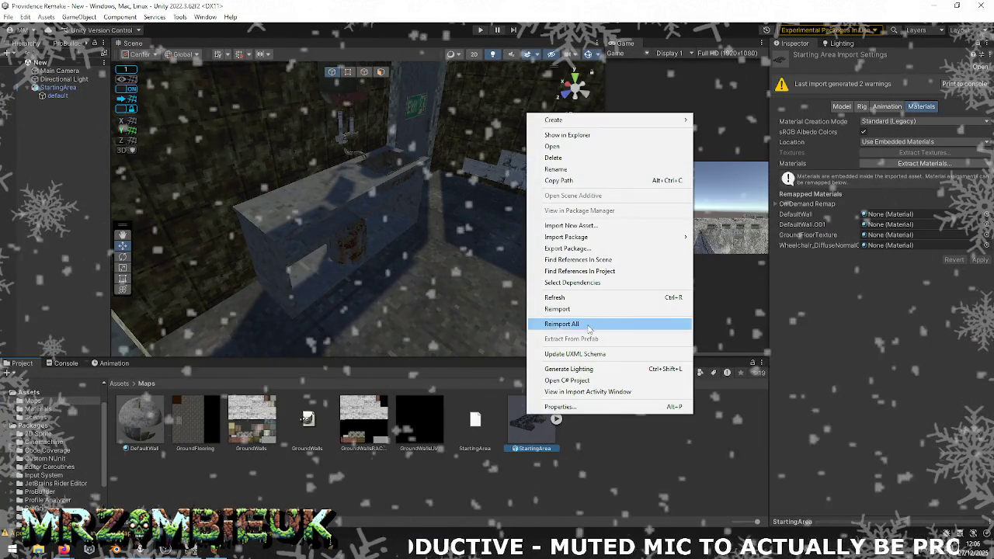
- Reimport StartingArea in Unity, then select all Blender objects and export them as StartingArea.obj
left_click(588, 314)
key("alt+Tab")
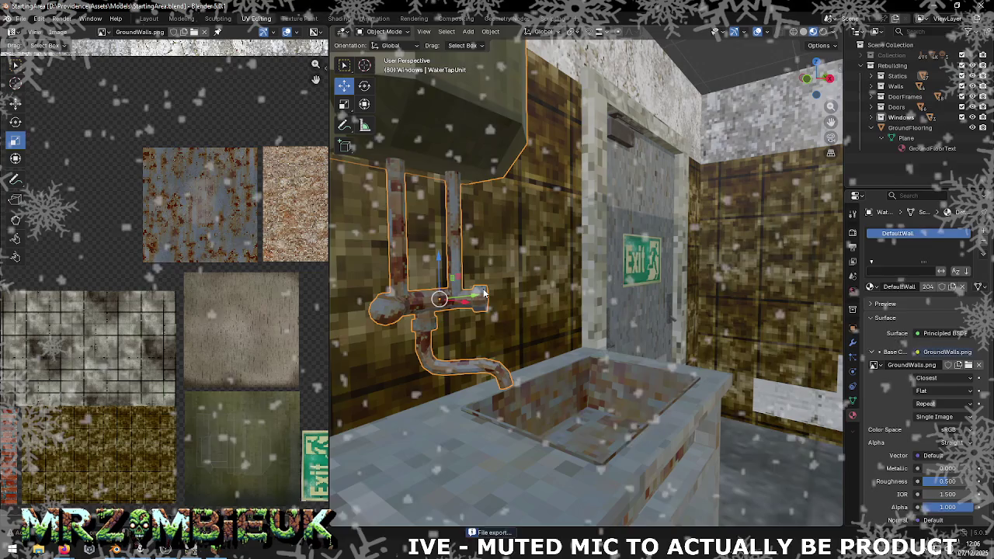
key("a")
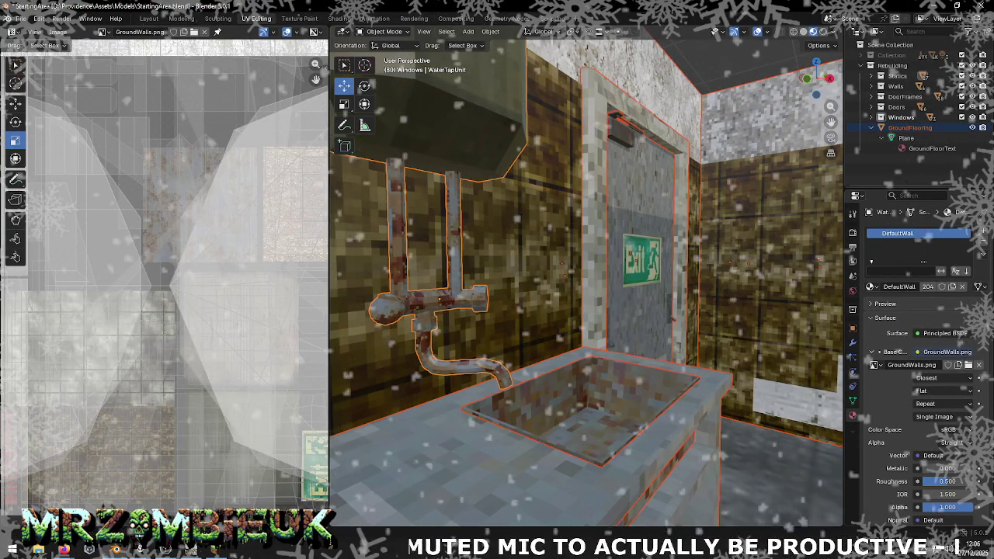
left_click(21, 18)
mouse_move(38, 175)
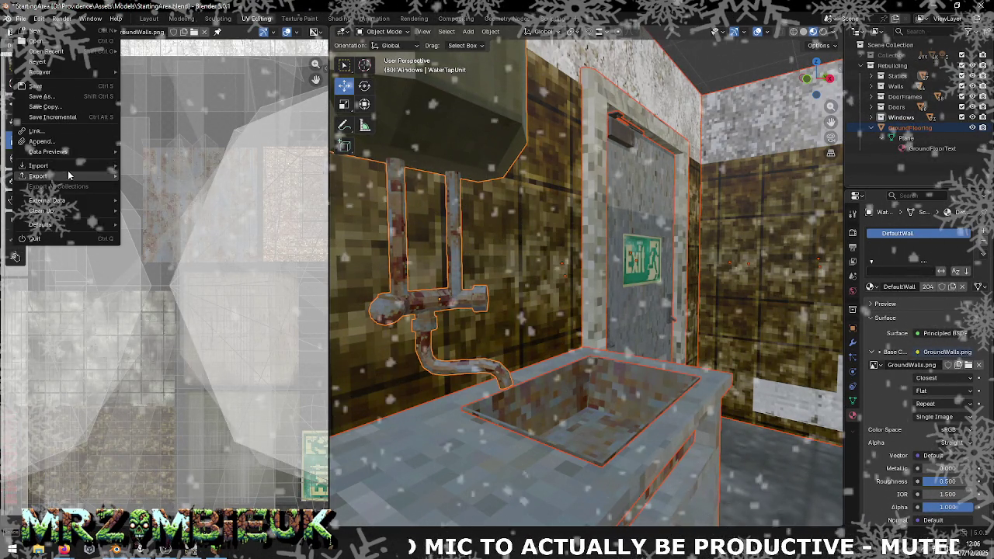
left_click(159, 216)
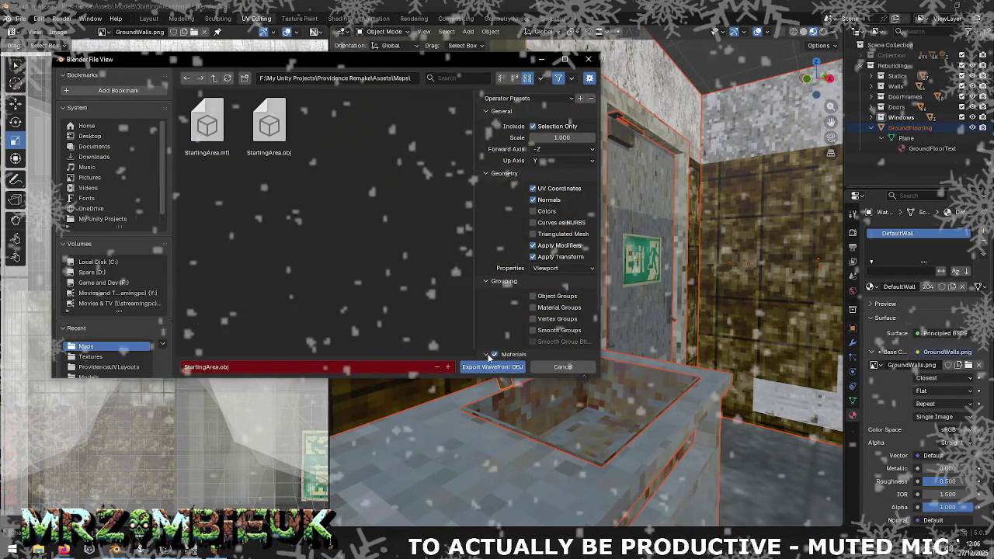
key("alt+Tab")
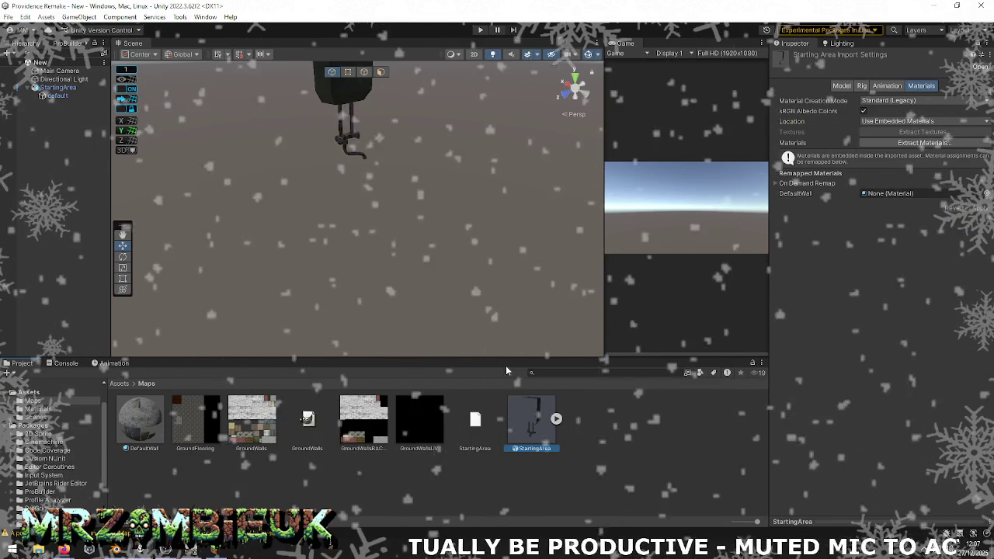
- Reimport the StartingArea asset in Unity and orbit the Scene view over the textured level
right_click(533, 442)
left_click(553, 333)
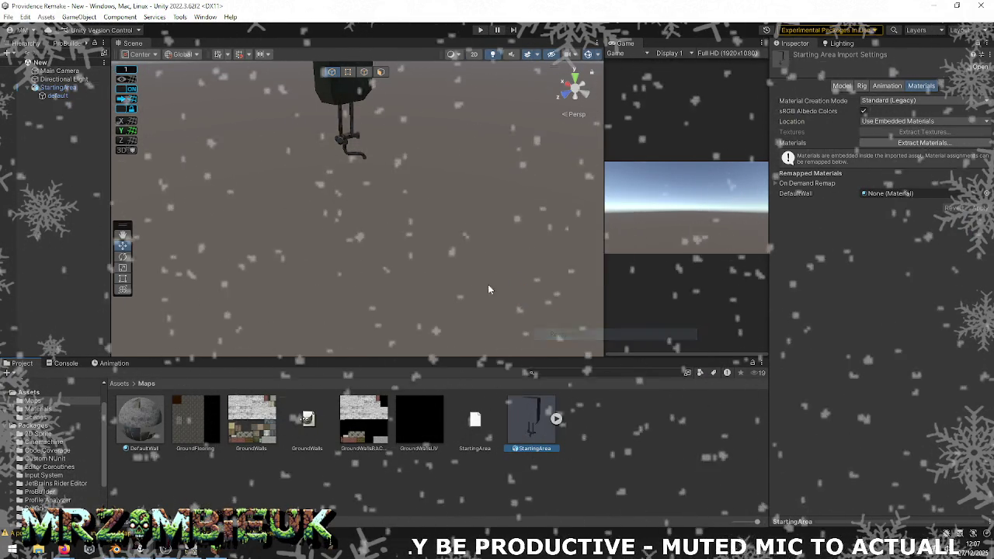
left_click_drag(485, 289, 804, 257)
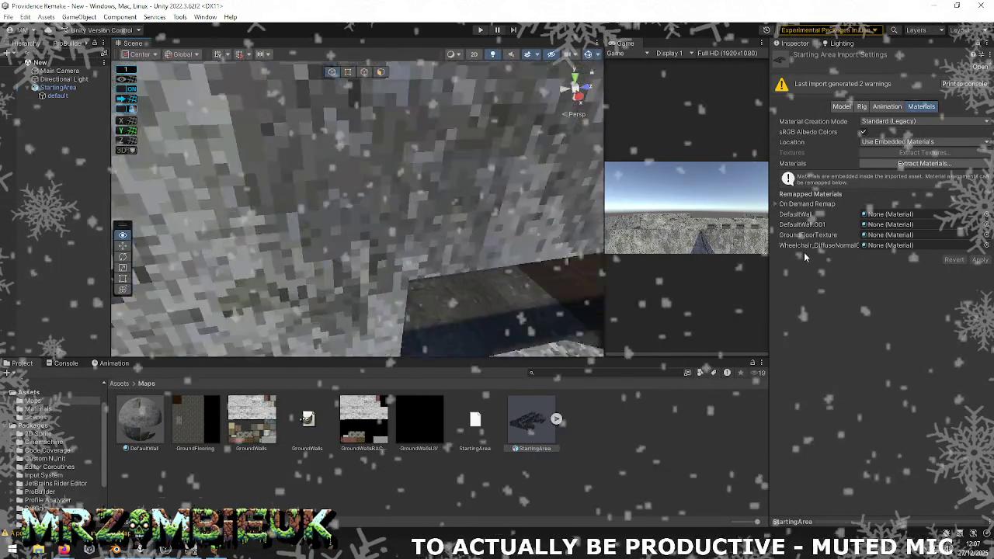
key("alt+Tab")
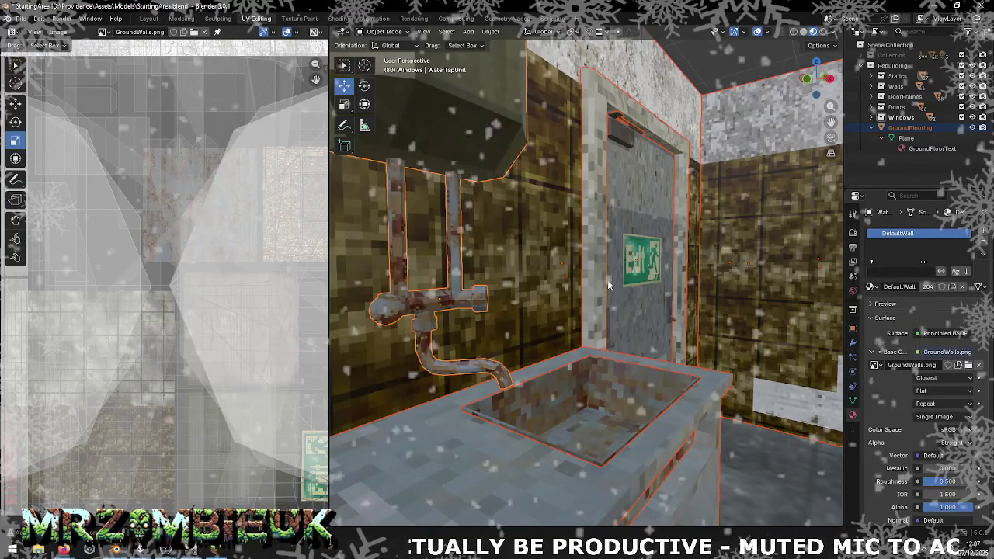
- Orbit around the room's walls, sink and Exit door, briefly comparing with the Unity project
right_click(571, 279)
left_click_drag(695, 287, 686, 233)
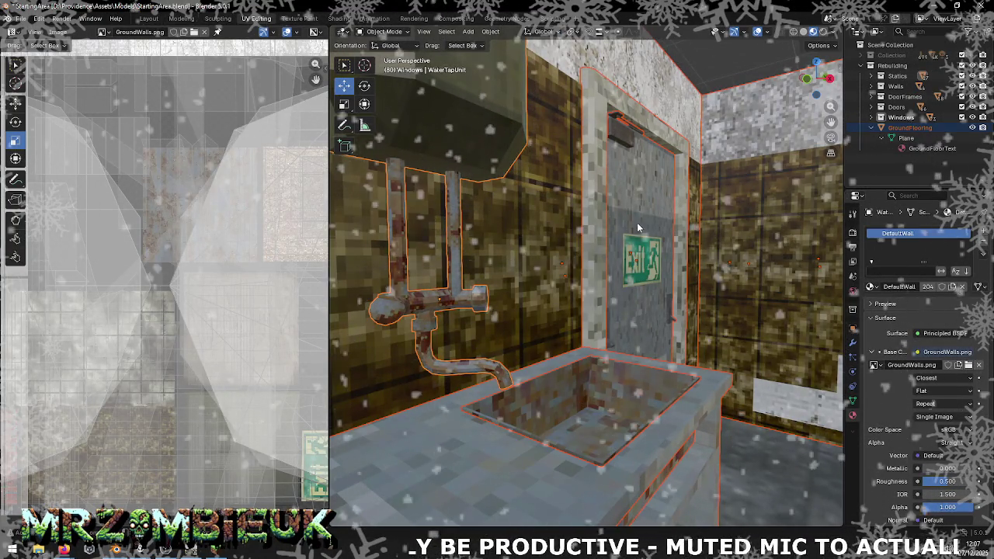
scroll("up", 3)
scroll("down", 3)
scroll("up", 3)
left_click_drag(443, 240, 507, 247)
scroll("down", 3)
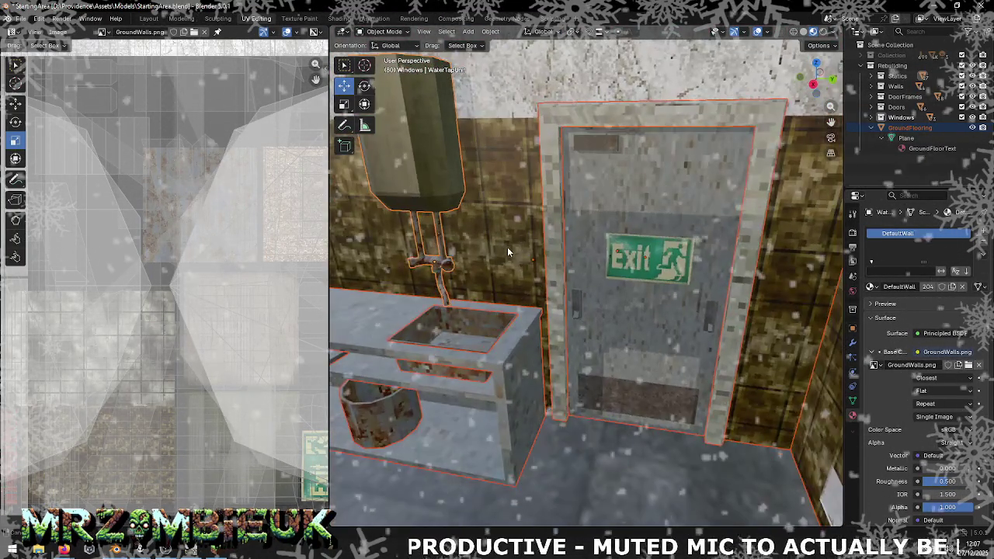
left_click_drag(425, 273, 442, 227)
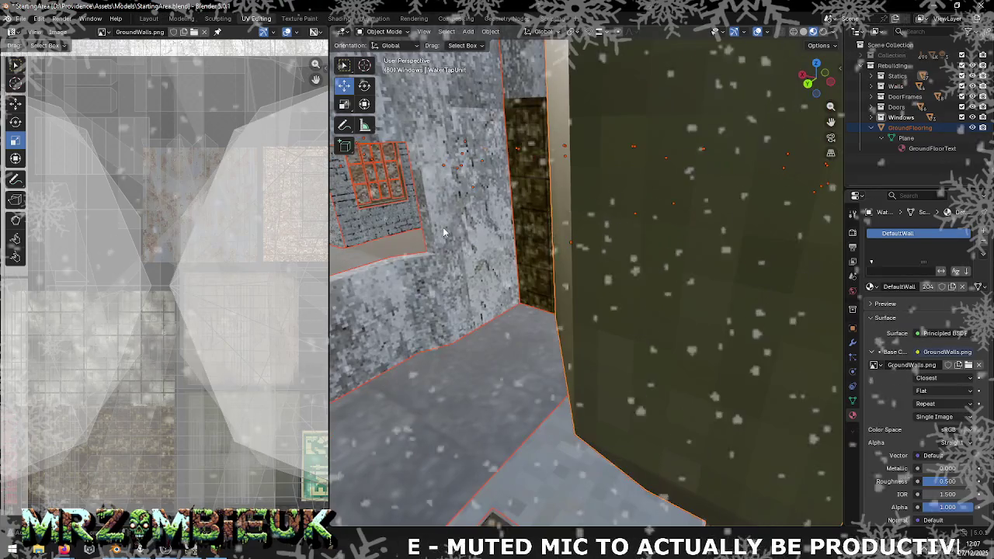
key("alt+Tab")
key("alt+Tab")
left_click_drag(446, 233, 434, 225)
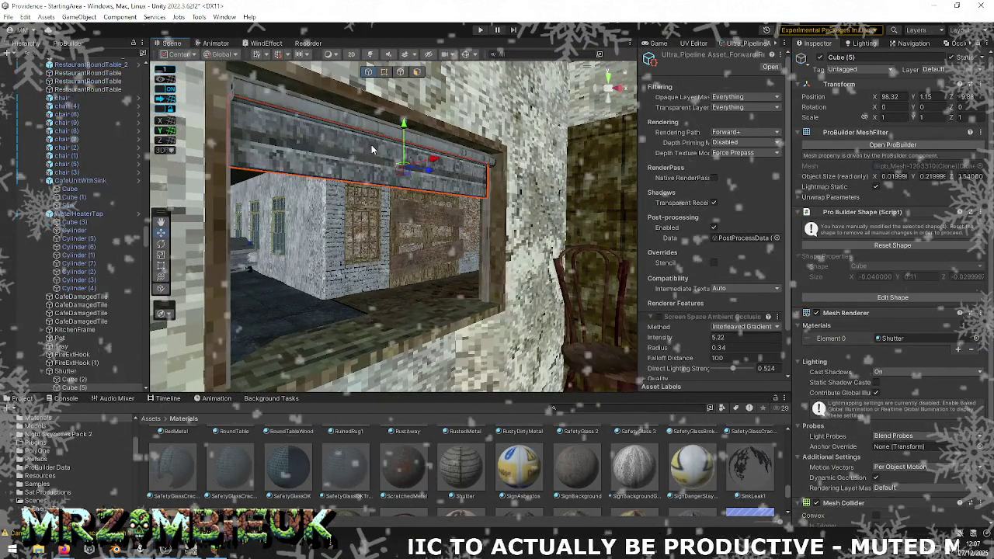
key("alt+Tab")
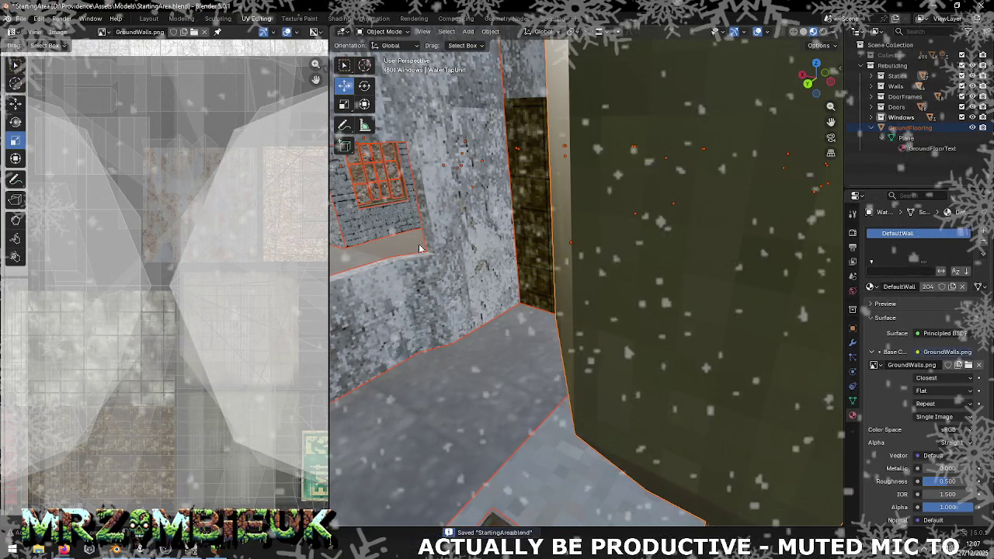
- Make GroundFlooring active, save, and unhide the Collection to bring back the chair and serving window
left_click(543, 190)
key("ctrl+s")
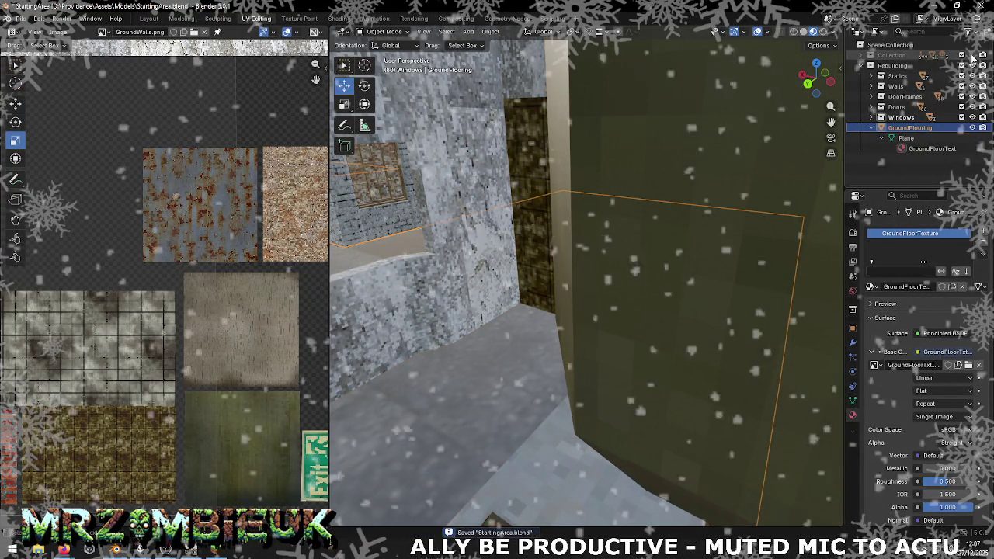
left_click(962, 55)
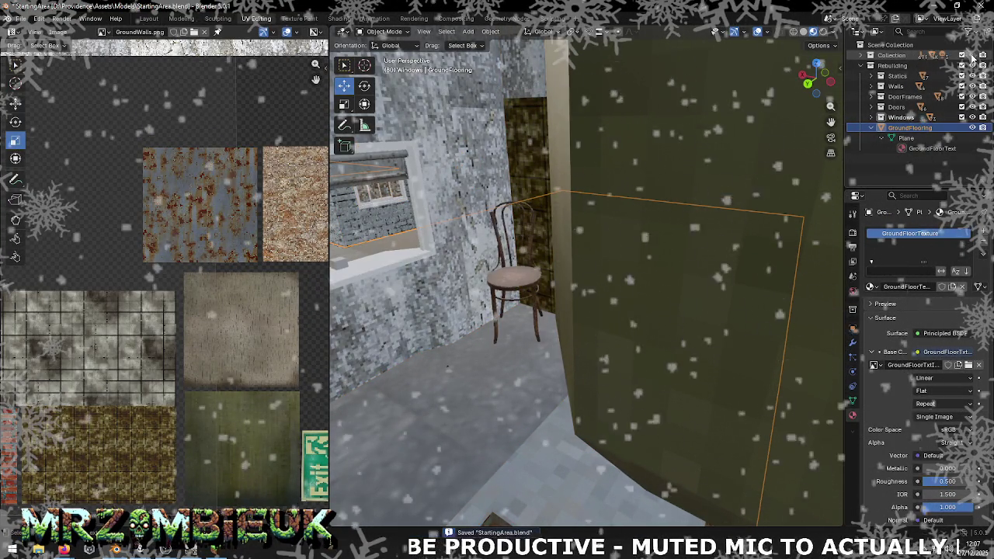
left_click_drag(554, 176, 568, 281)
scroll("up", 3)
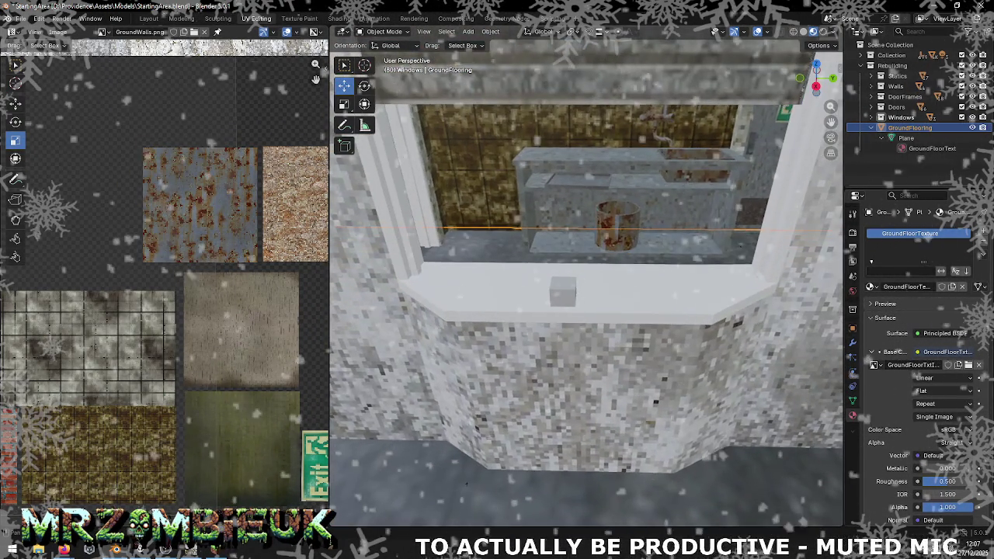
- Delete the small cube from the serving window sill and face the window straight on
left_click(558, 293)
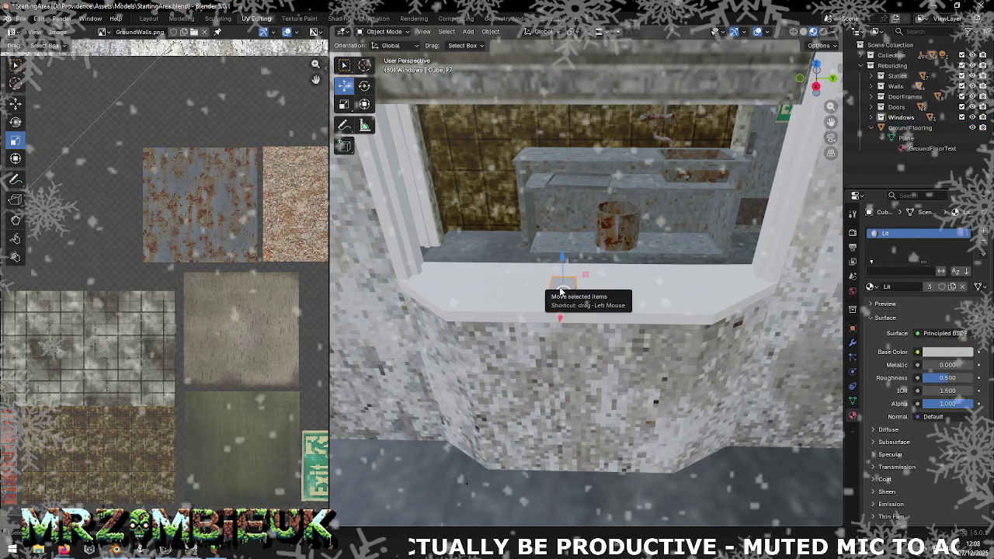
key("Delete")
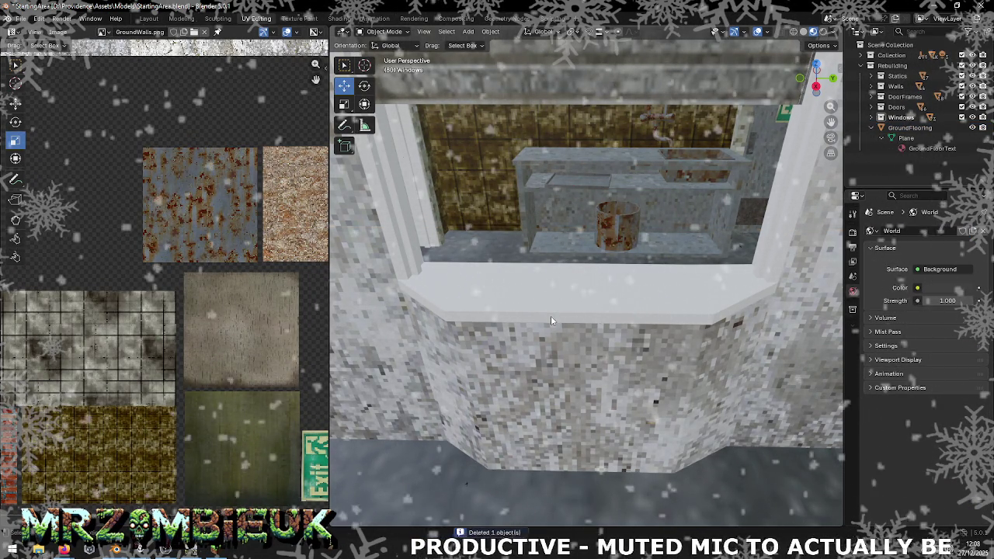
left_click_drag(550, 315, 455, 208)
- Select the left, bottom, top and right frame pieces plus the DirtyRustyMetal piece
left_click(401, 211)
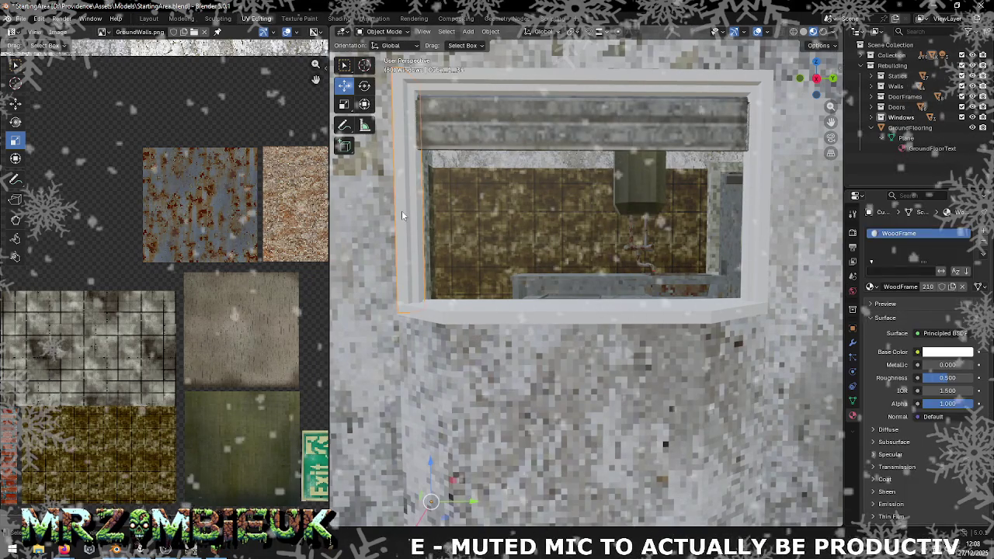
left_click(462, 309)
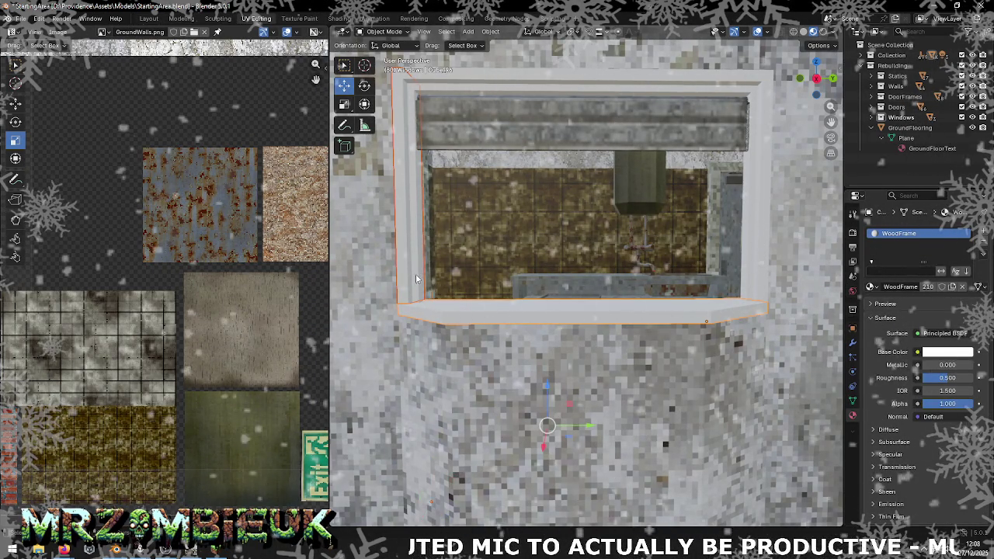
left_click(417, 277)
left_click(475, 87)
left_click(753, 154)
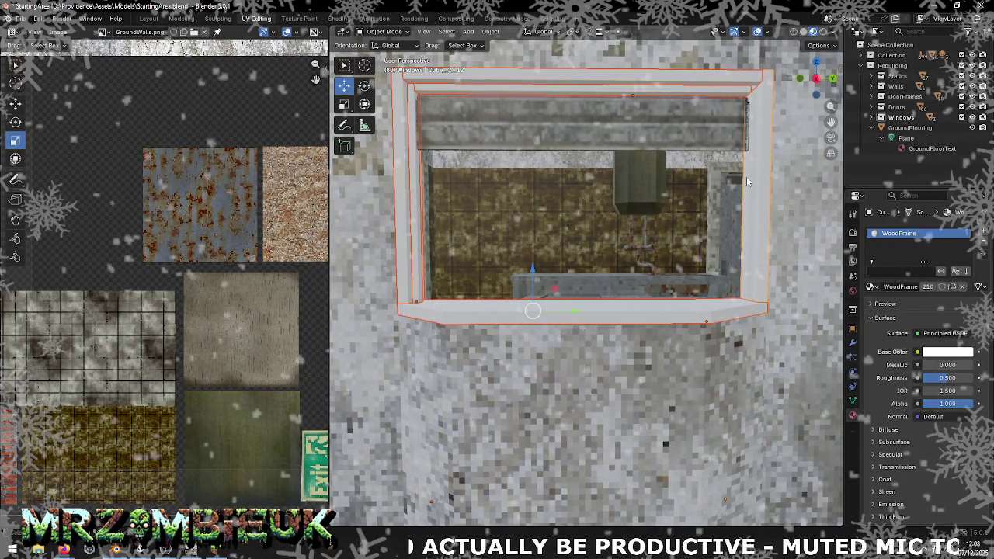
left_click(746, 181)
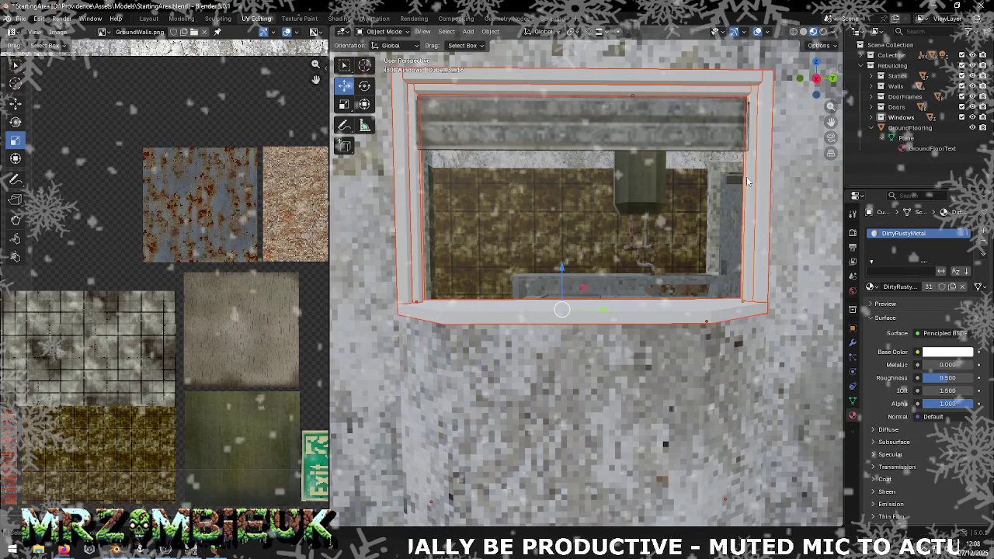
right_click(531, 311)
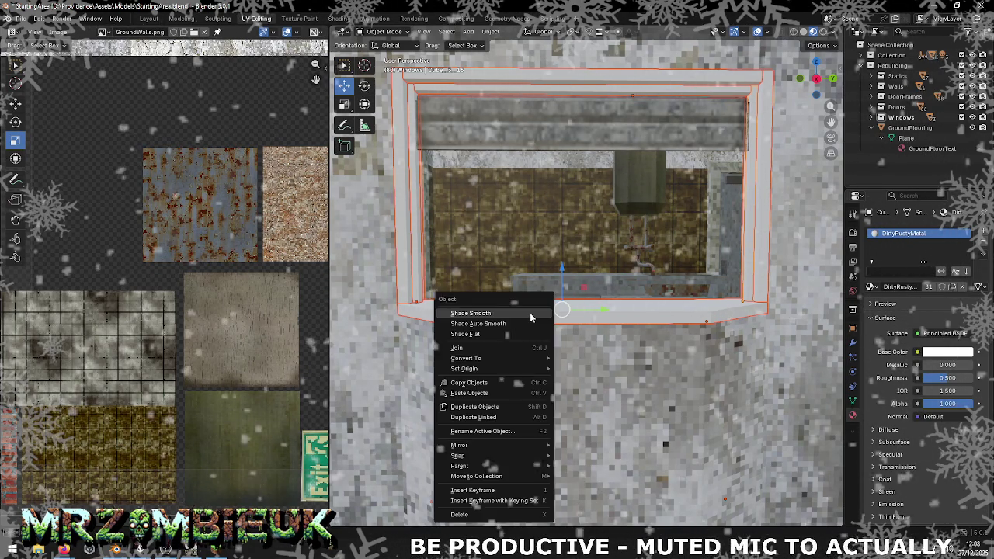
- Join the selected frame pieces into one object and rename it KitchenServingHole
left_click(509, 347)
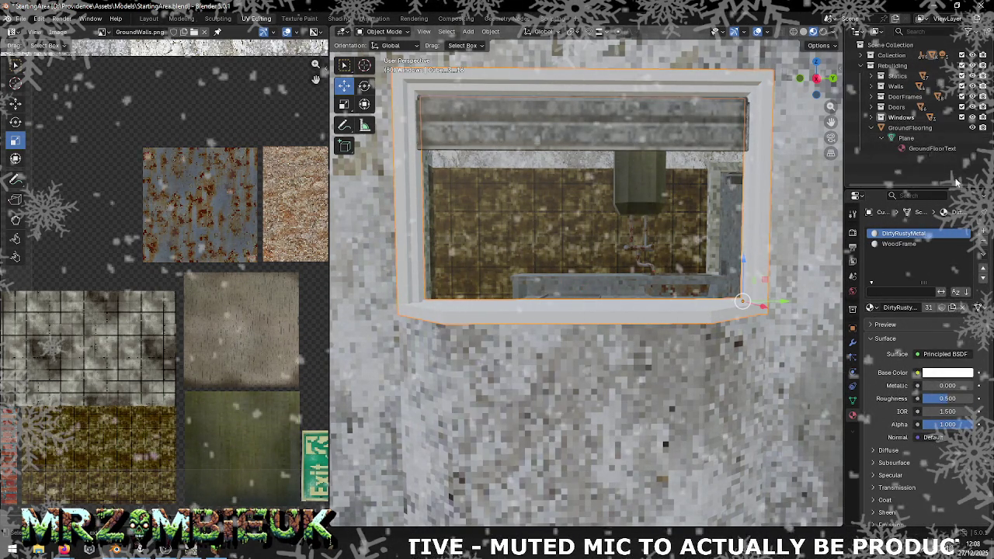
key("KP_Decimal")
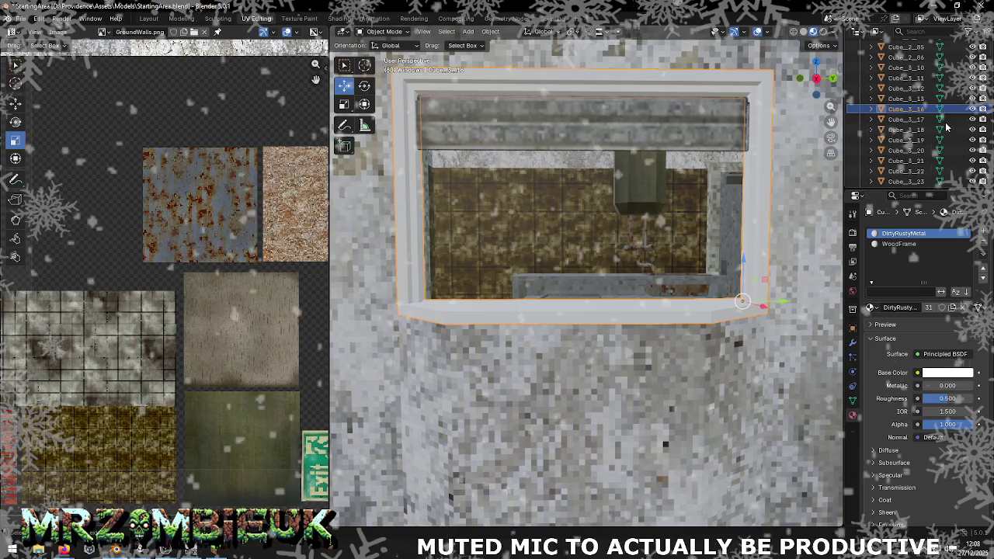
key("F2")
type("KitchW")
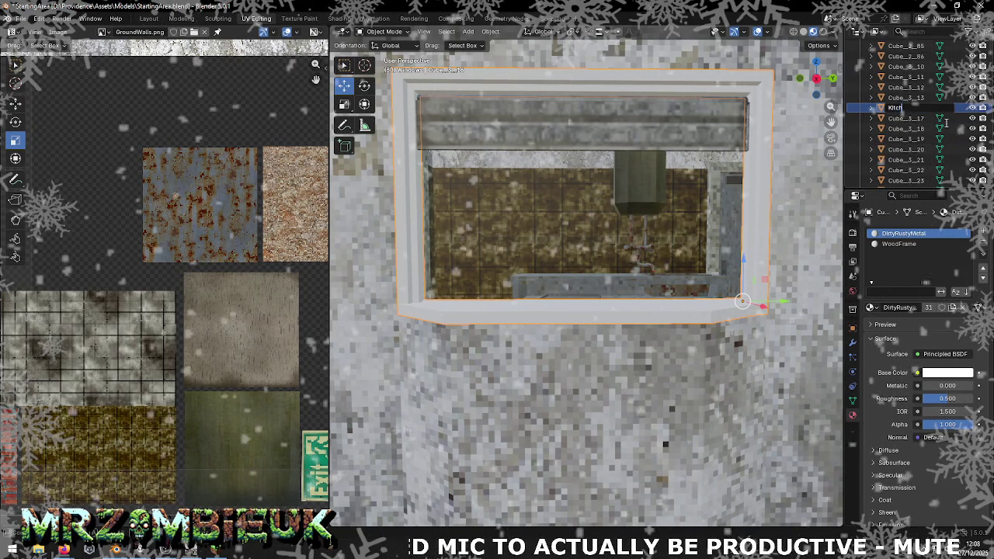
type("allHole")
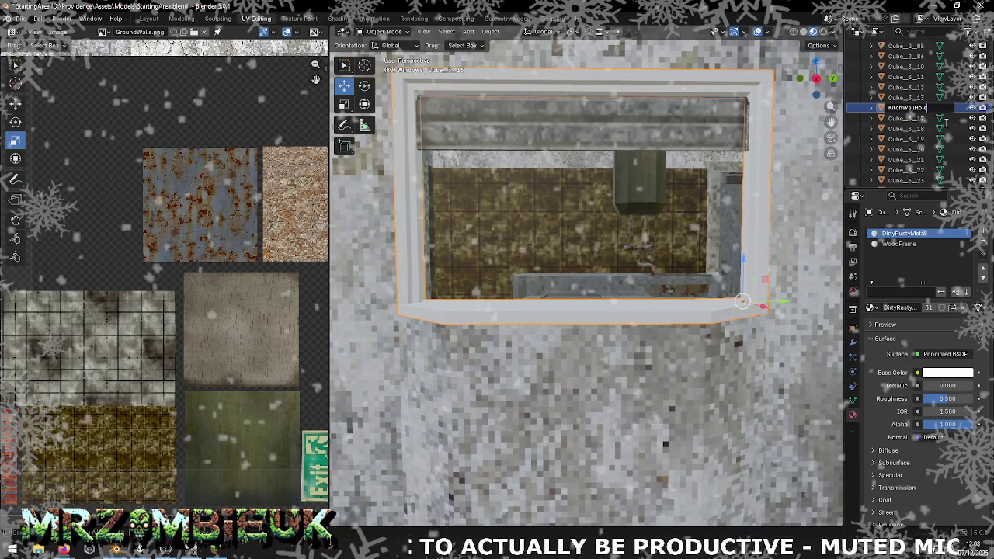
key("BackSpace")
key("BackSpace")
key("BackSpace")
type("enSe")
type("rvingH")
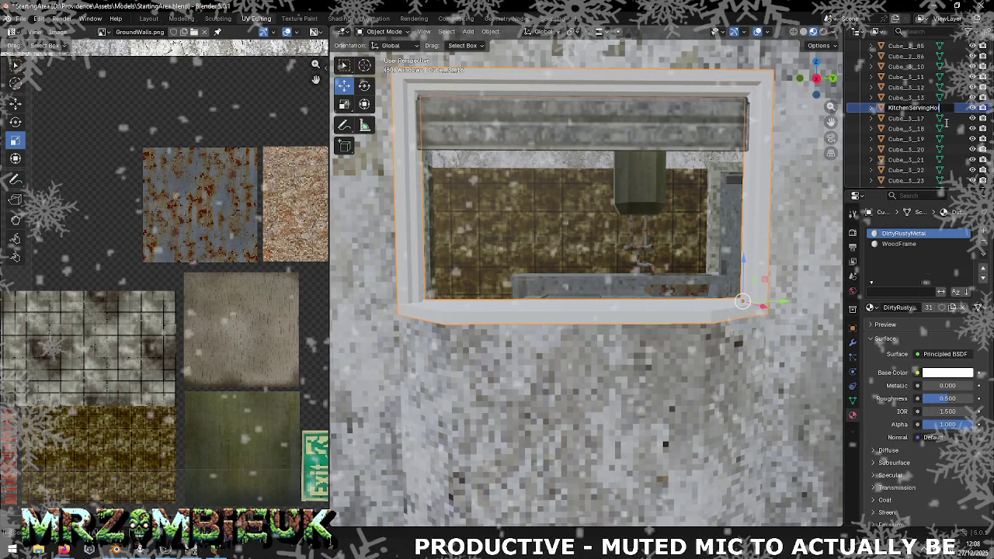
key("Return")
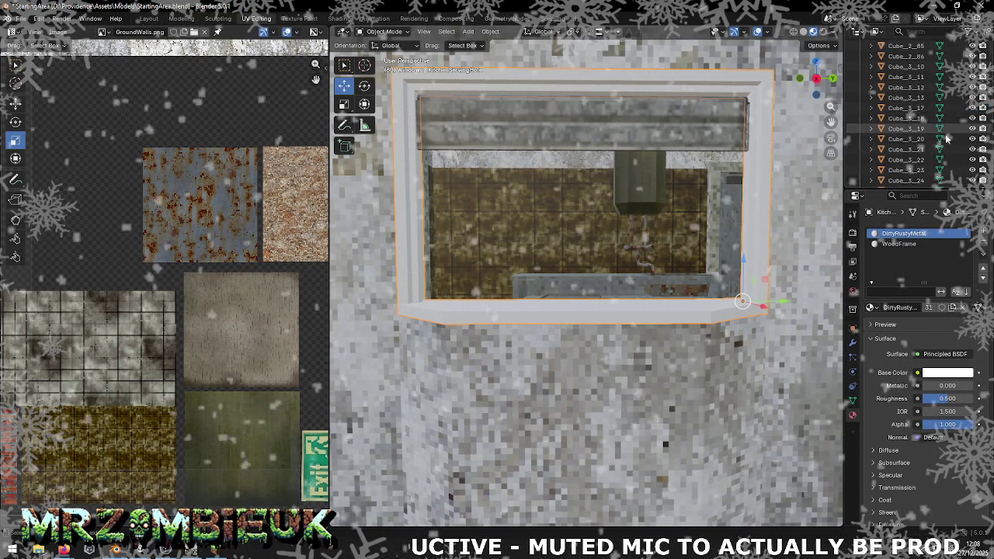
- Select the KitchenServingHole object in the Outliner and copy it
left_click(972, 109)
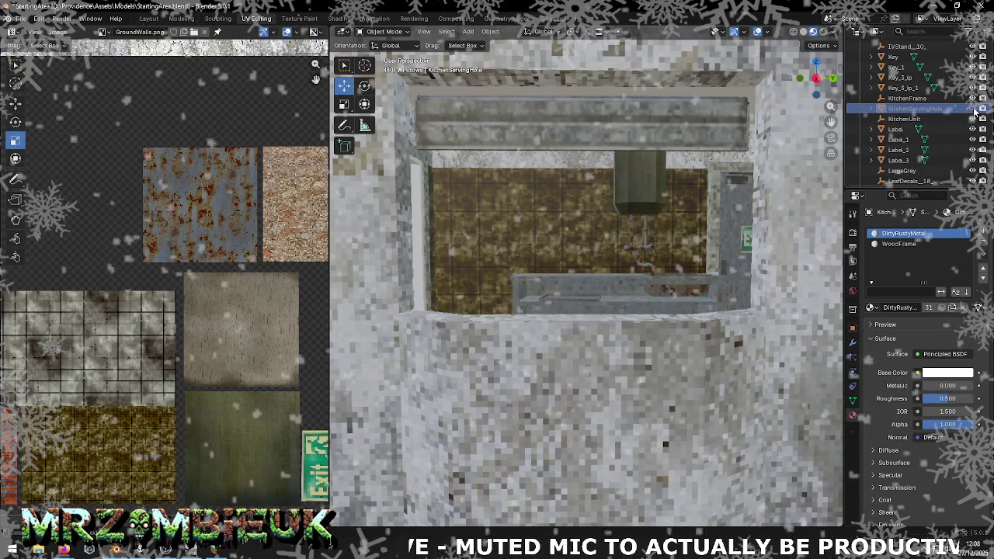
left_click(973, 108)
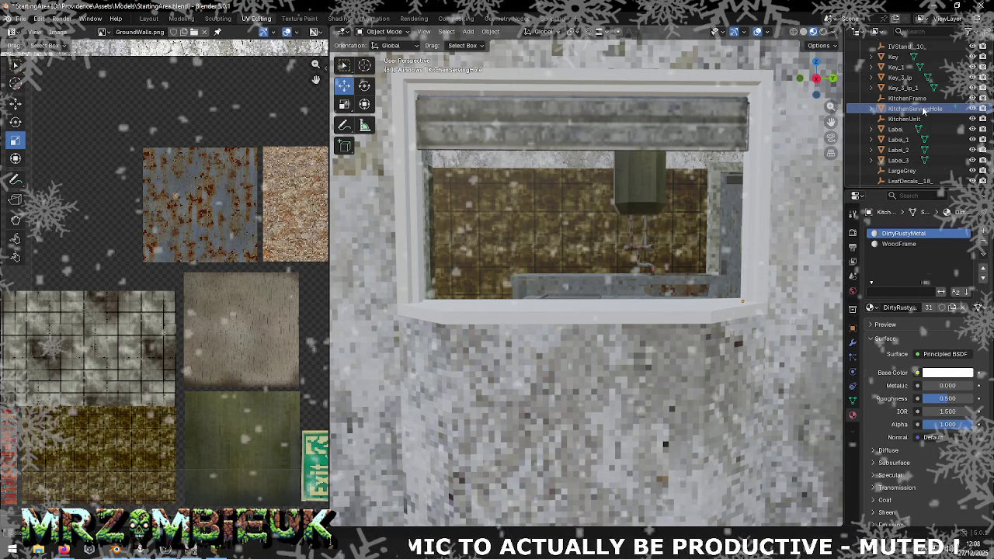
left_click(925, 110)
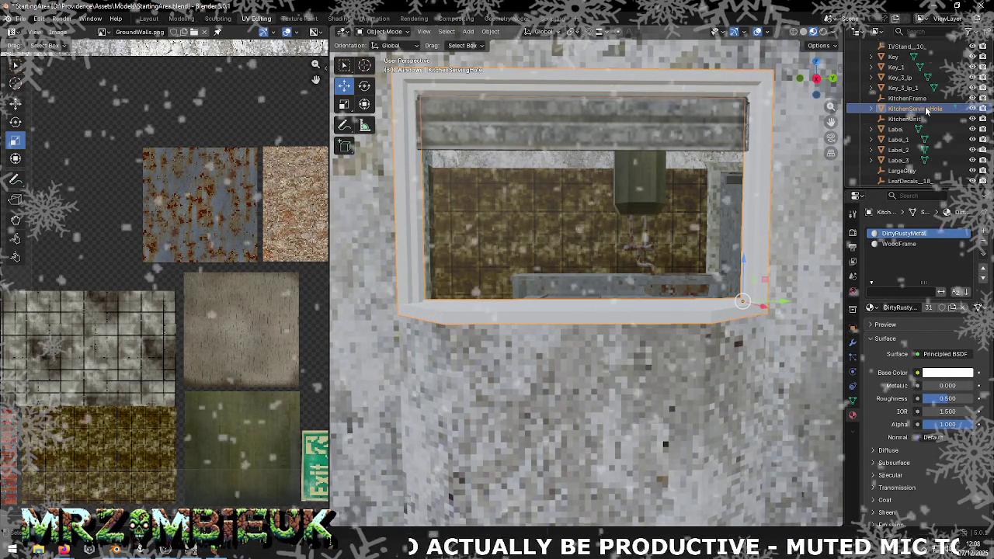
scroll("up", 3)
scroll("up", 3)
scroll("up", 3)
key("ctrl+c")
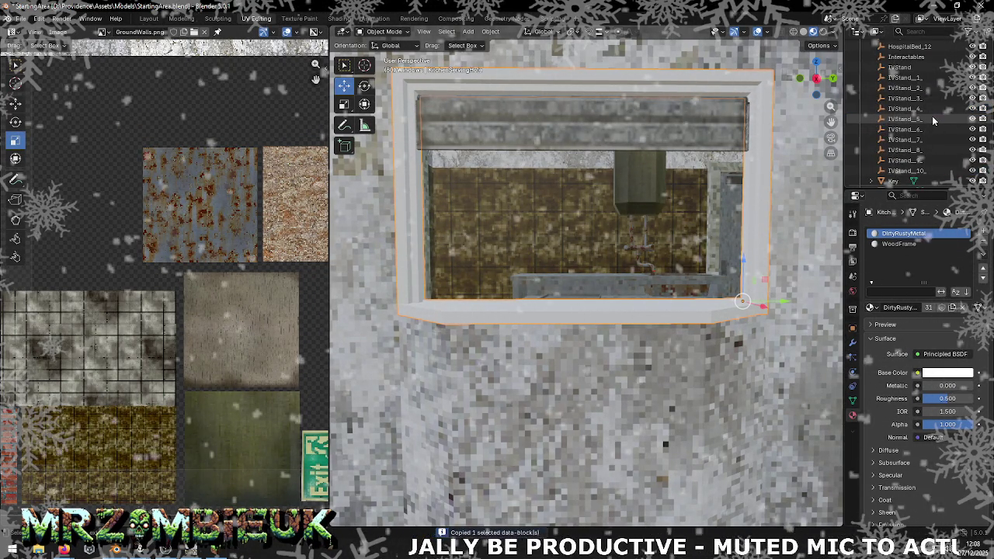
- Paste the KitchenServingHole copy into the DoorFrames collection and check its visibility
scroll("up", 3)
left_click(892, 56)
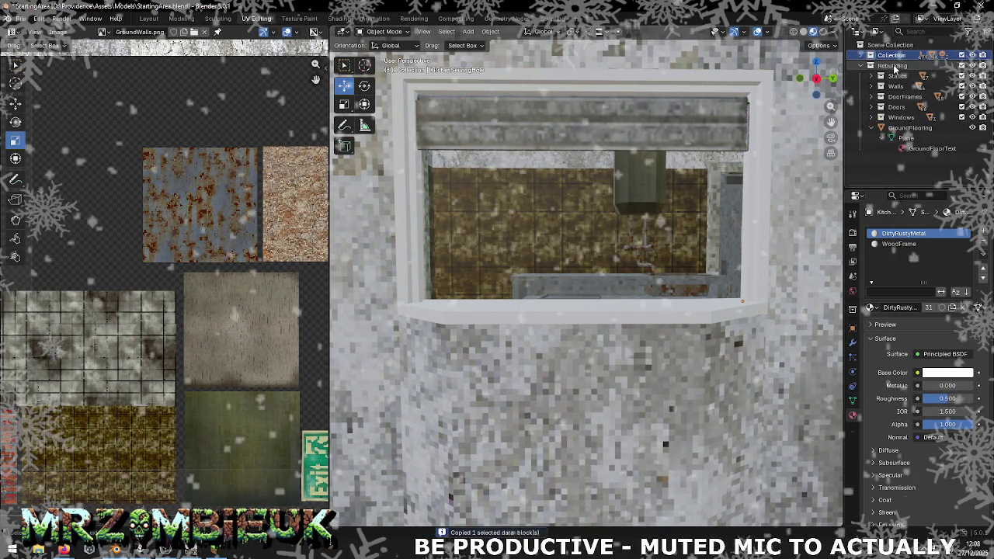
left_click(895, 76)
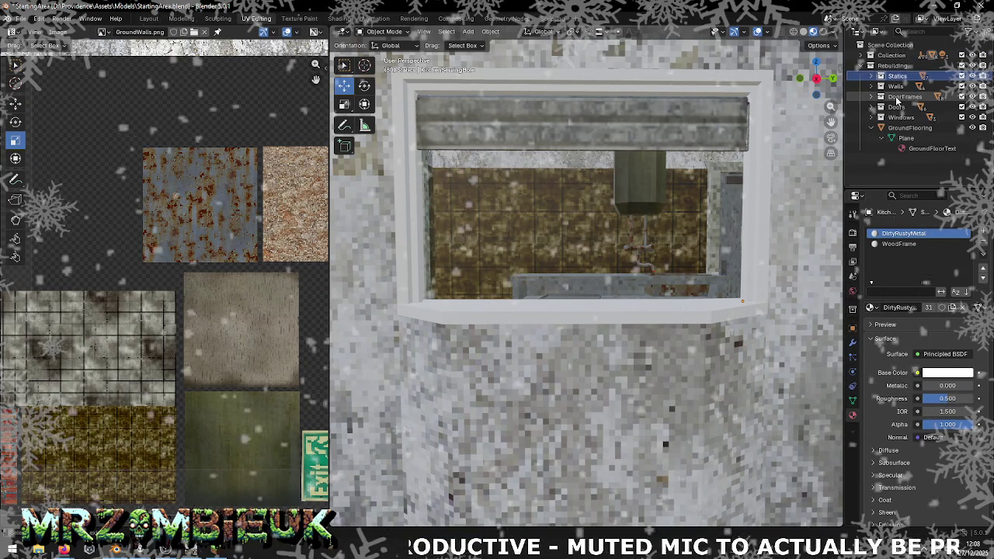
left_click(900, 96)
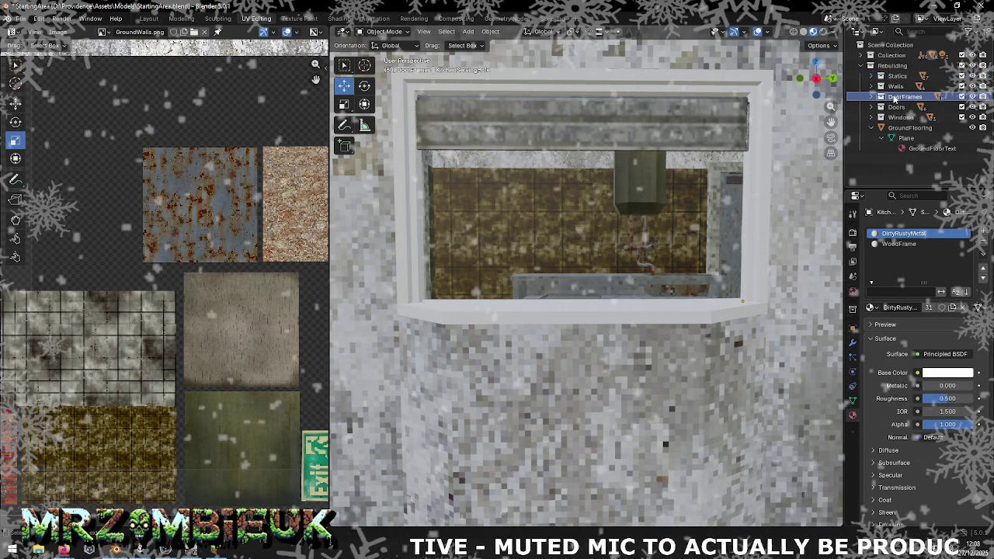
left_click(879, 96)
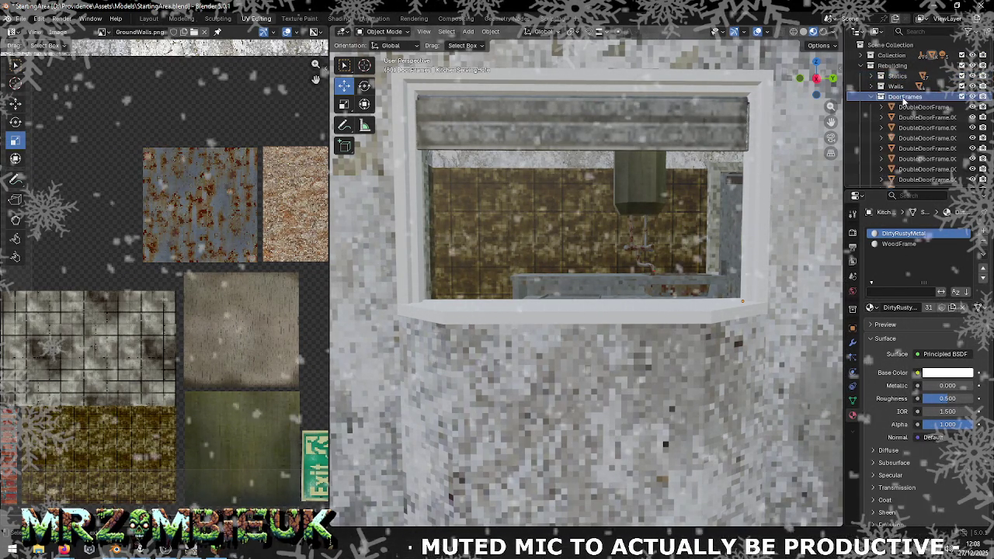
key("ctrl+v")
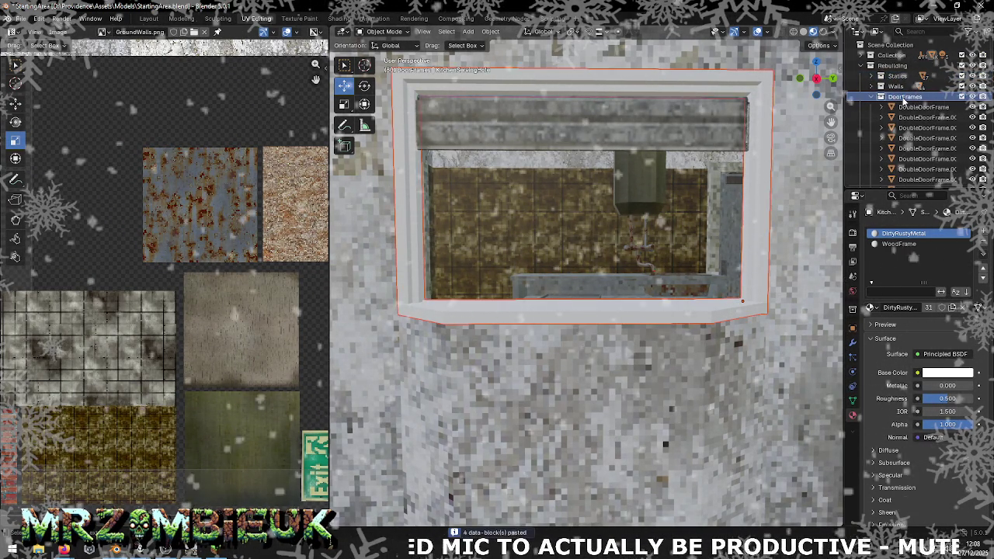
scroll("down", 3)
scroll("up", 3)
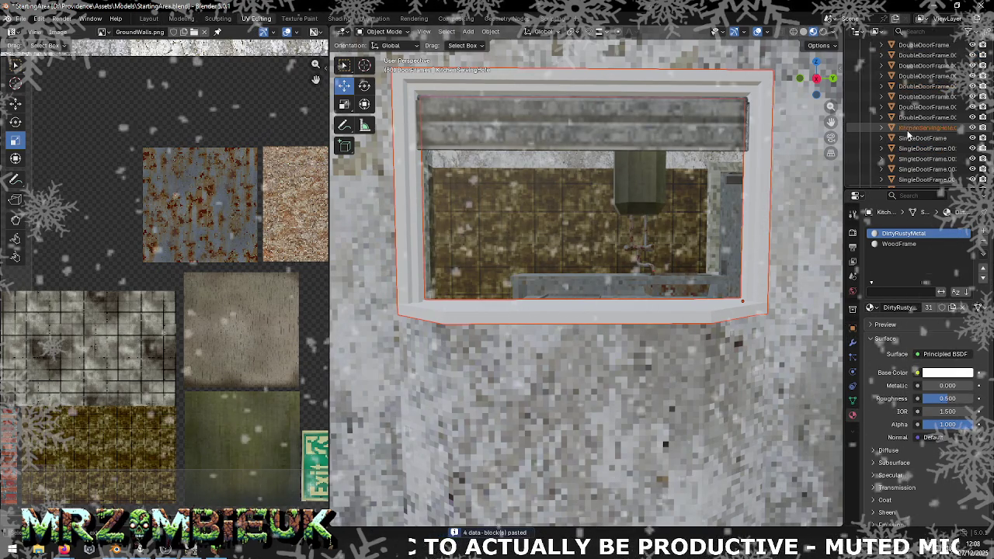
left_click(972, 127)
left_click(972, 127)
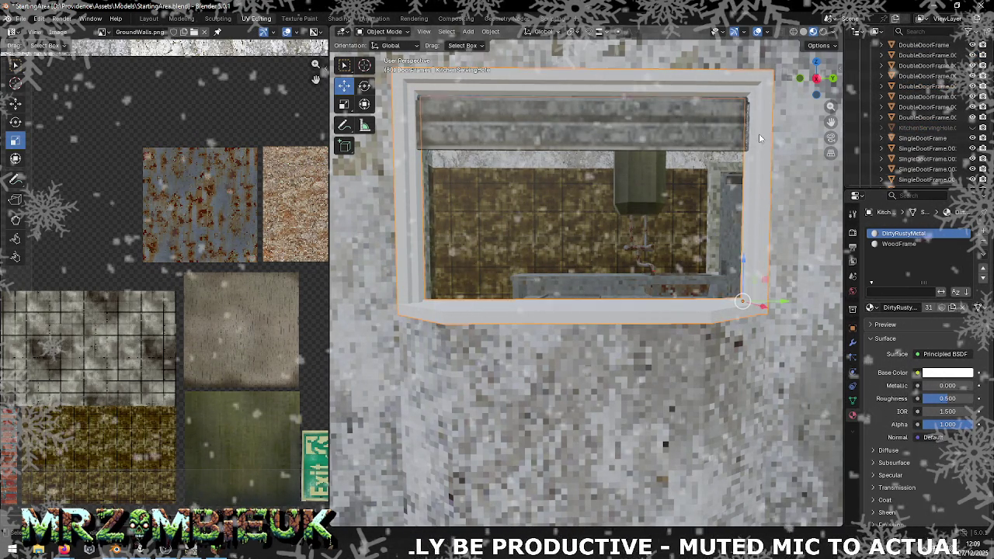
- Hide the original frame, show the moved KitchenServingHole, and select the shutter and roller
key("h")
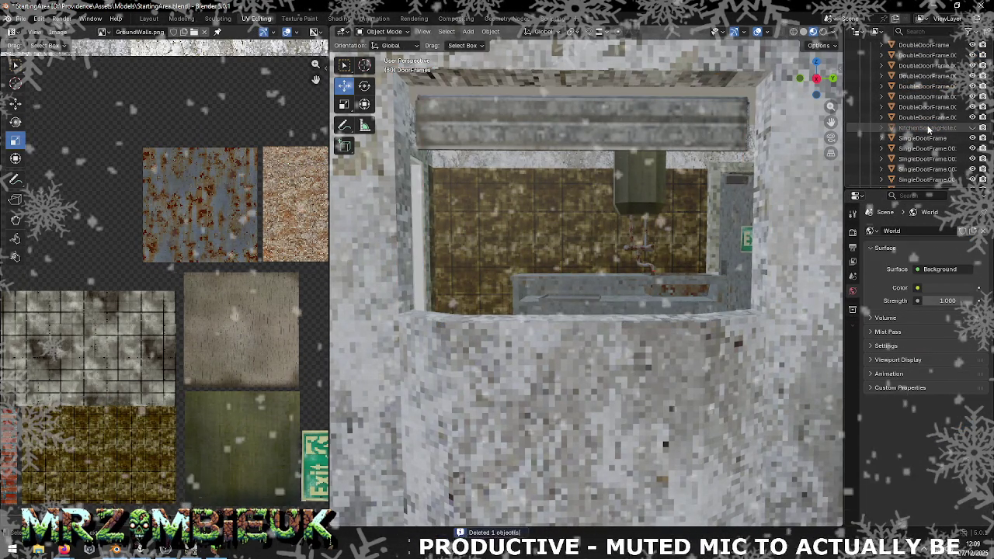
left_click(972, 127)
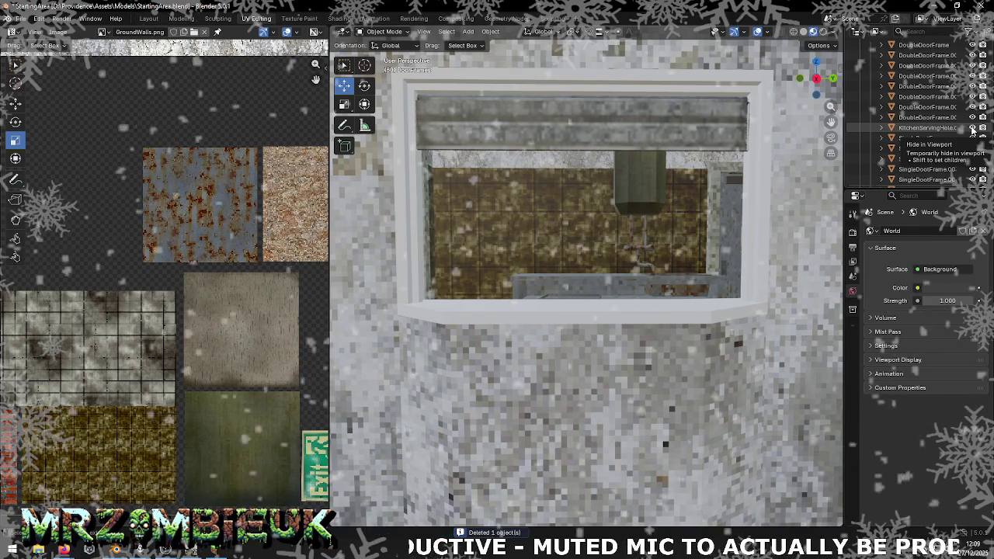
left_click(688, 124)
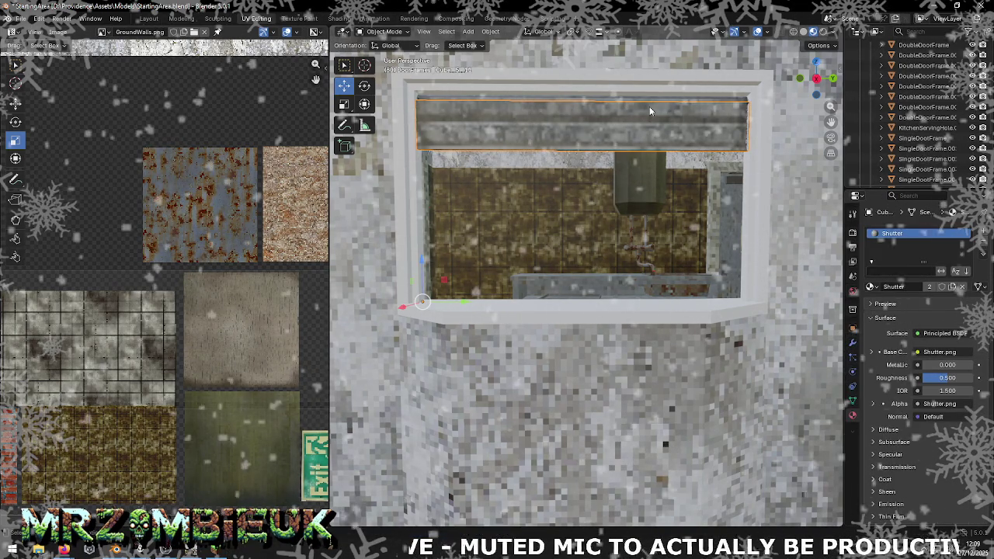
left_click(647, 109)
- Join the shutter panel and roller into one object and begin renaming it
left_click_drag(647, 110, 759, 125)
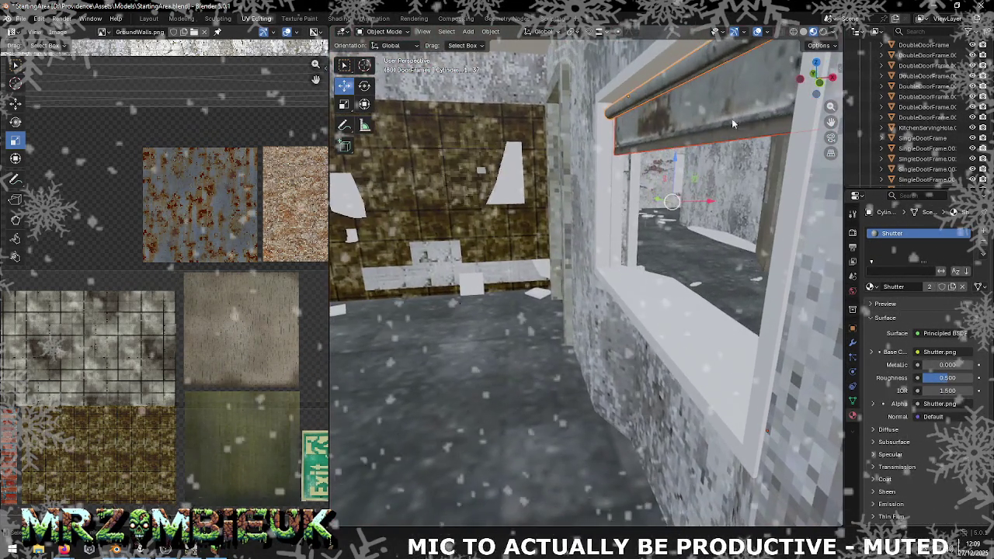
right_click(700, 109)
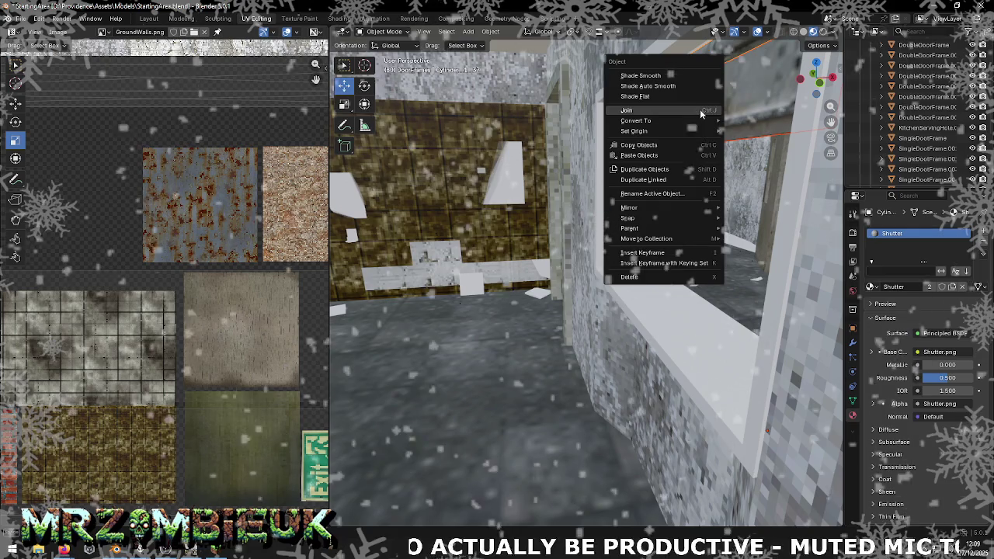
left_click(699, 109)
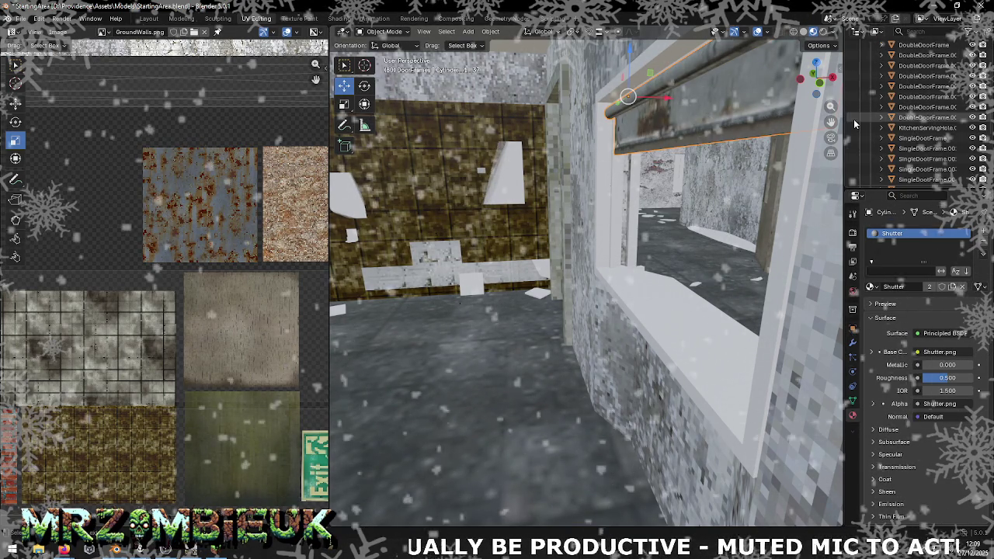
key("KP_Decimal")
double_click(853, 119)
- Name the joined shutter KitchenRoller and copy it
type("Kitch")
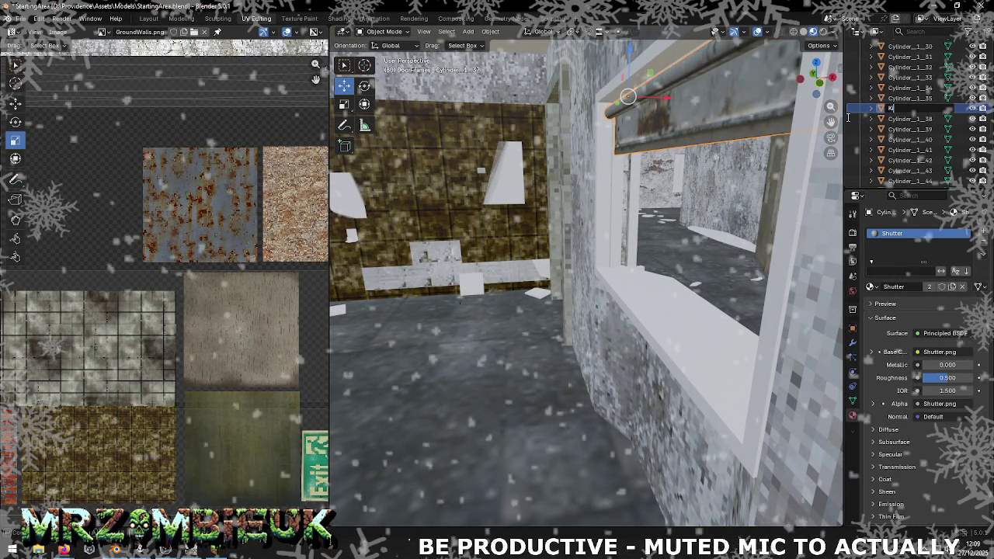
type("en")
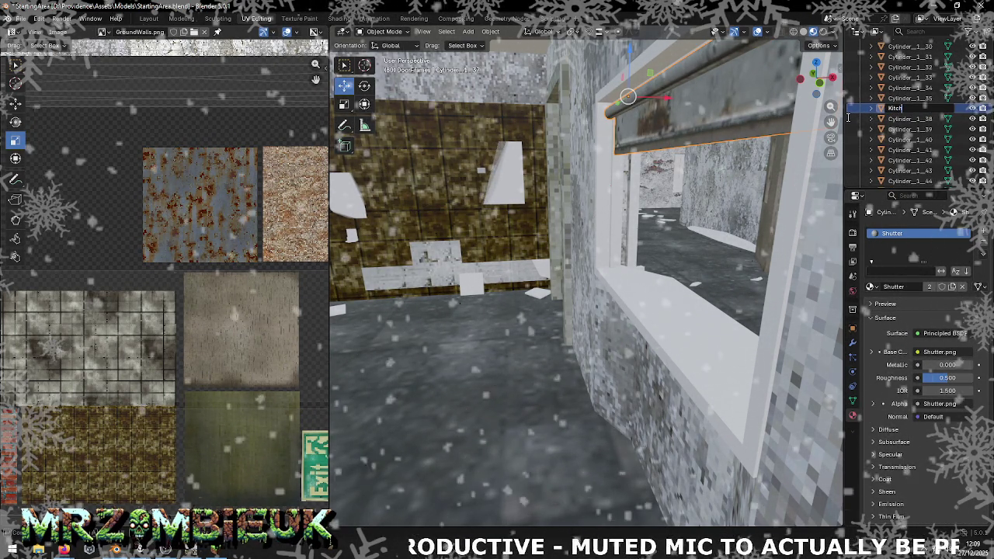
type("Roller")
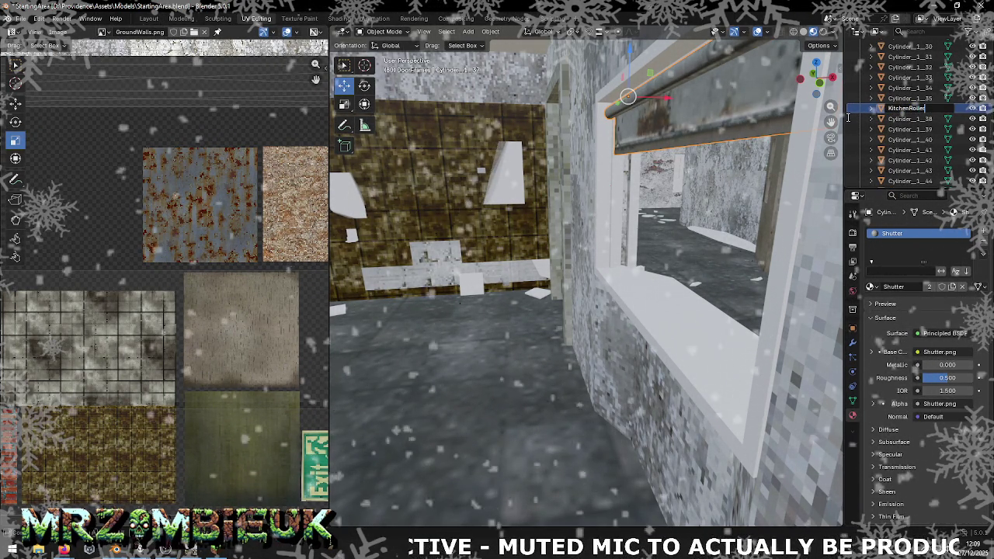
key("Return")
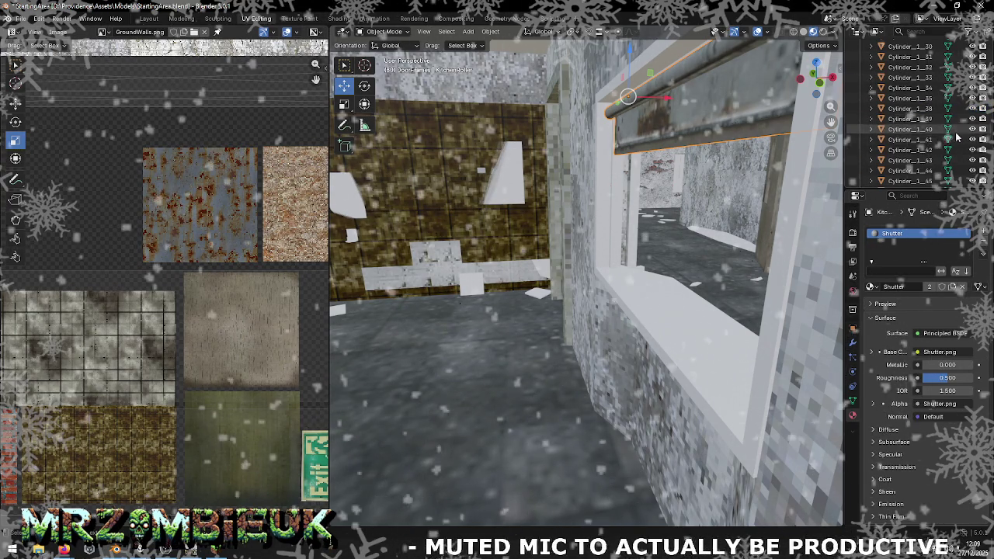
scroll("down", 3)
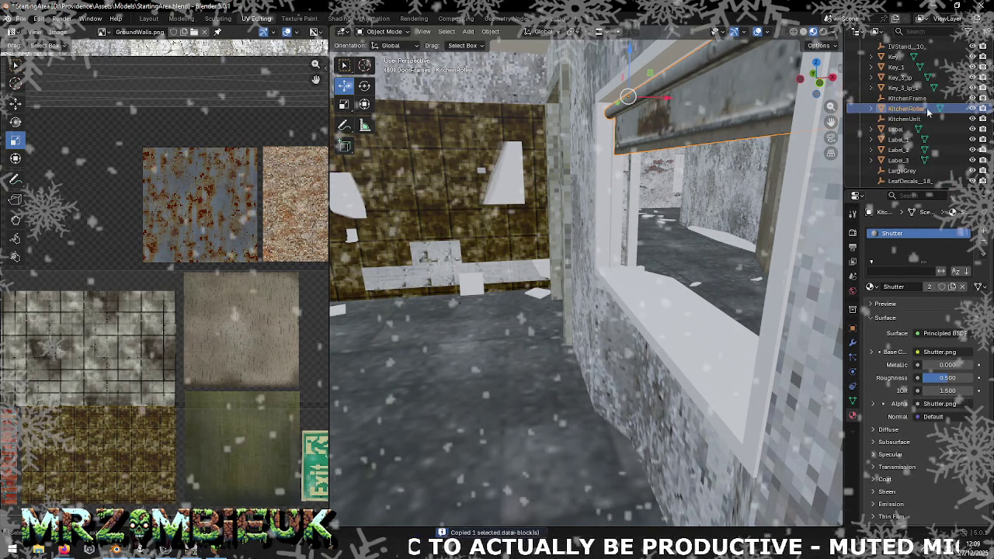
key("ctrl+c")
- Paste KitchenRoller into the Statics collection
scroll("up", 3)
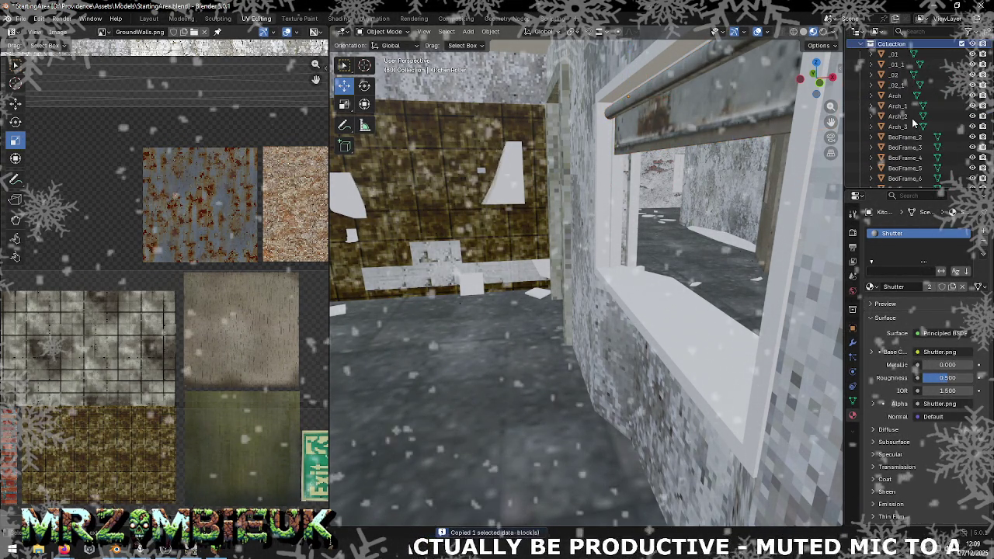
scroll("up", 3)
scroll("up", 3)
scroll("up", 3)
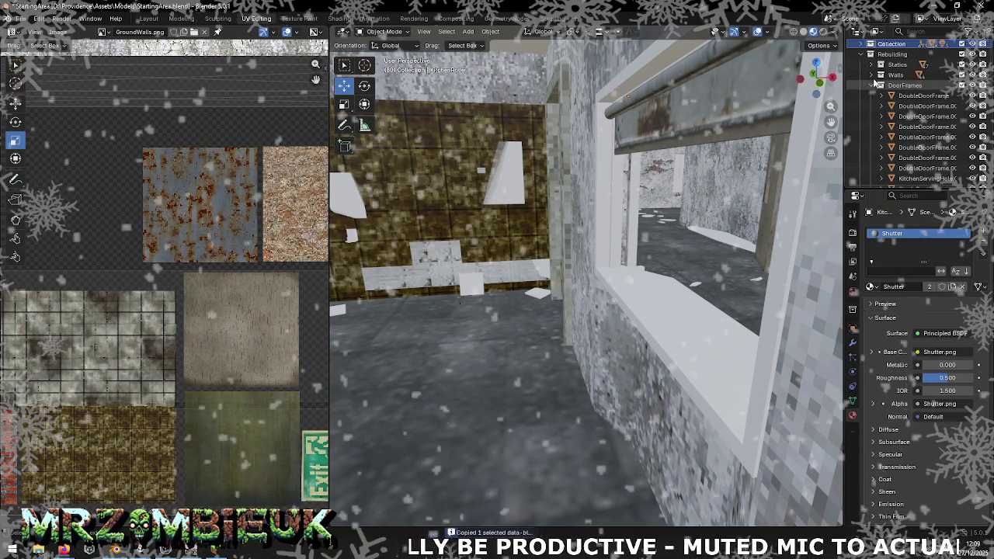
scroll("up", 3)
left_click(895, 66)
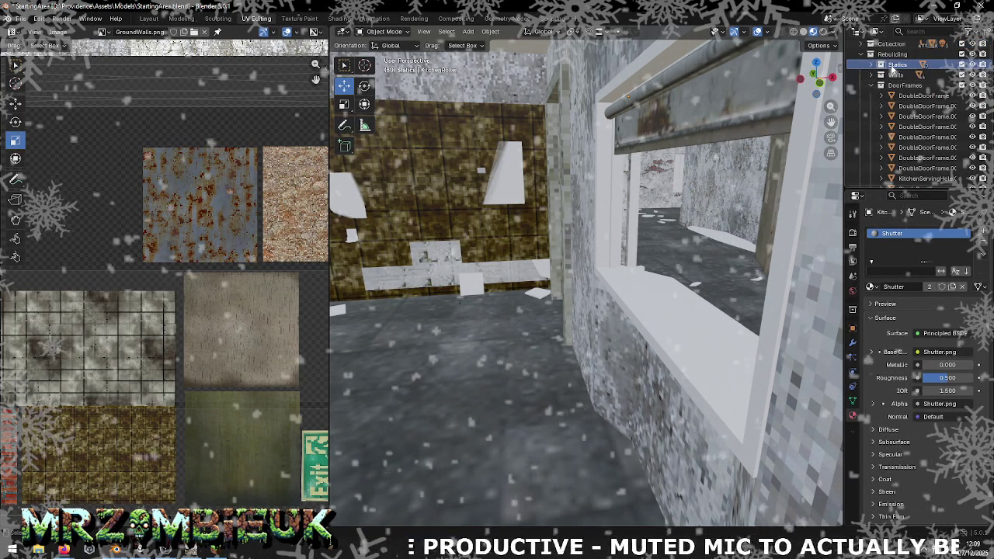
key("ctrl+v")
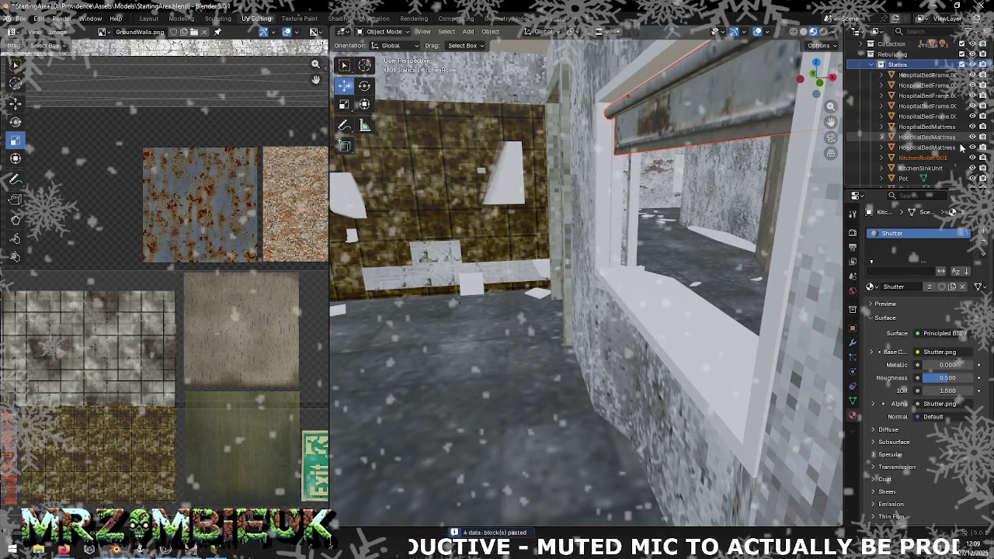
- Hide KitchenRoller.001, delete the old shutter bar, and hide the original Collection
left_click(972, 158)
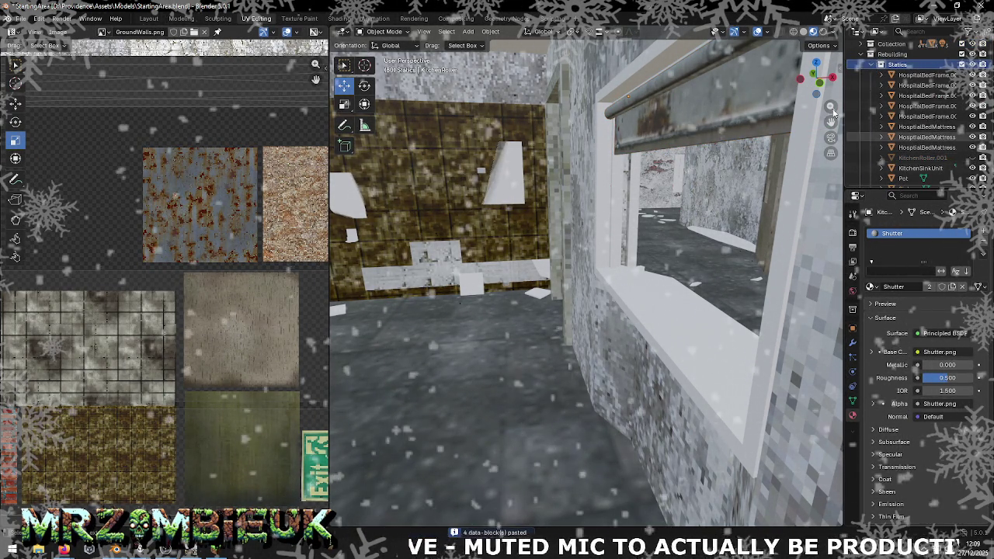
left_click(751, 101)
key("Delete")
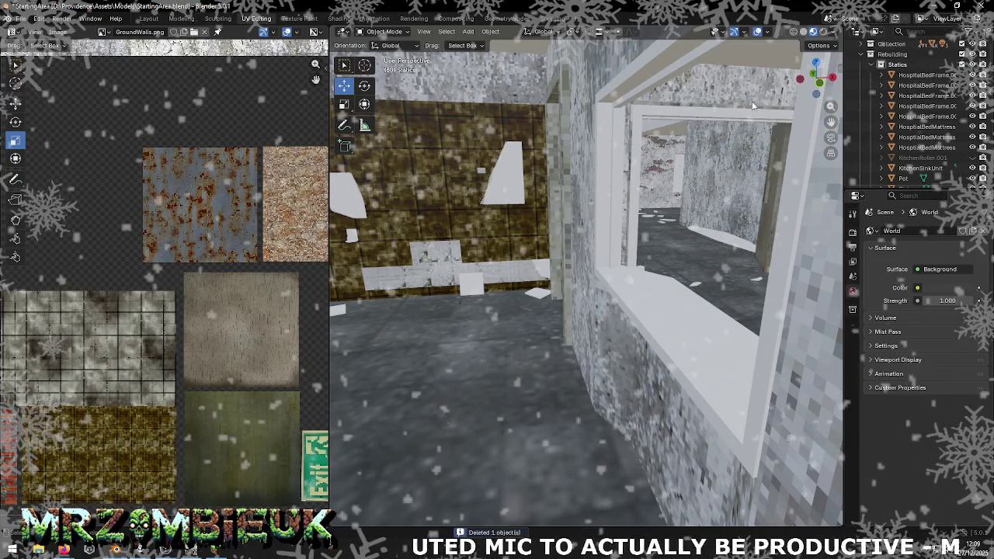
left_click(972, 43)
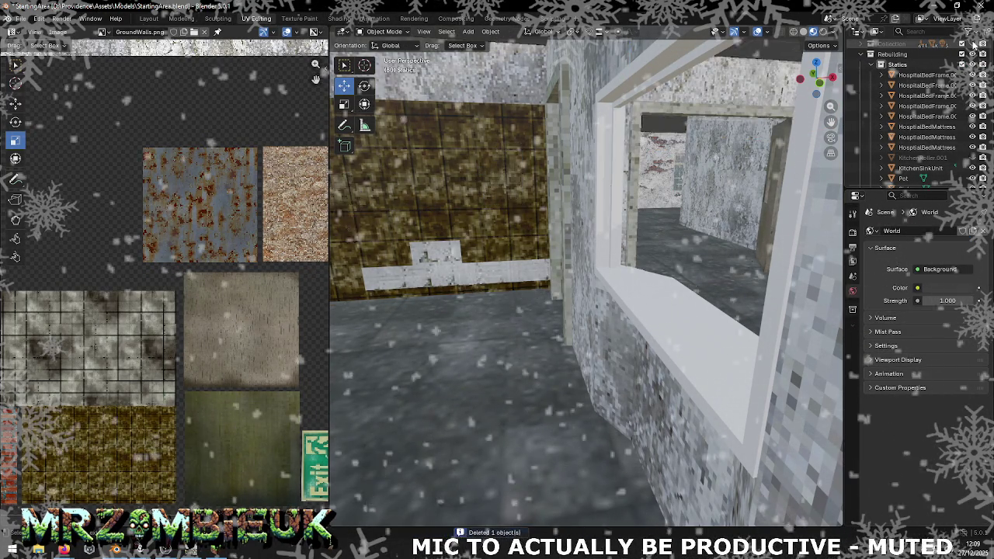
- Put the serving-hole frame into Edit Mode and inspect the KitchenFrame sill cube in Unity
scroll("up", 3)
scroll("up", 3)
scroll("up", 3)
left_click_drag(766, 165, 838, 217)
left_click(638, 274)
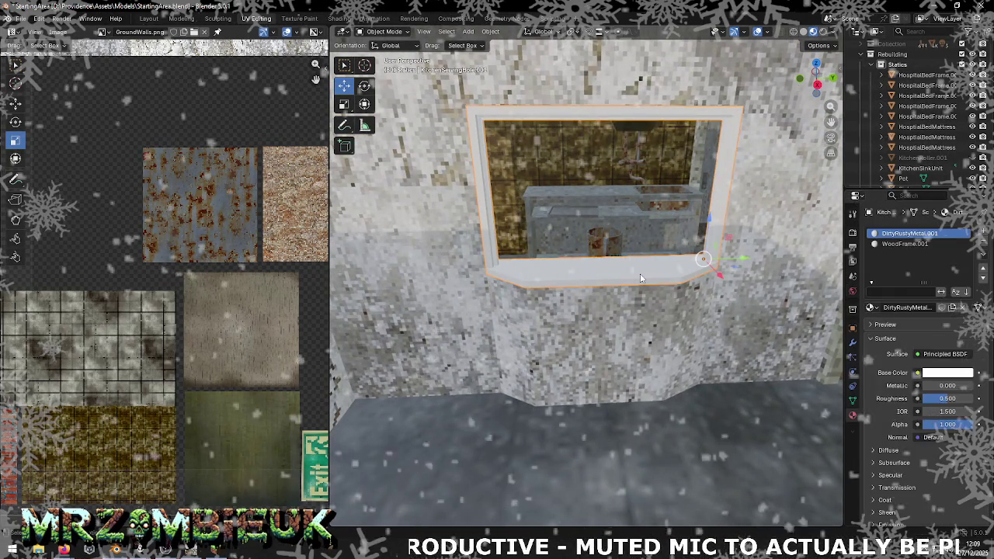
key("Tab")
key("alt+Tab")
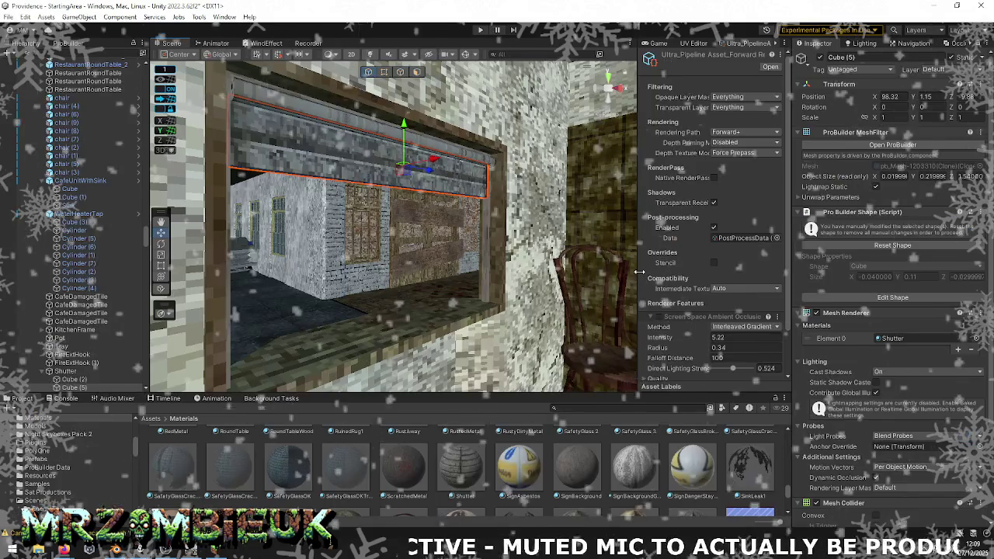
left_click(404, 334)
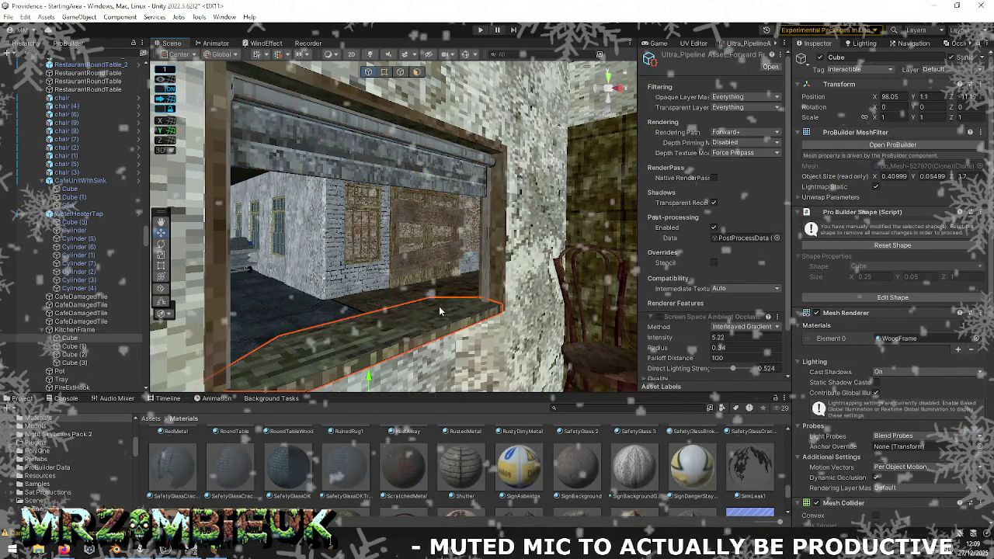
key("alt+Tab")
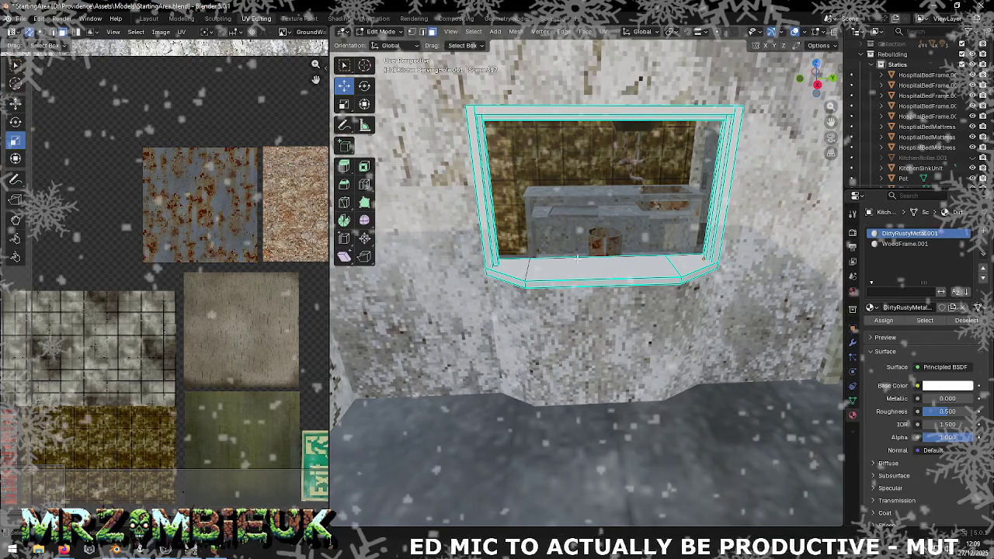
- Dissolve the split sill top faces of the WoodFrame.001 frame into one face
scroll("up", 3)
left_click(905, 244)
left_click(757, 247)
left_click(756, 247)
right_click(728, 390)
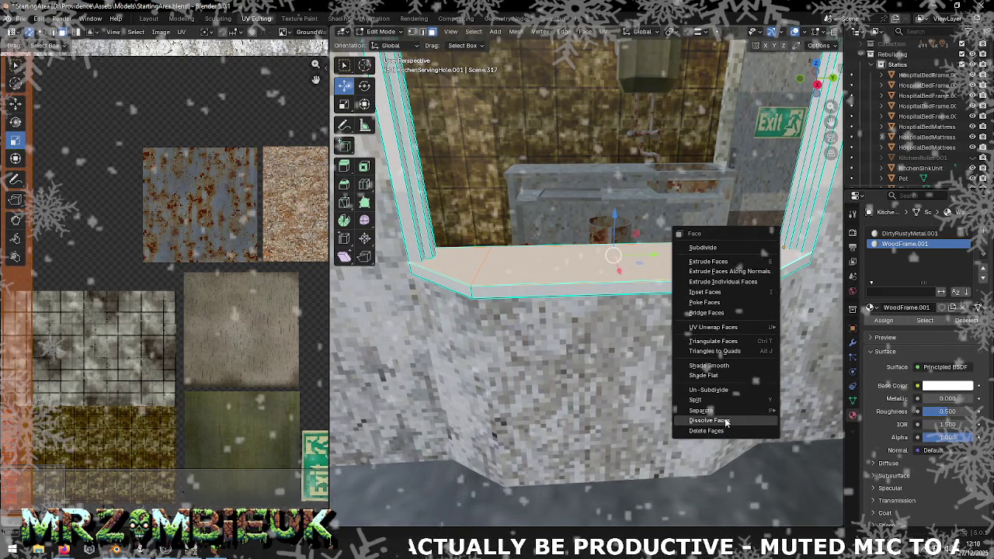
left_click(711, 416)
- Dissolve the serving-hole frame's front faces into a single face
left_click_drag(658, 362, 514, 278)
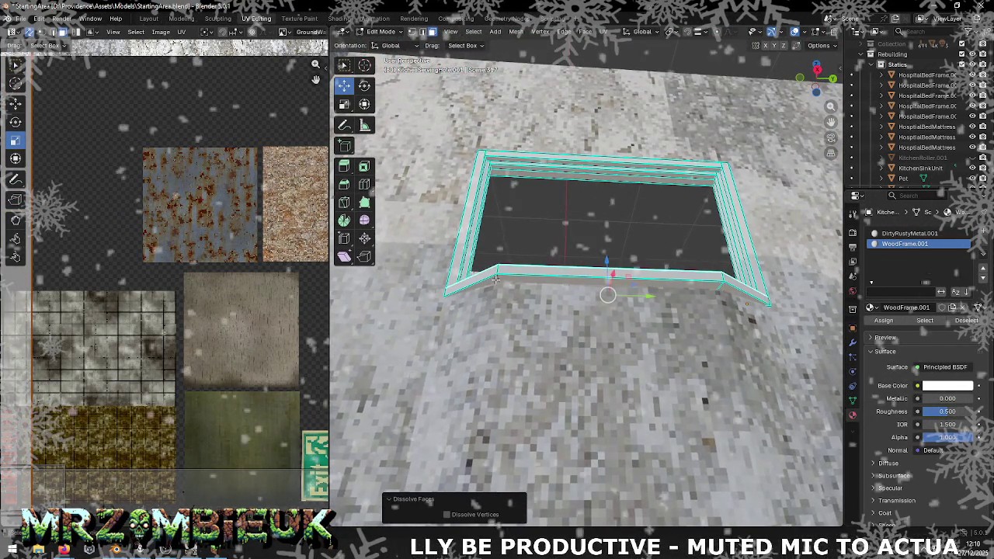
left_click(718, 281)
key("ctrl+f")
left_click(727, 293)
- Dissolve the frame's bottom faces into one, then select Wall10
left_click_drag(727, 293, 542, 275)
left_click(490, 267)
key("ctrl+f")
left_click(522, 265)
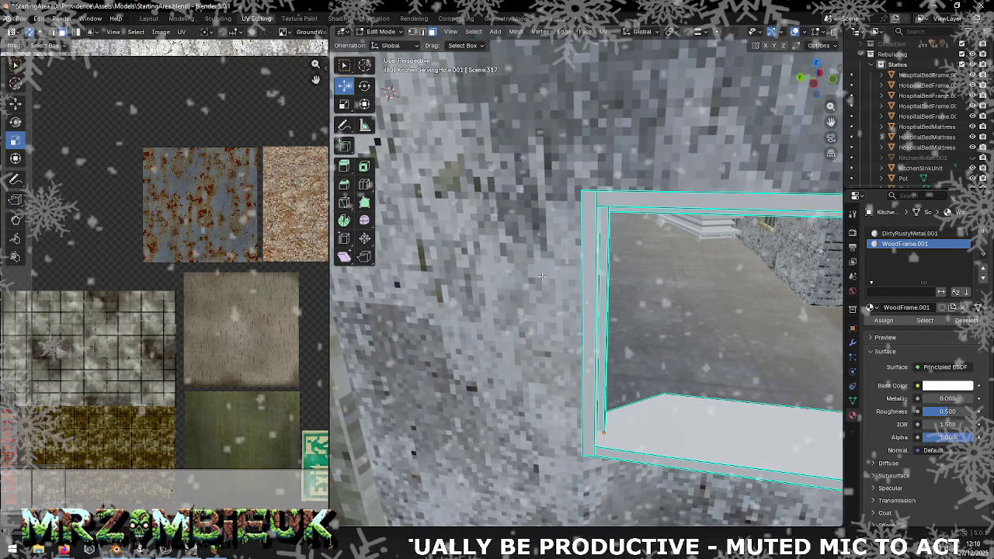
left_click(543, 281)
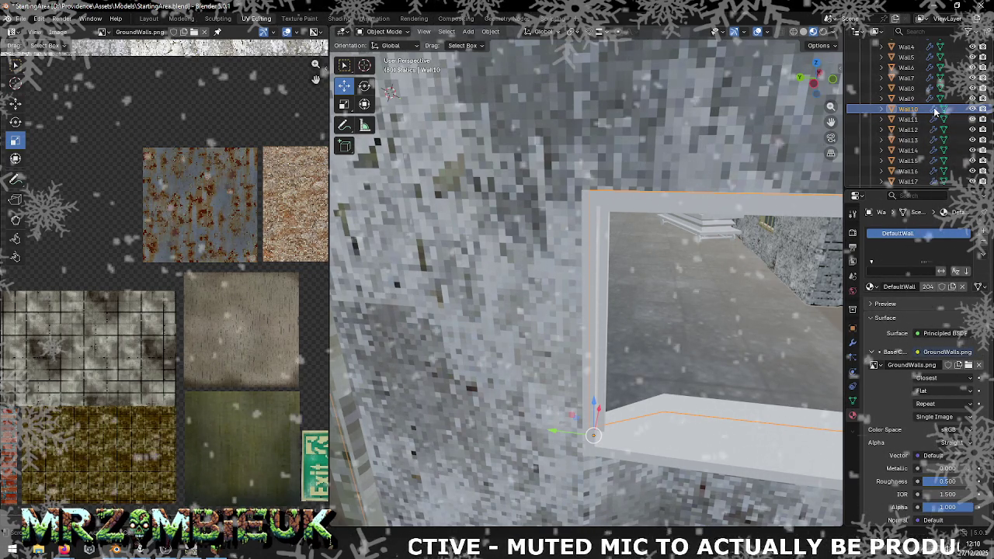
- Check Wall10's modifier stack, then select the Outliner range from Wall40 to StallDivider1
left_click(852, 342)
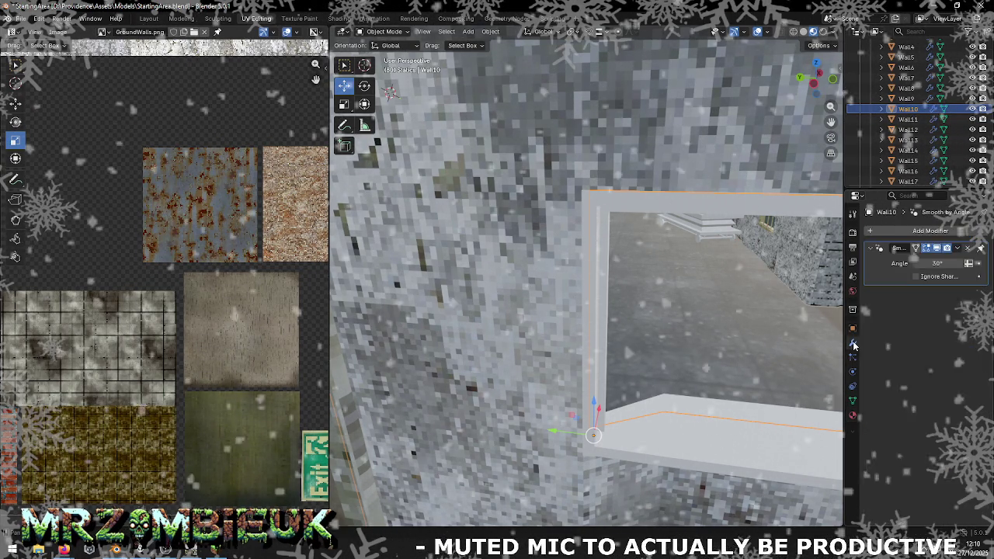
scroll("up", 3)
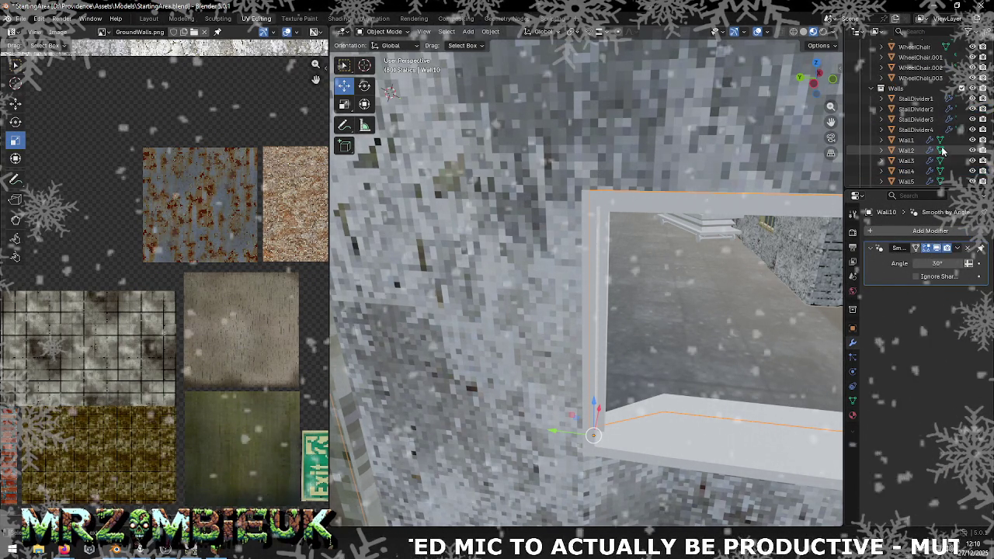
scroll("down", 3)
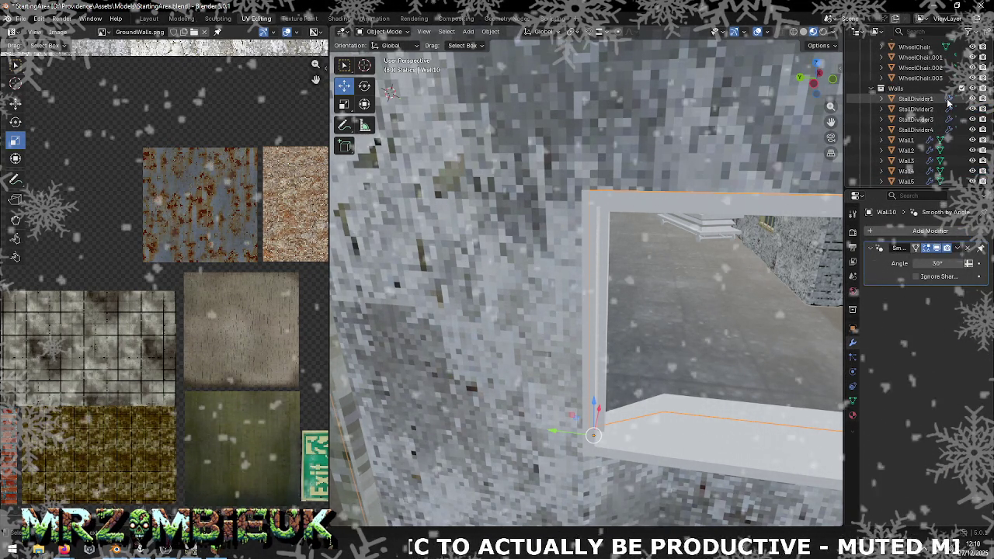
scroll("down", 3)
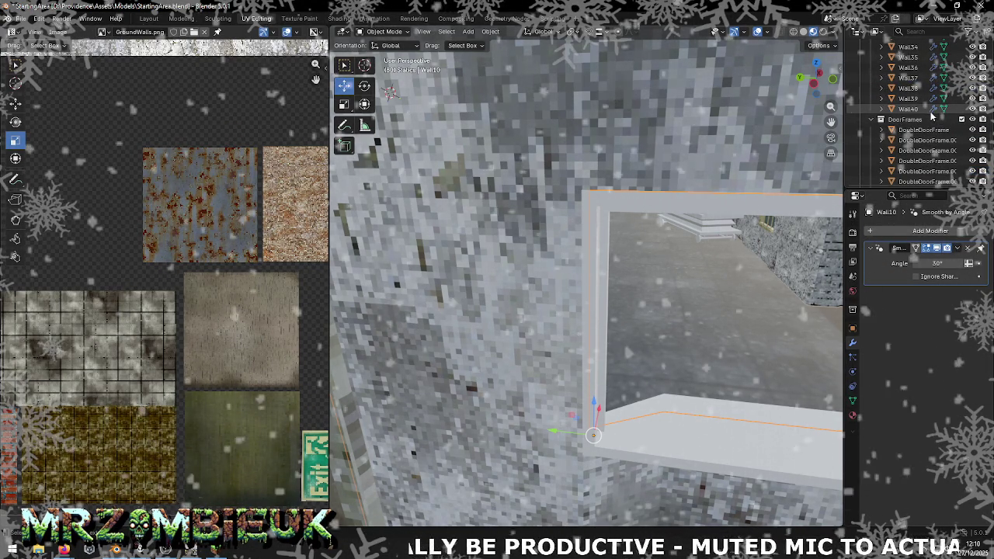
left_click(915, 109)
scroll("up", 3)
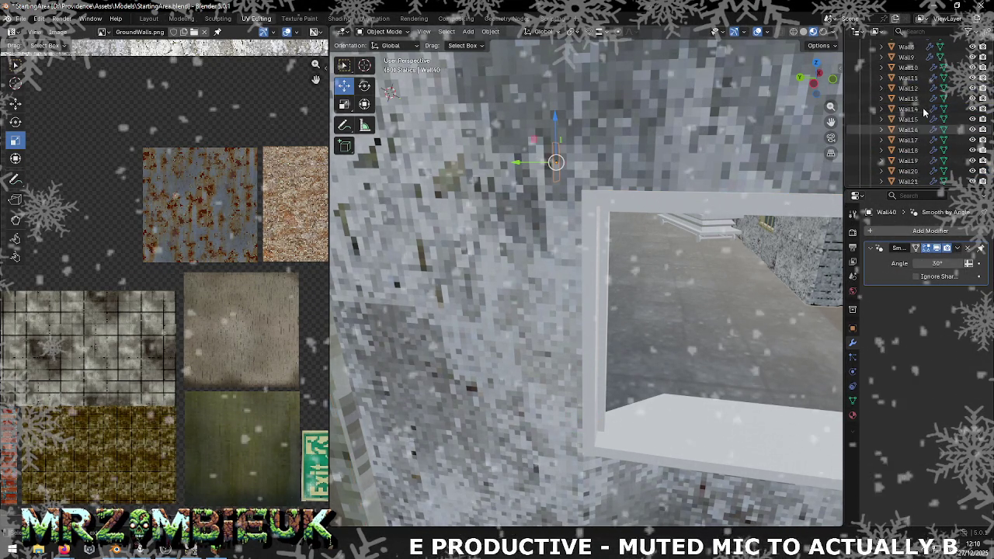
left_click(921, 141)
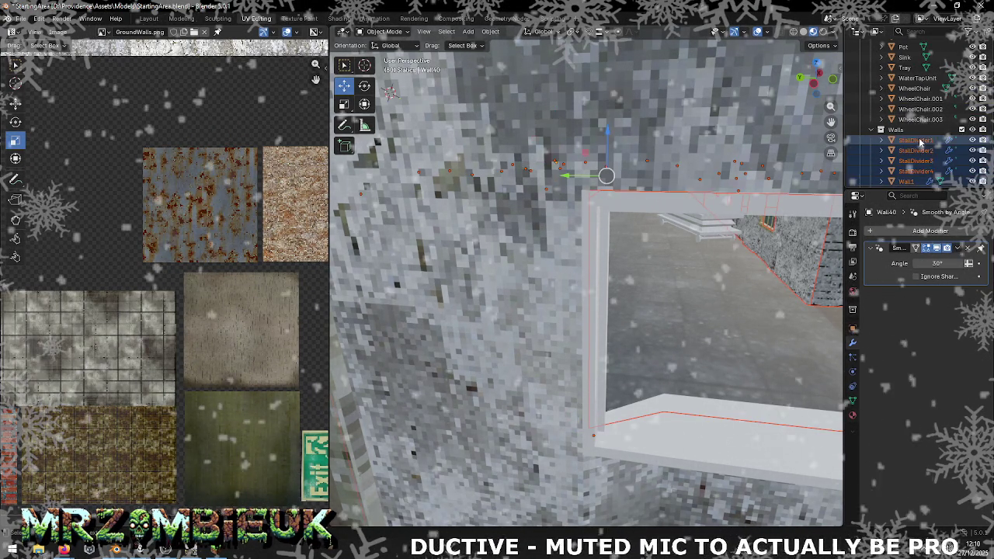
- Apply Shade Flat to all the selected walls and stall dividers
right_click(921, 141)
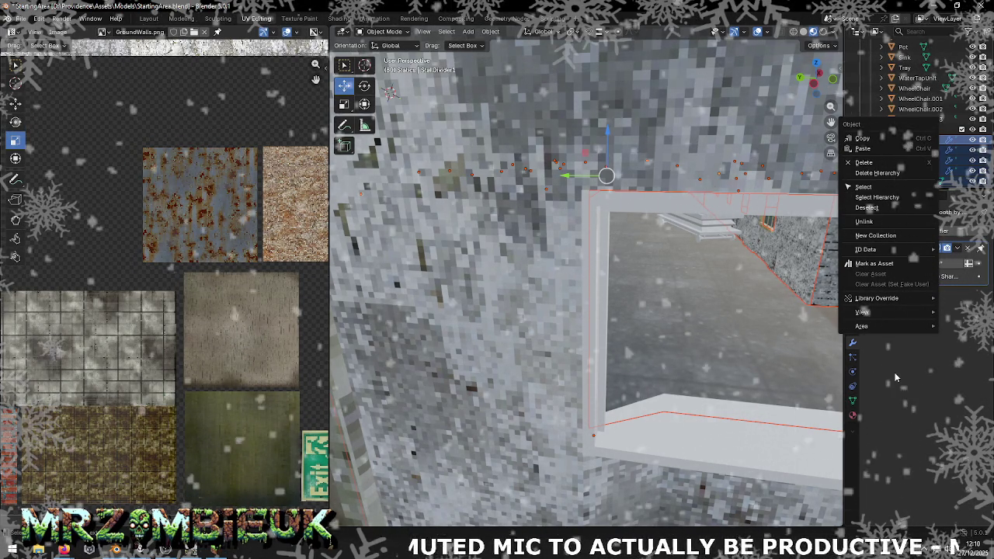
left_click(895, 377)
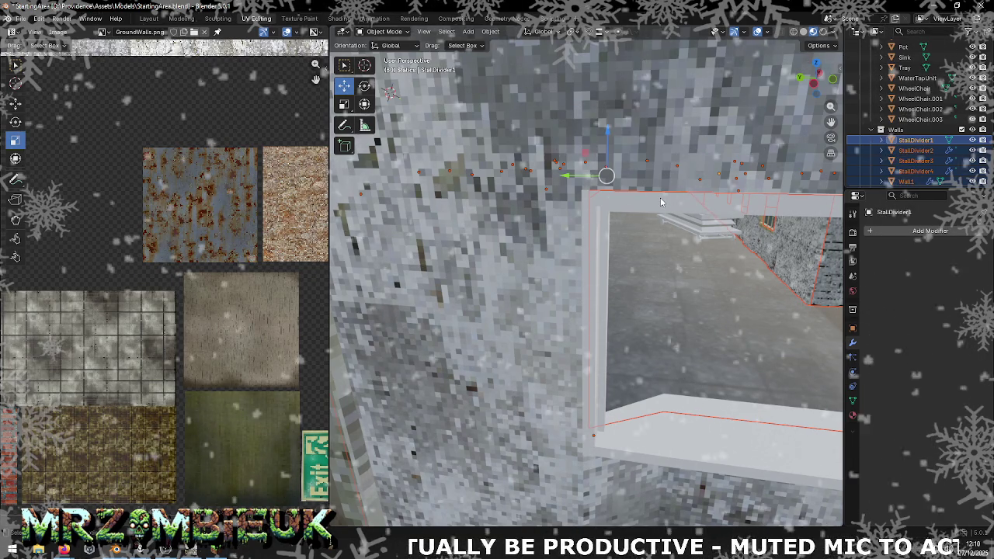
right_click(661, 202)
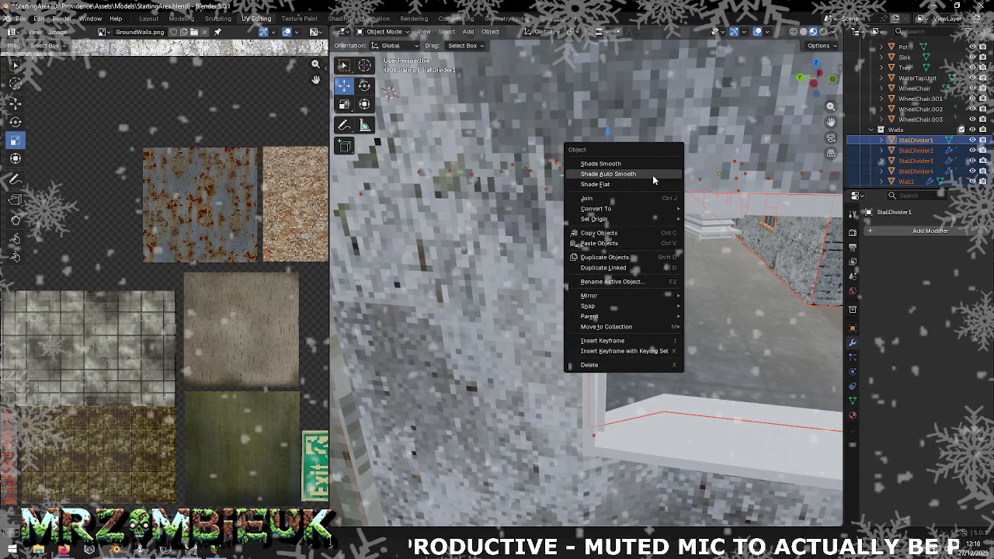
left_click(653, 177)
right_click(653, 177)
left_click(652, 177)
right_click(653, 177)
left_click(641, 186)
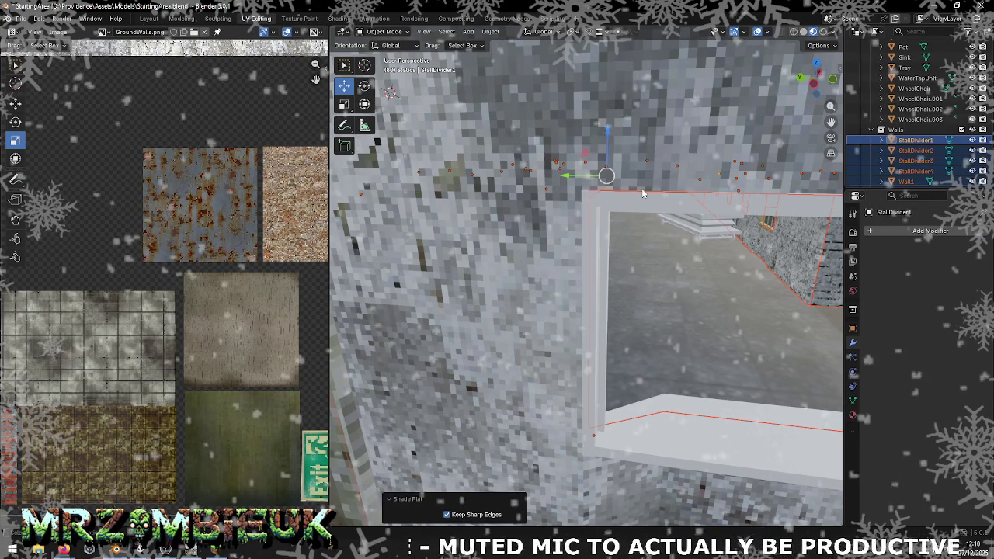
- Hide Wall10 to reveal the corridor and save StartingArea.blend
scroll("down", 3)
scroll("down", 3)
scroll("down", 3)
scroll("down", 3)
scroll("down", 3)
scroll("down", 3)
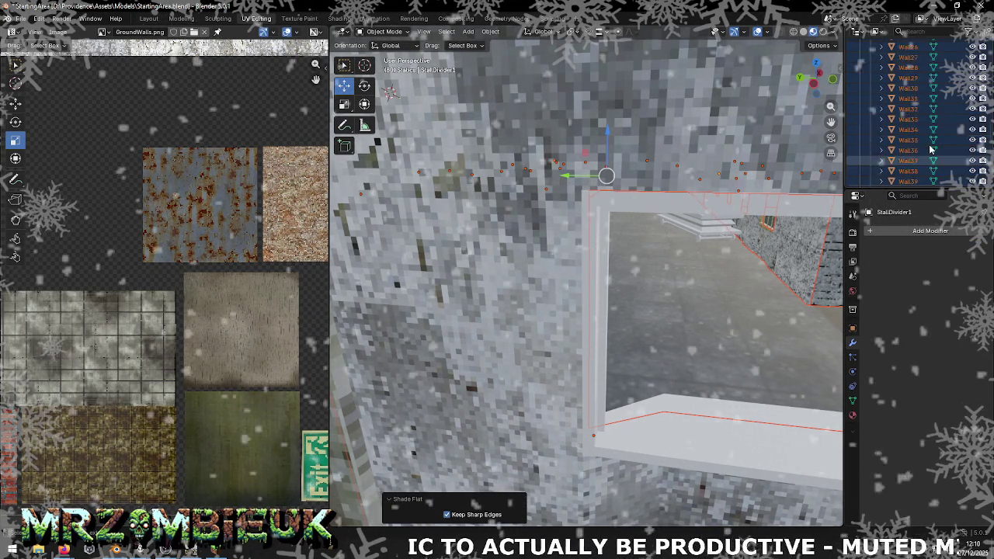
scroll("up", 3)
scroll("up", 3)
scroll("up", 3)
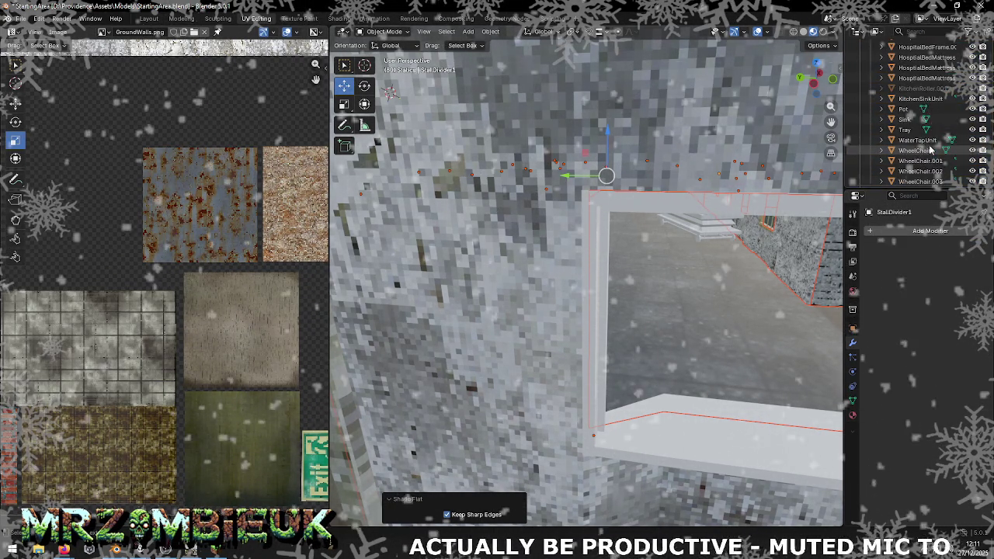
scroll("up", 3)
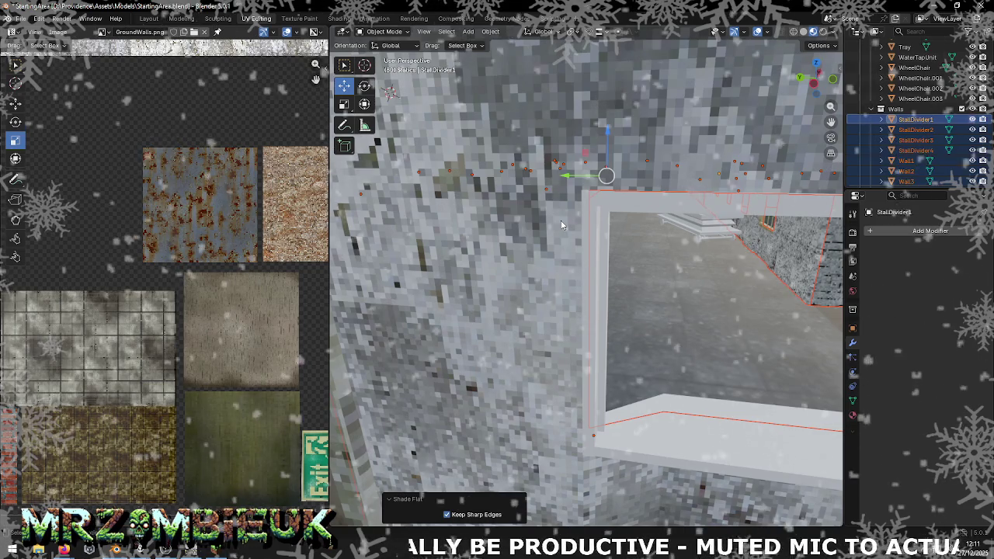
left_click(562, 225)
scroll("down", 3)
key("h")
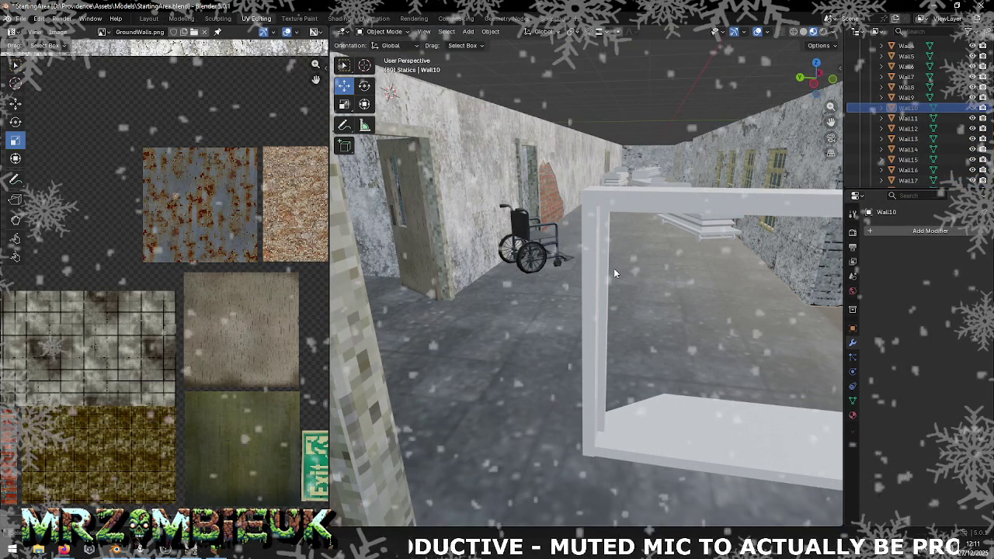
key("ctrl+s")
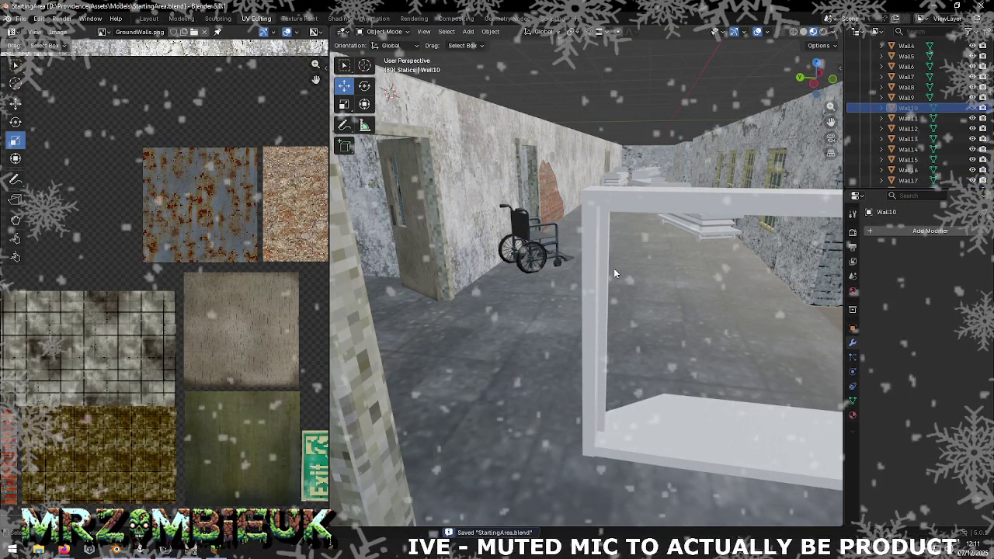
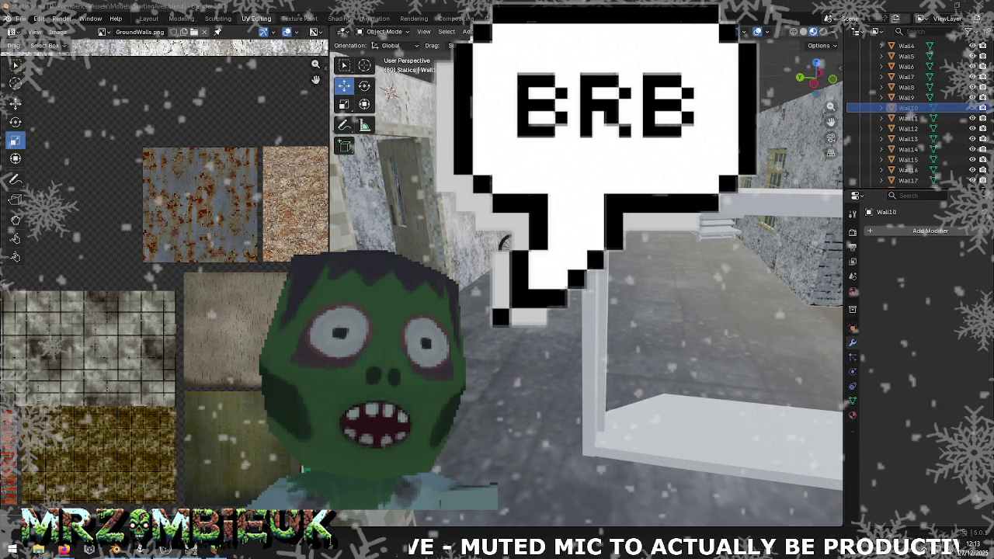
- Cycle through the open windows and put the Minecraft game in front of Blender
key("alt+Tab")
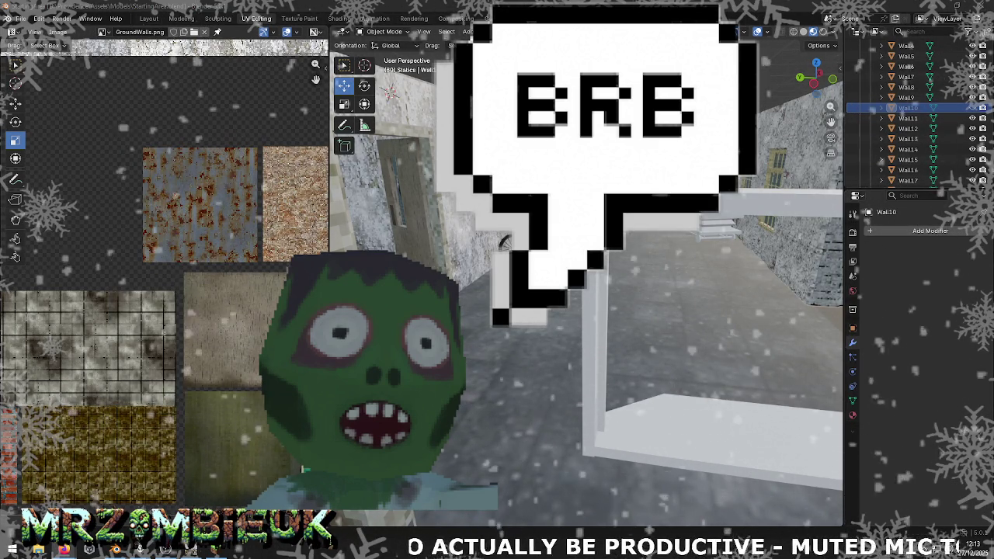
key("alt+Tab")
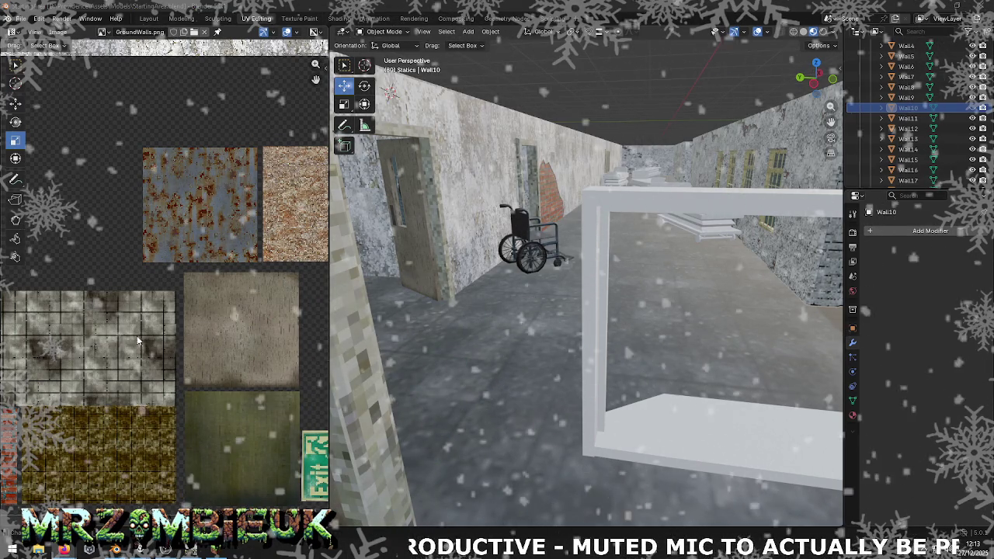
key("alt+Tab")
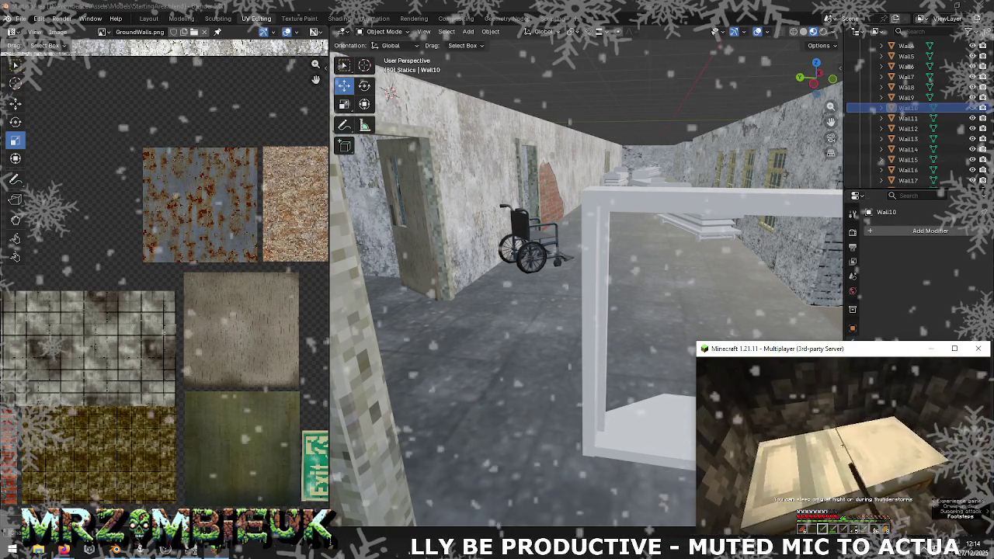
- Climb to the chest room and look through the storage chests one by one
right_click(843, 444)
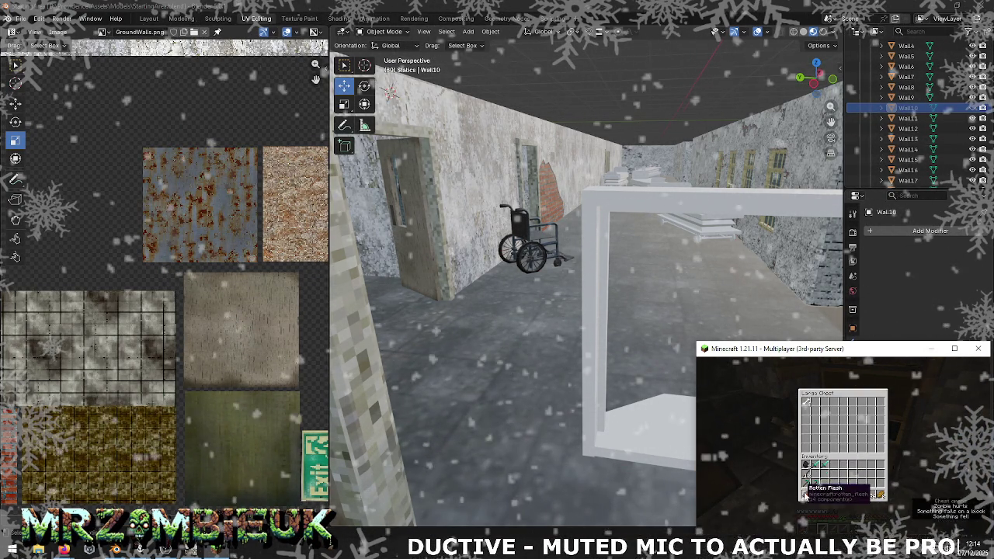
key("Escape")
key("w")
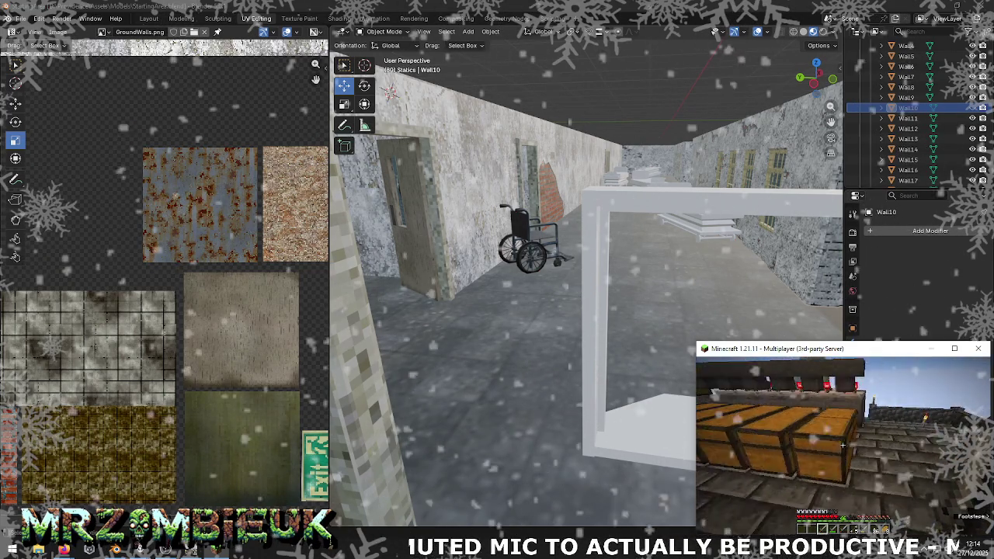
right_click(843, 444)
key("Escape")
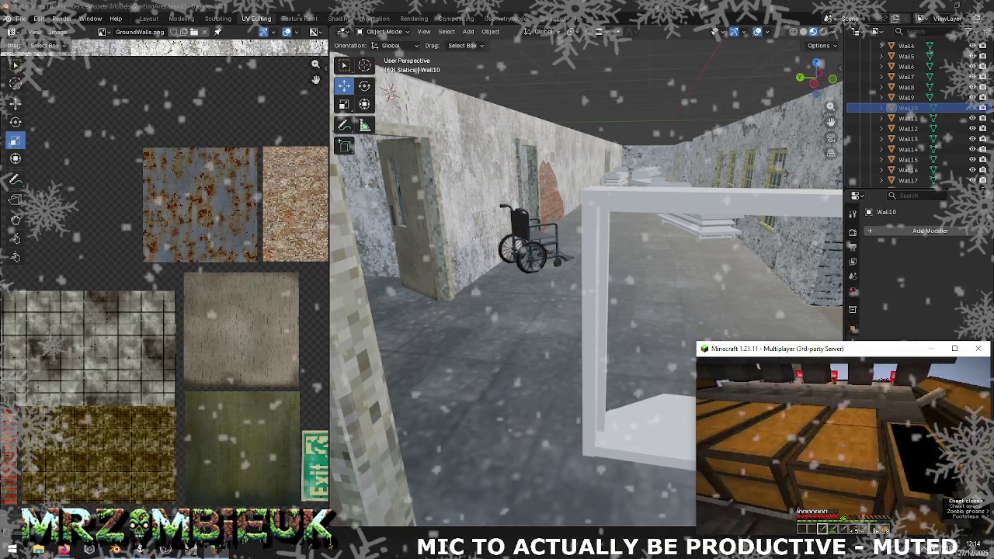
right_click(842, 444)
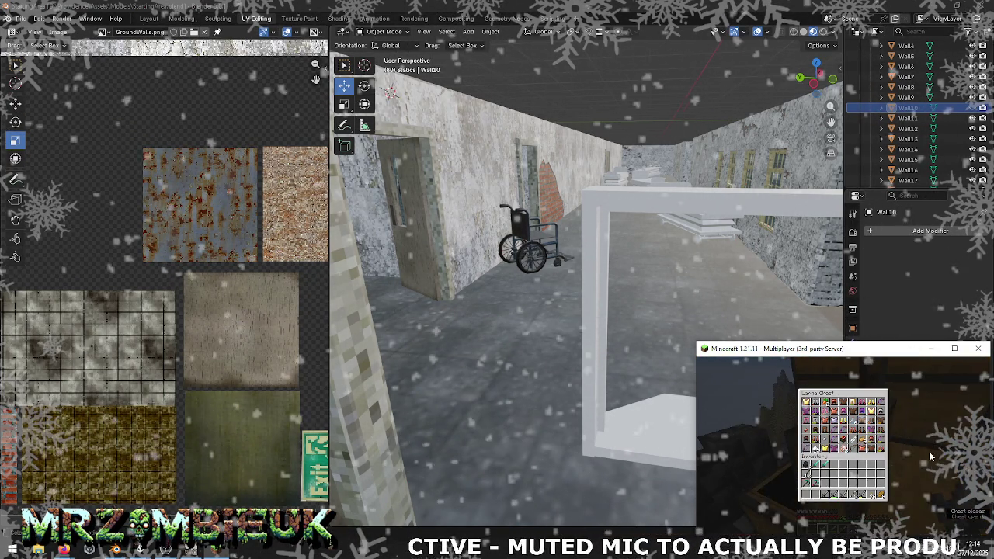
- Check the hopper and chest contents, close them, and click back to Blender
right_click(842, 445)
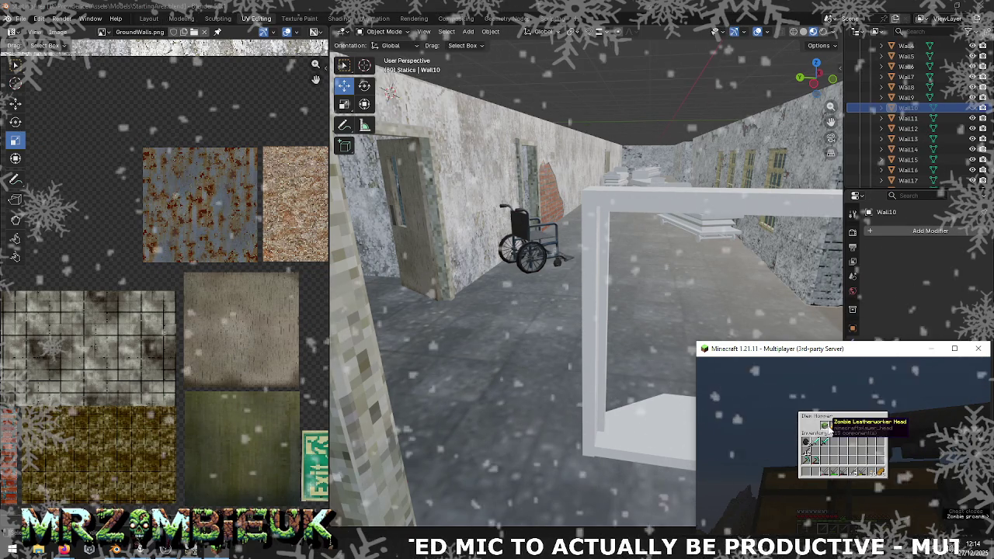
right_click(842, 445)
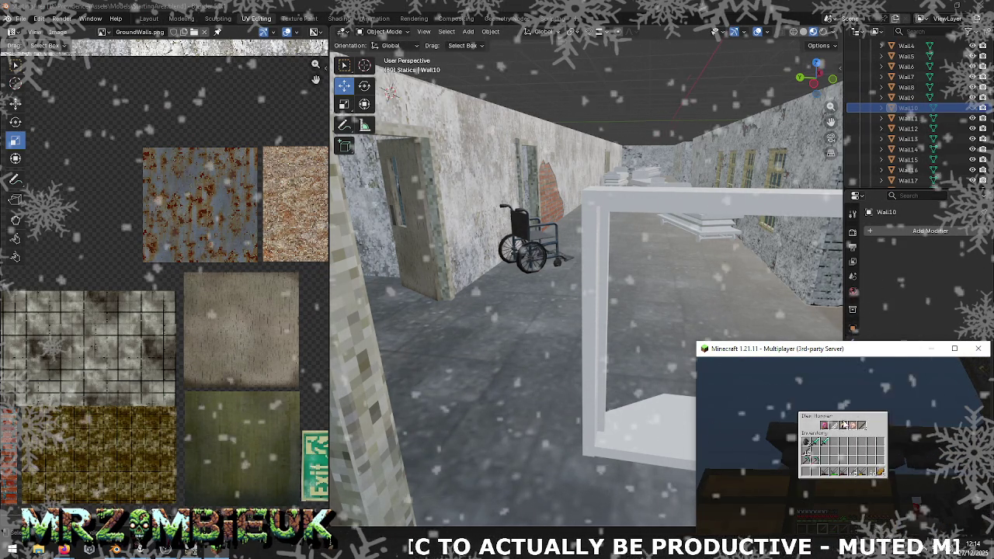
key("Escape")
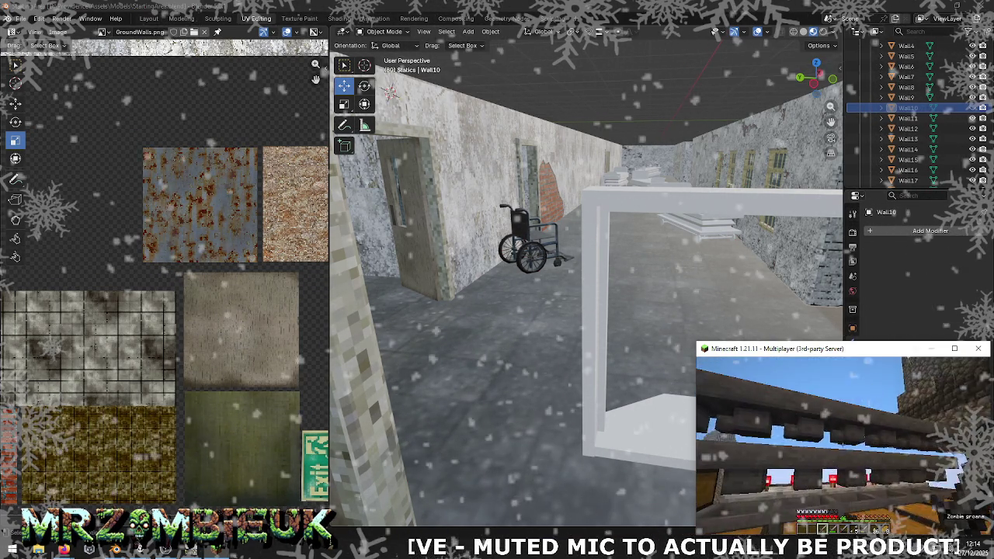
right_click(844, 447)
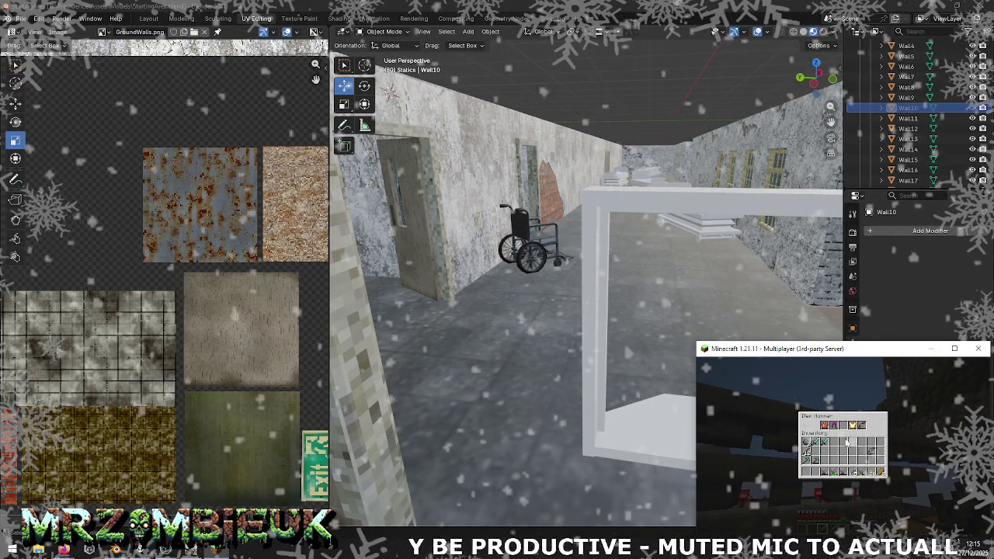
key("e")
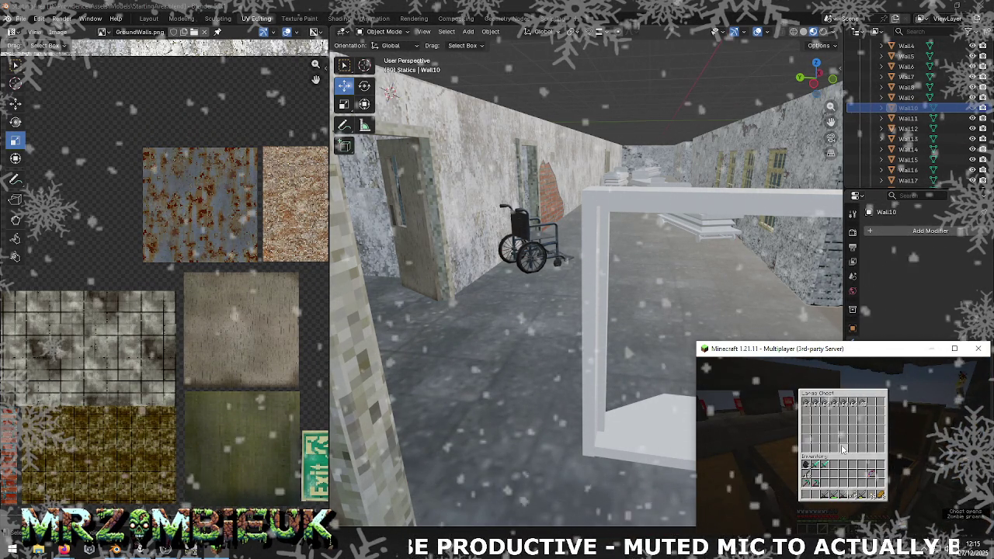
key("Escape")
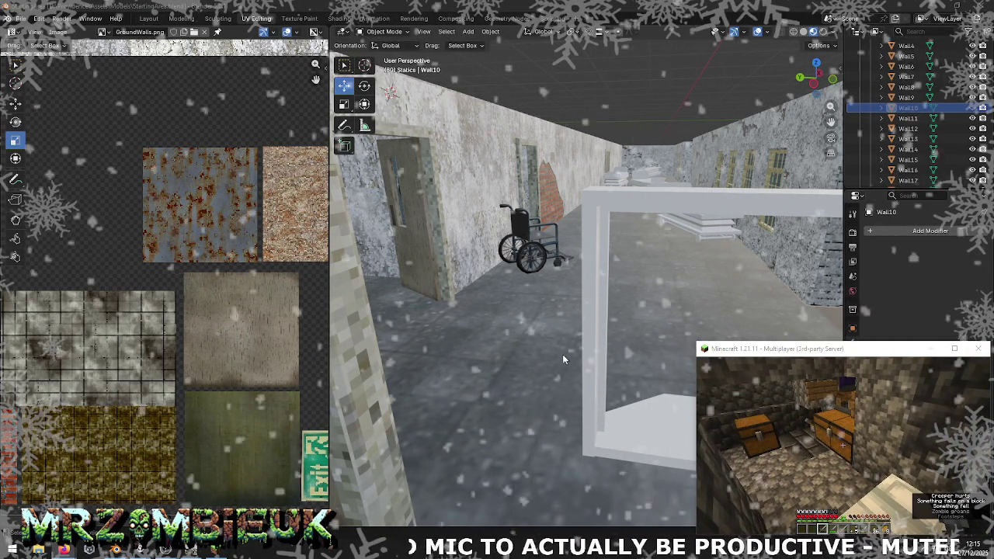
left_click(675, 225)
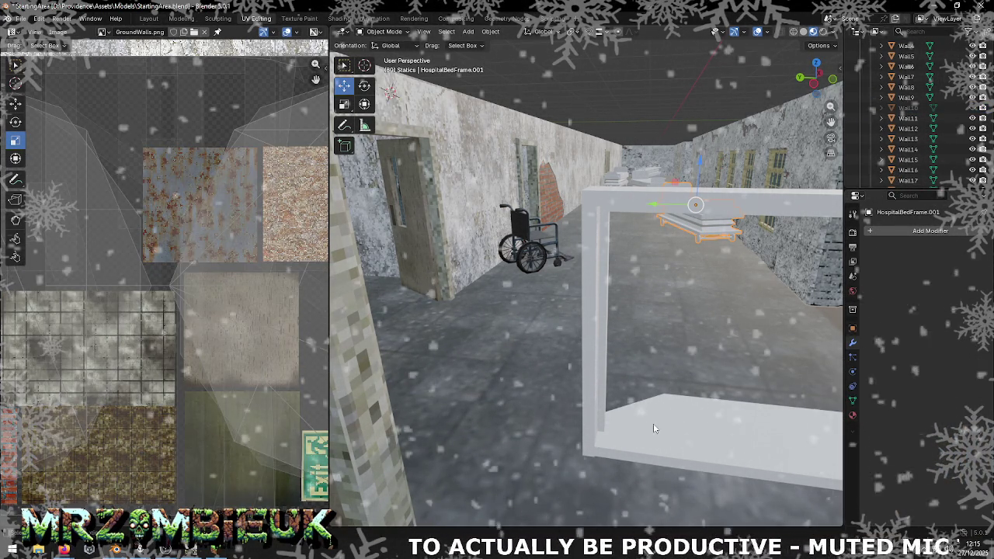
- Select KitchenServingHole.001 in Edit Mode and delete its large front face with Delete Faces
left_click(653, 423)
key("Tab")
scroll("up", 3)
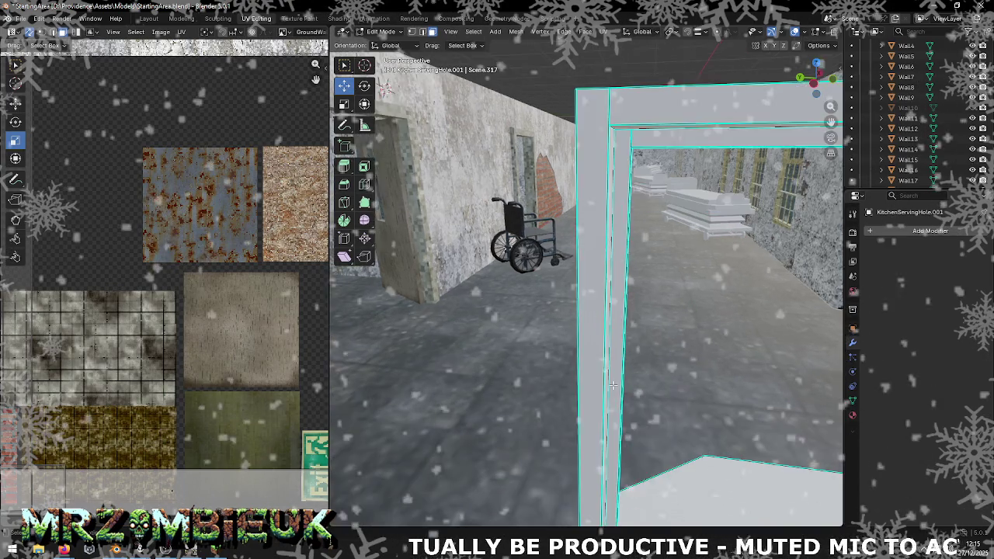
left_click_drag(621, 373, 621, 343)
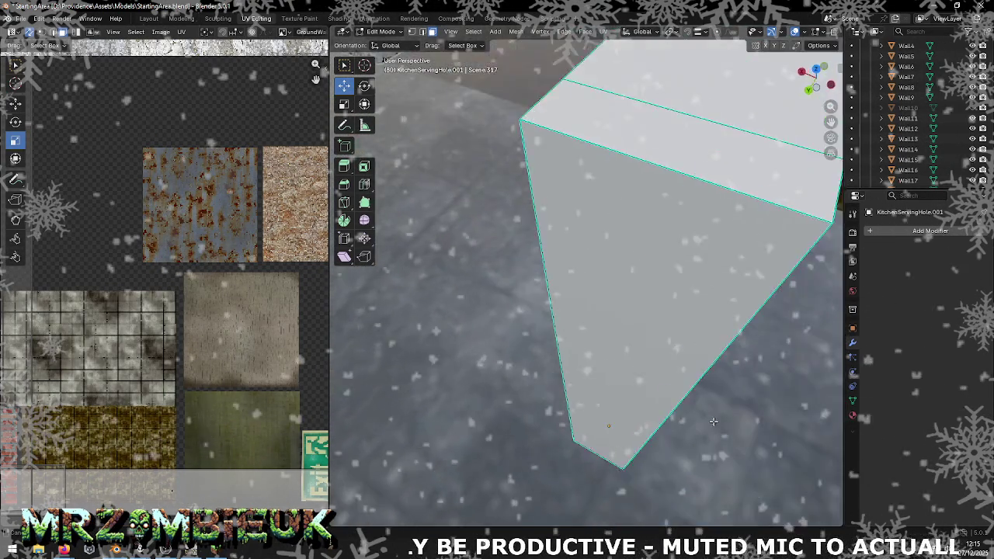
left_click(620, 343)
right_click(621, 343)
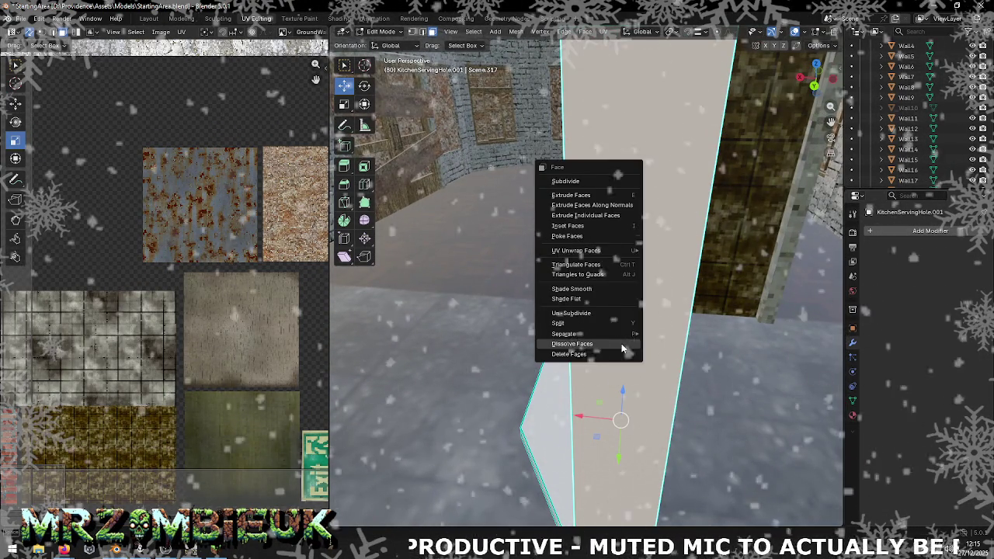
left_click(625, 348)
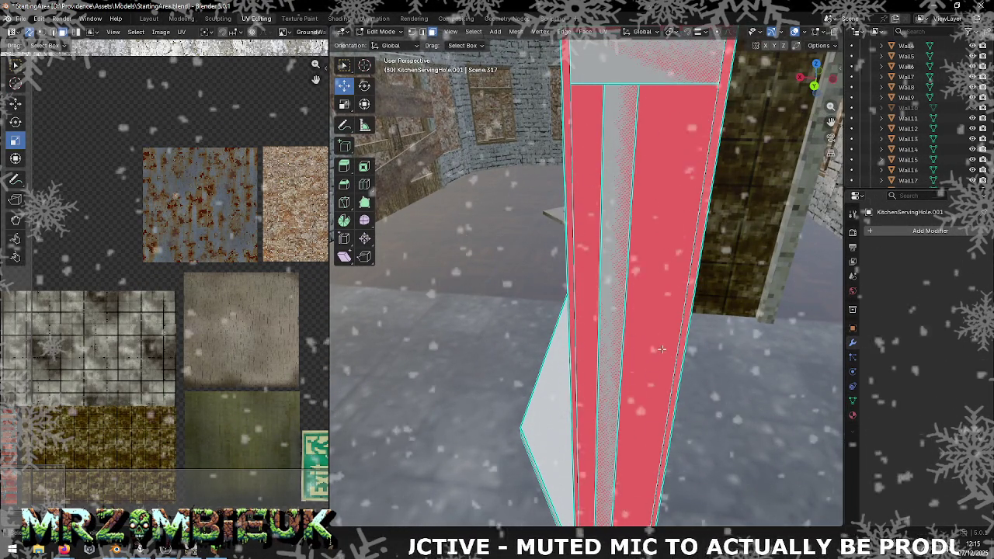
scroll("up", 3)
right_click(647, 350)
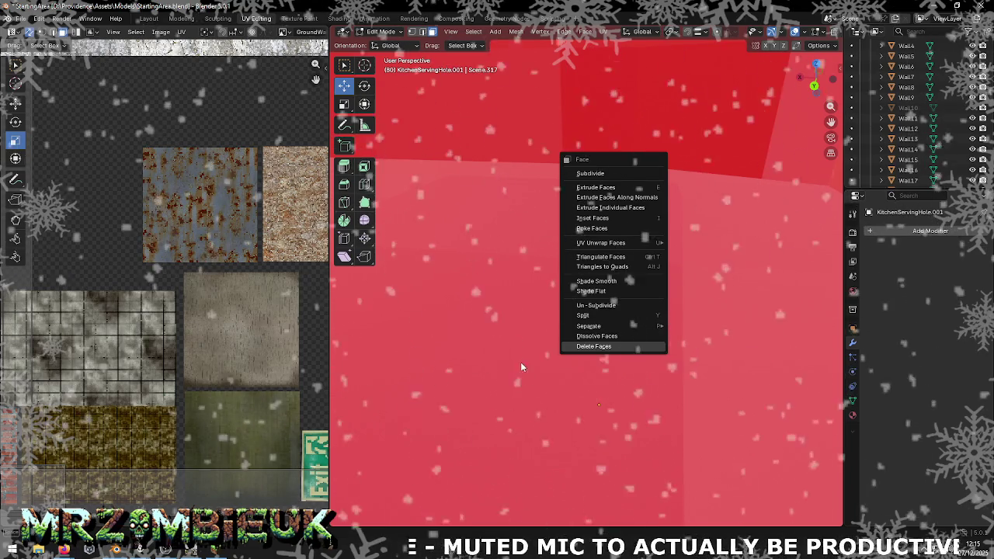
left_click(647, 347)
left_click_drag(621, 361, 665, 243)
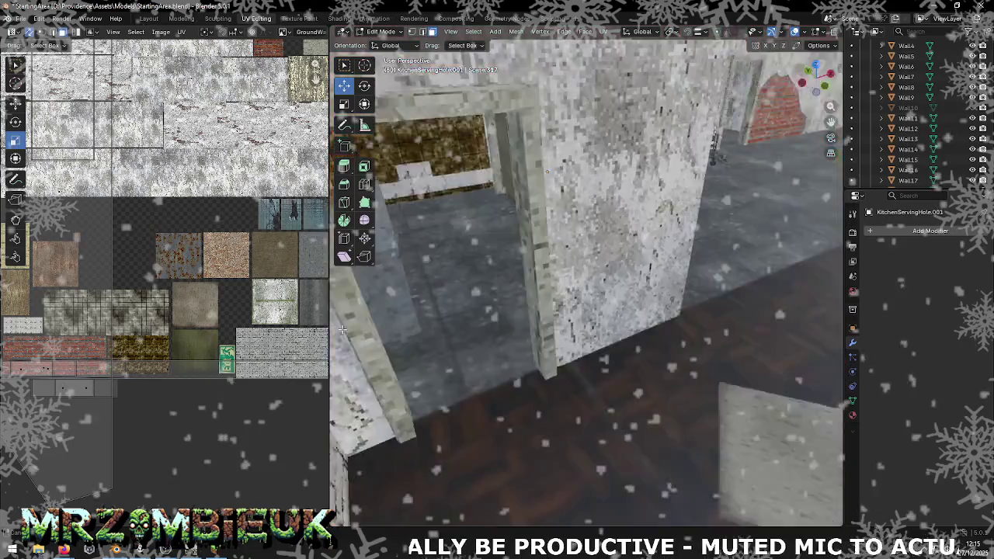
- Delete the faces of the hatch frame's left pillar
left_click(659, 233)
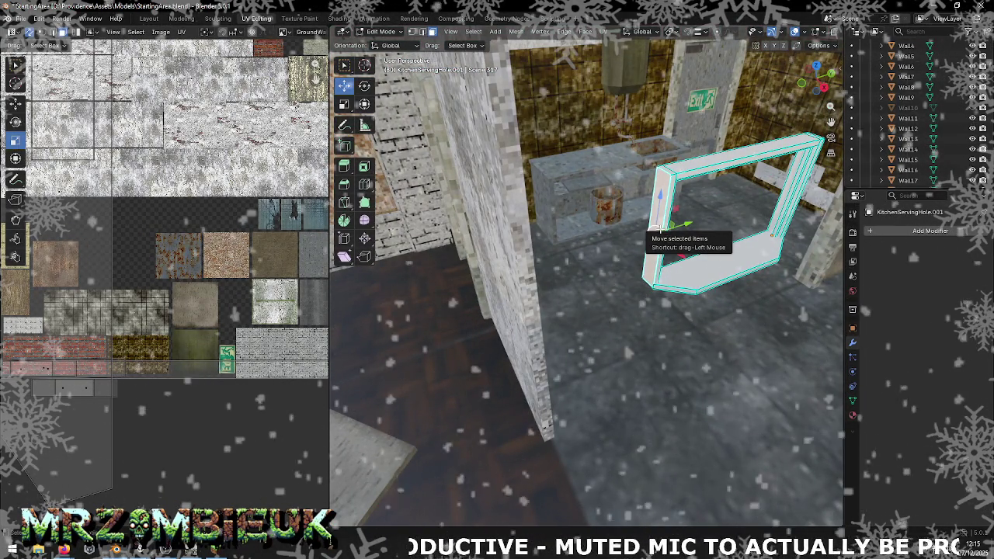
right_click(656, 232)
left_click(652, 224)
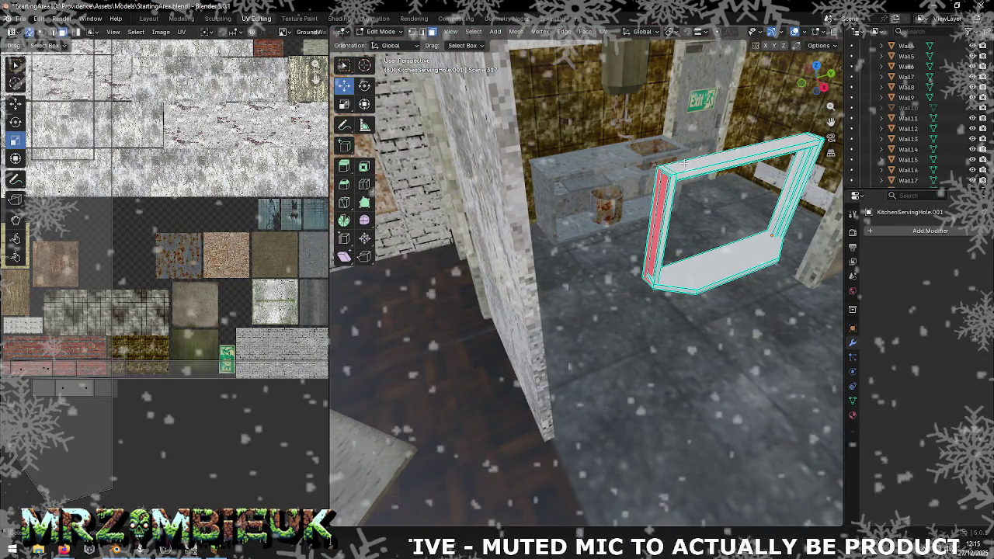
key("ctrl+f")
left_click(670, 212)
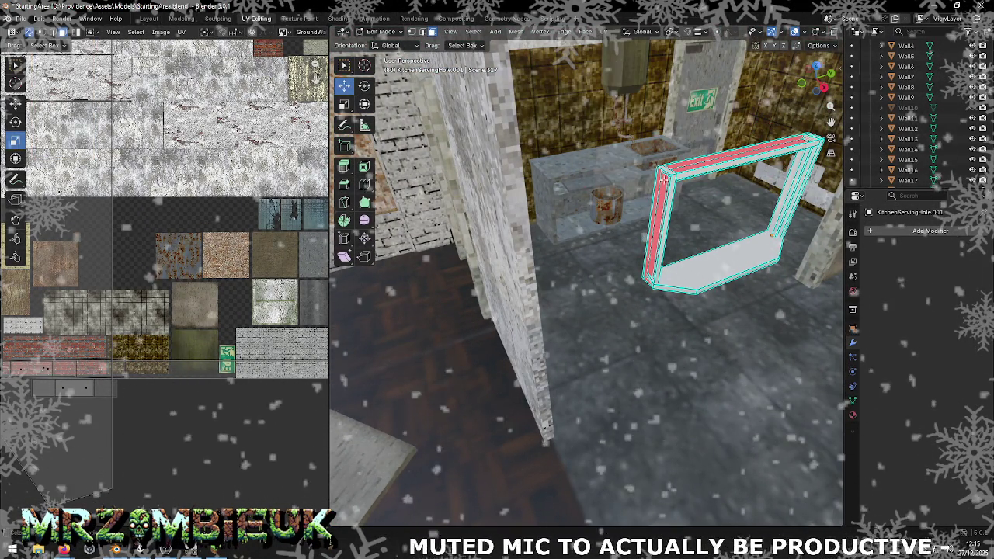
right_click(662, 177)
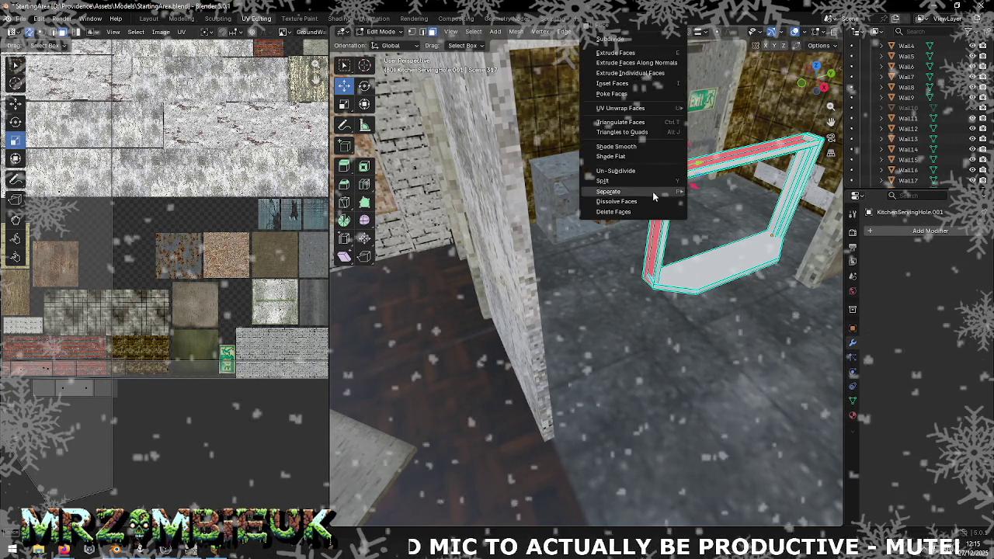
left_click(679, 105)
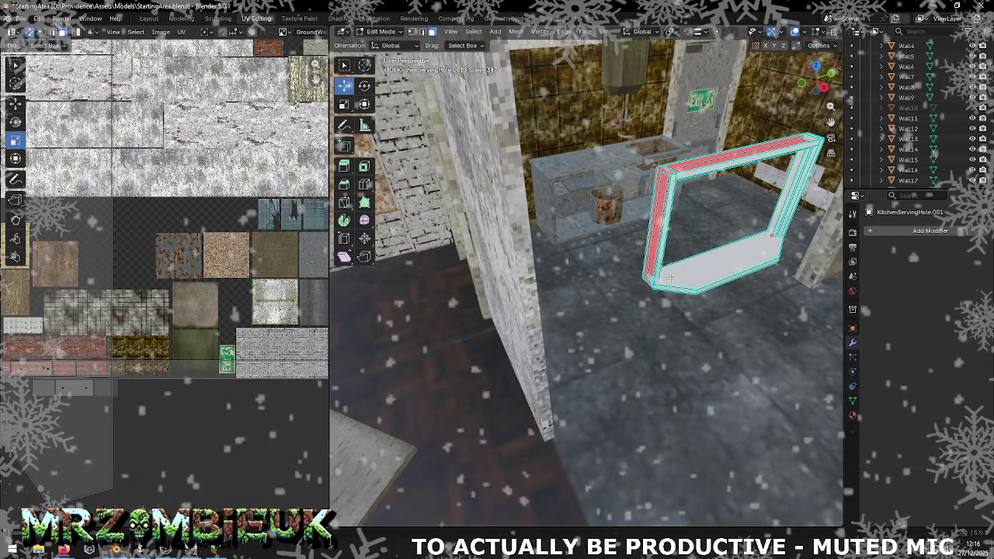
- Select the frame's bottom face and zoom the view in on it
left_click(718, 262)
left_click_drag(718, 262, 663, 289)
right_click(650, 281)
left_click(650, 281)
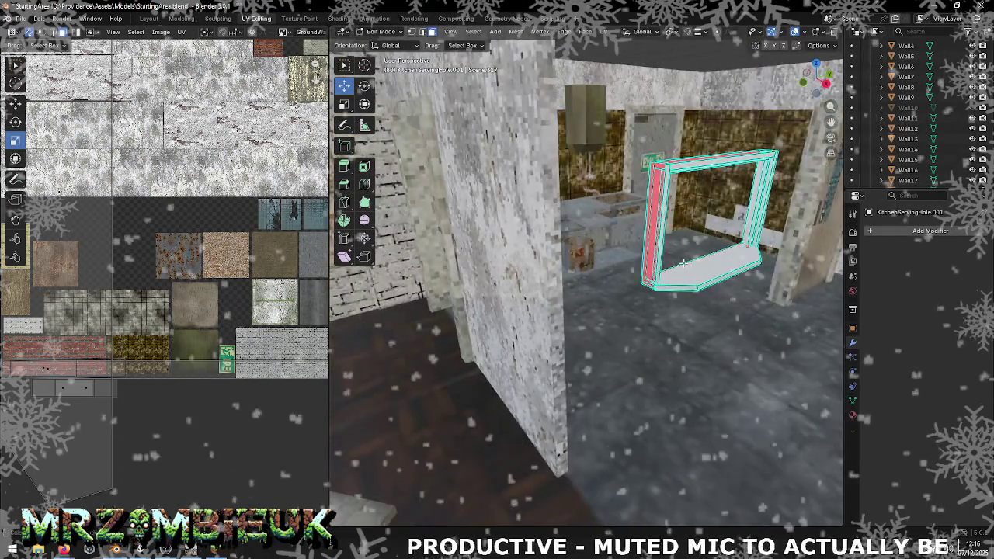
key("KP_Decimal")
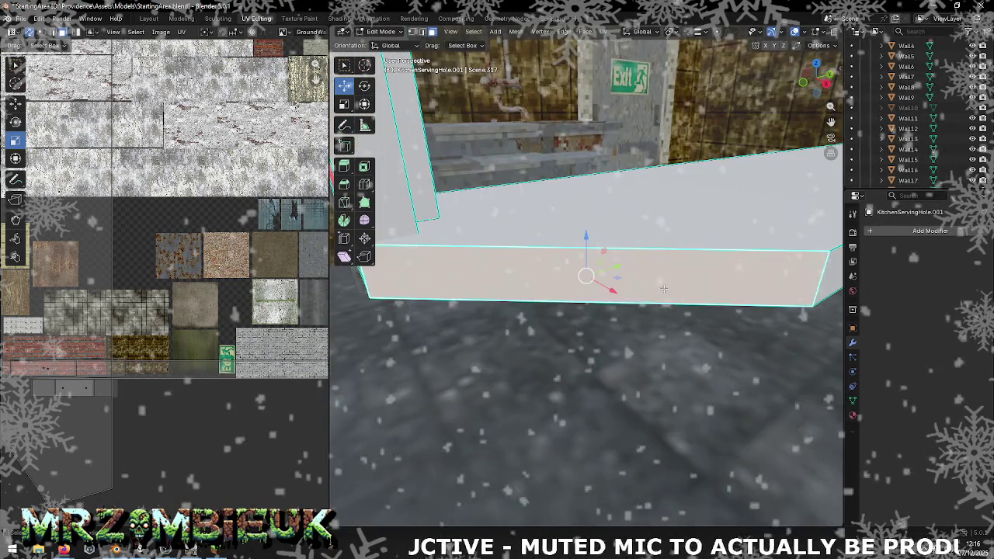
left_click_drag(664, 289, 731, 288)
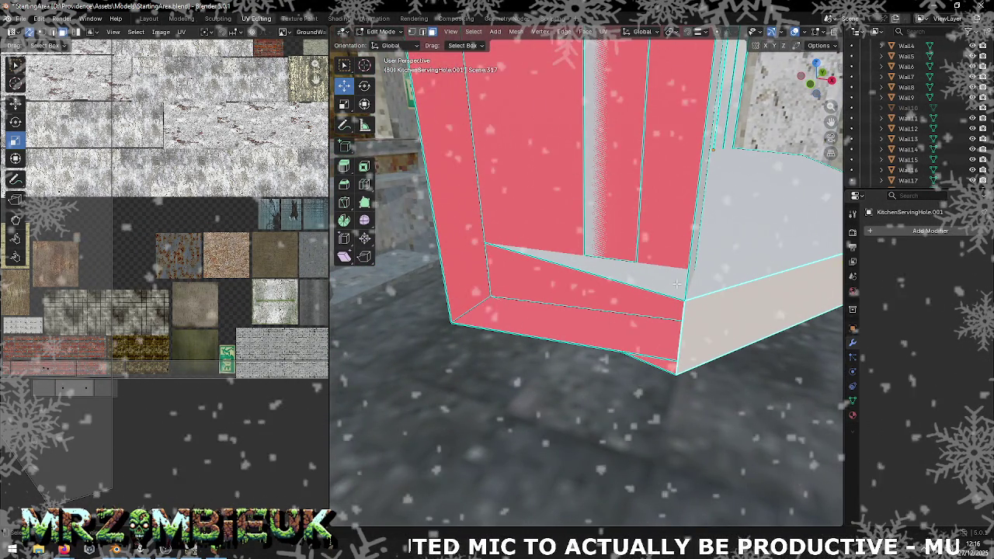
- Delete the frame's inner faces and orbit to view it from another side
left_click(599, 229)
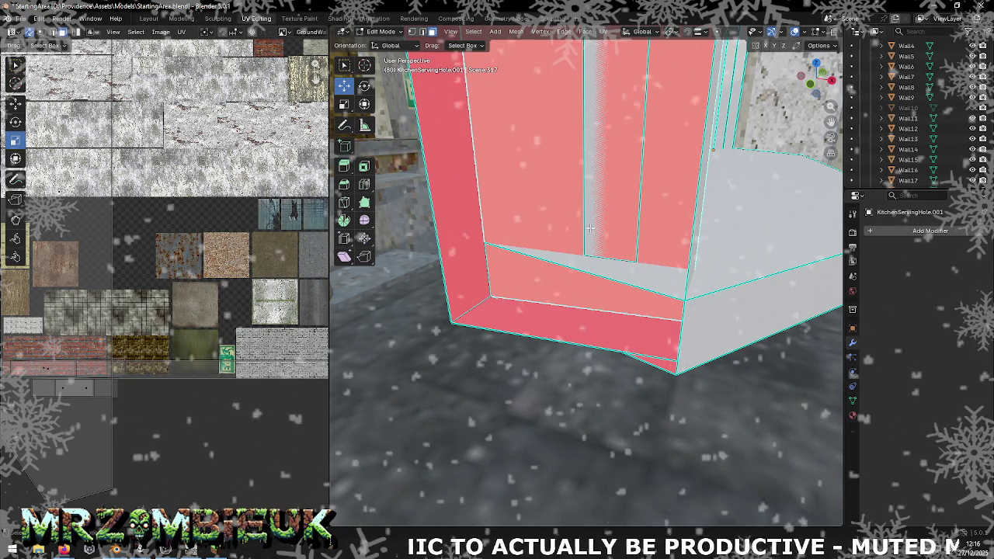
left_click(601, 229)
key("ctrl+f")
left_click(613, 222)
left_click_drag(613, 223, 587, 369)
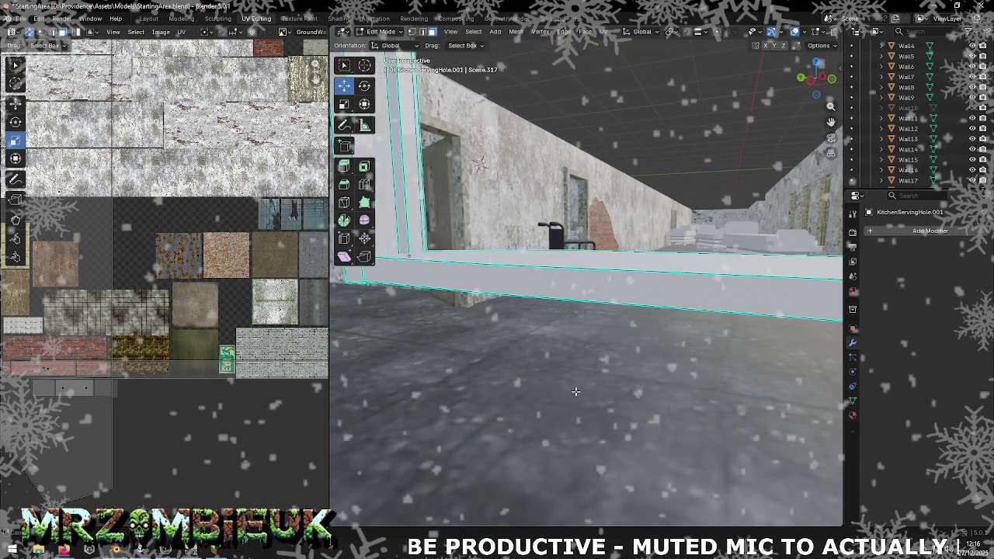
- Delete the bottom face of the kitchen serving hole frame
left_click(769, 454)
key("ctrl+f")
left_click(749, 436)
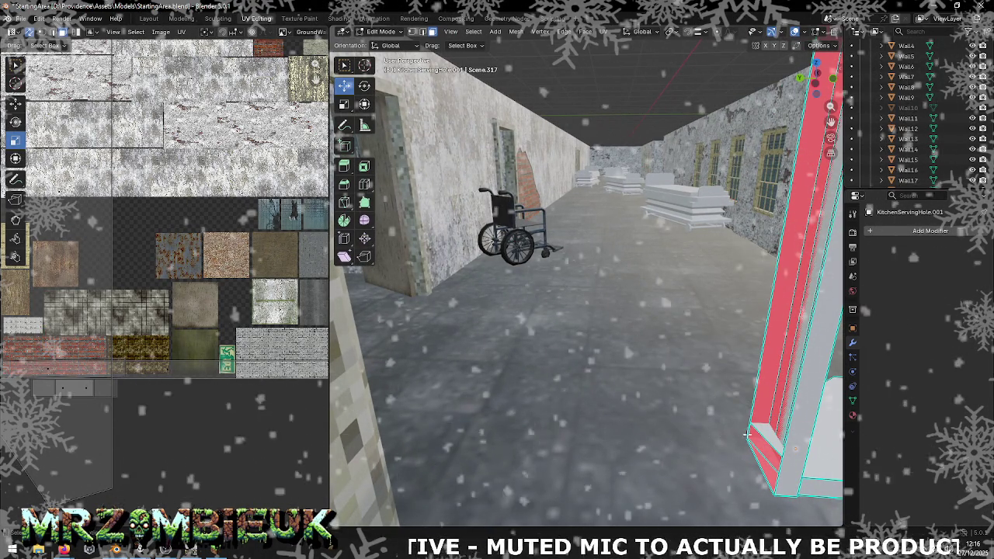
left_click_drag(736, 432, 755, 419)
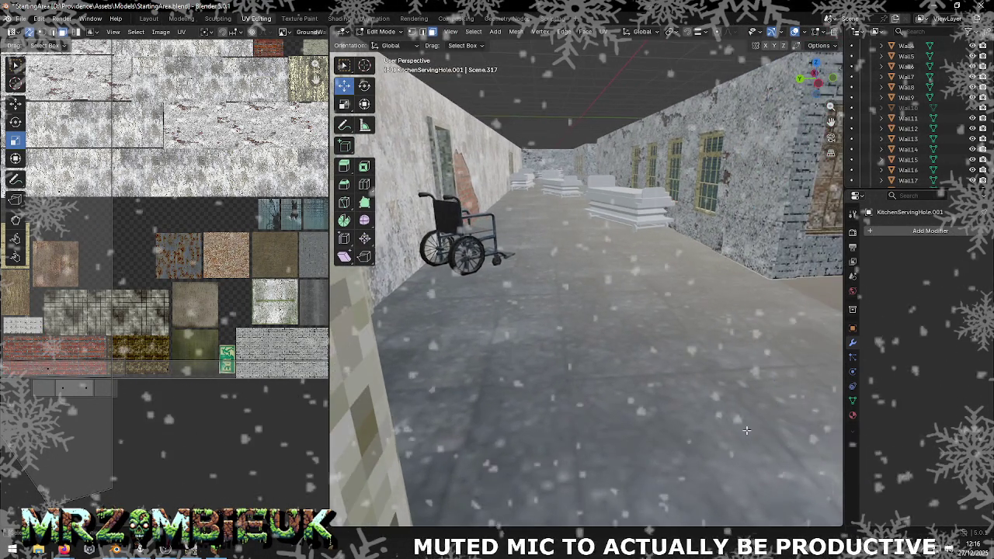
left_click_drag(570, 406, 583, 406)
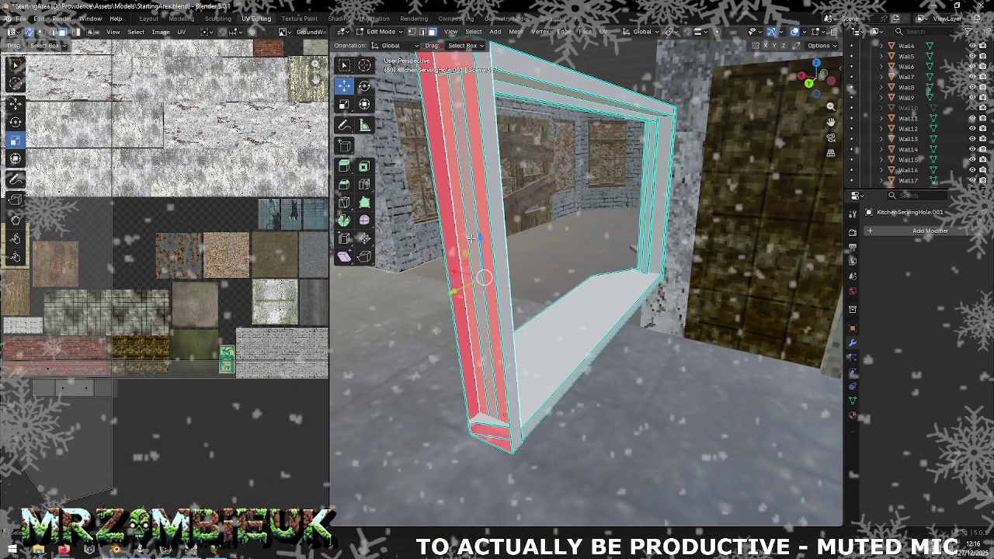
- Select a thin frame face and orbit around the frame to inspect what remains
left_click(472, 233)
key("ctrl+f")
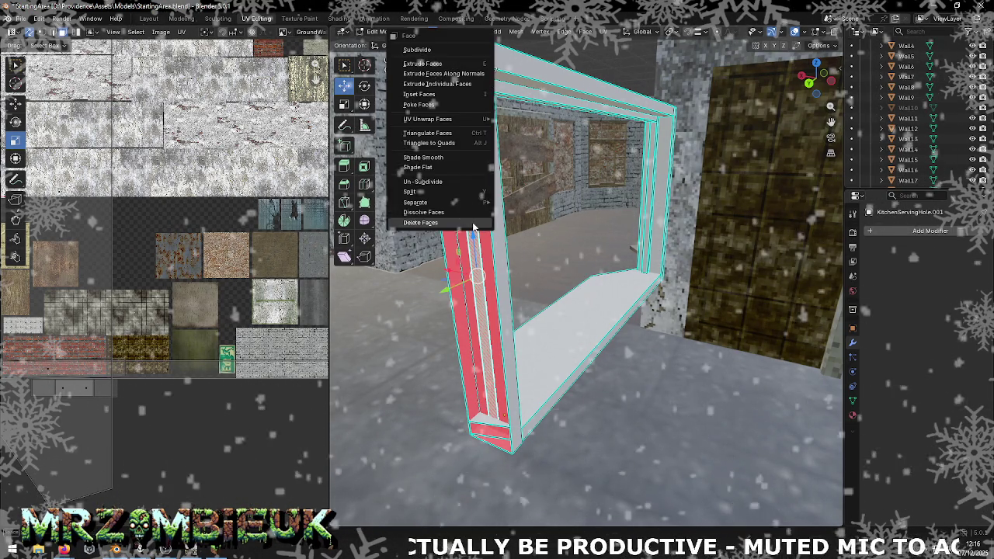
left_click_drag(472, 229, 530, 239)
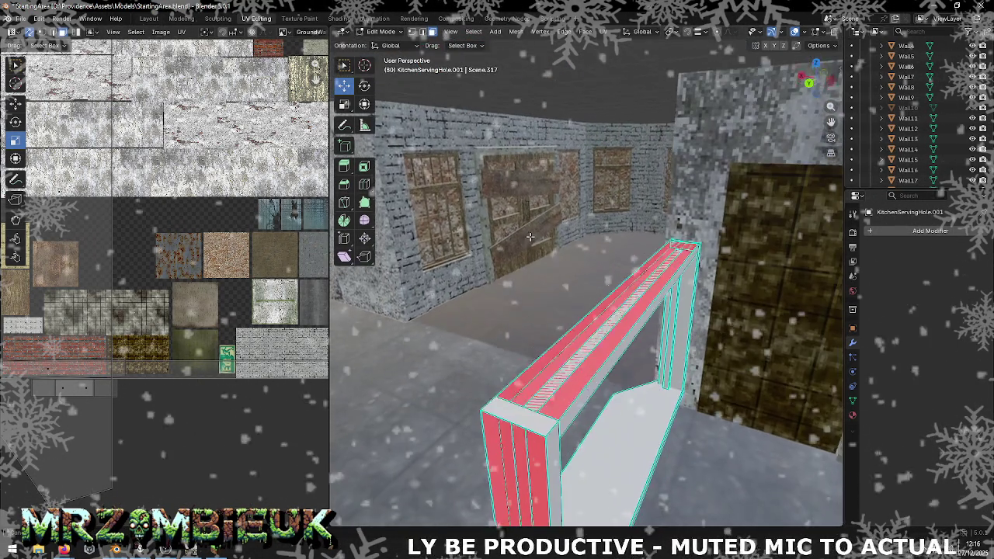
key("ctrl+f")
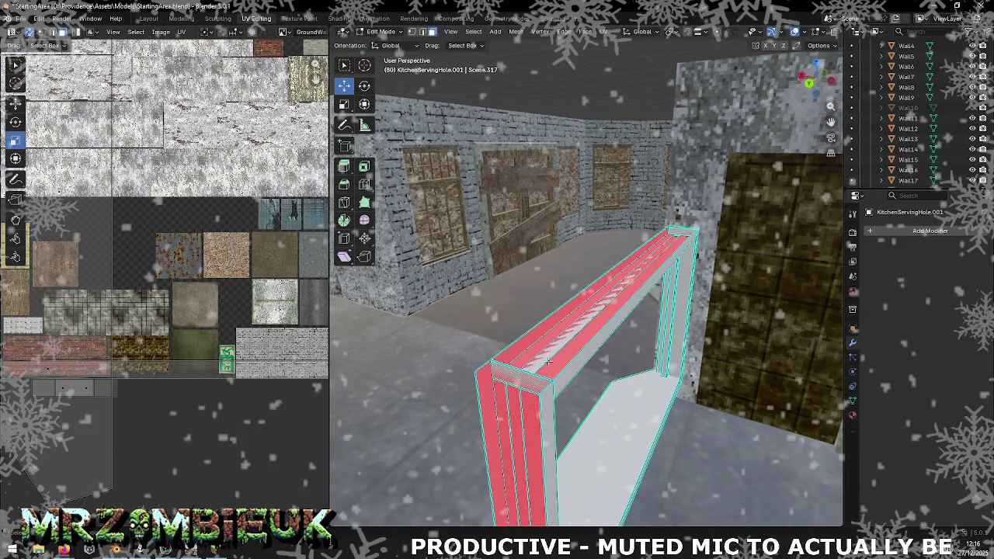
left_click_drag(584, 330, 608, 320)
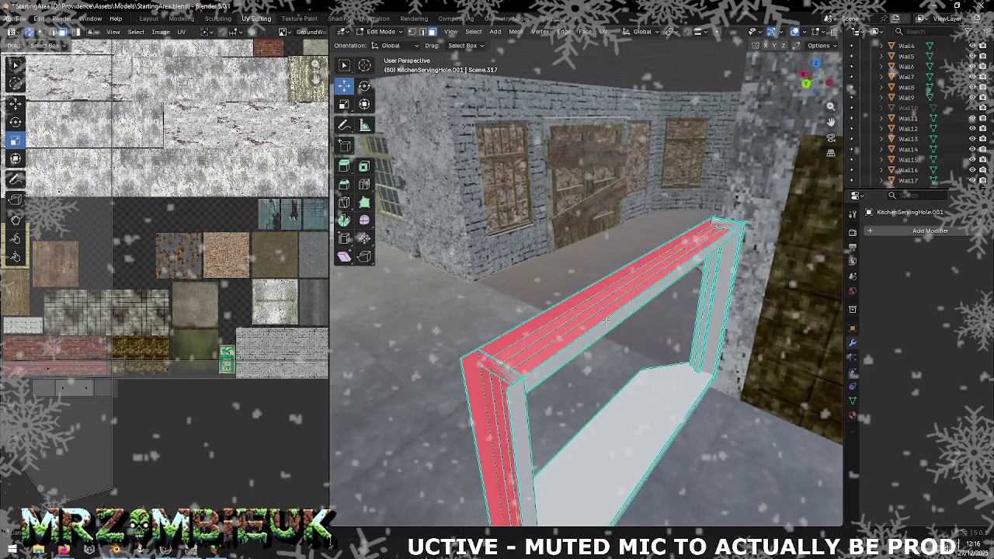
key("c")
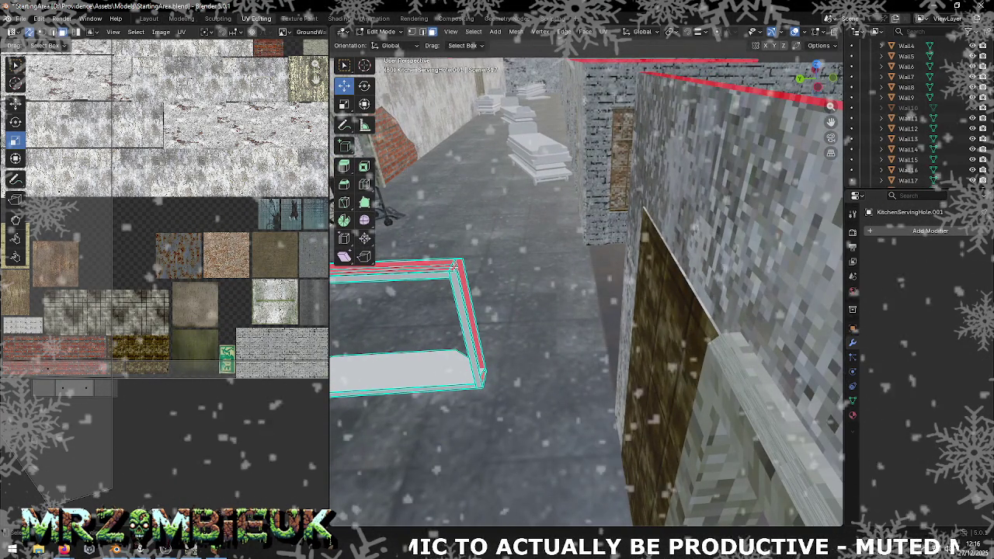
left_click_drag(532, 307, 501, 309)
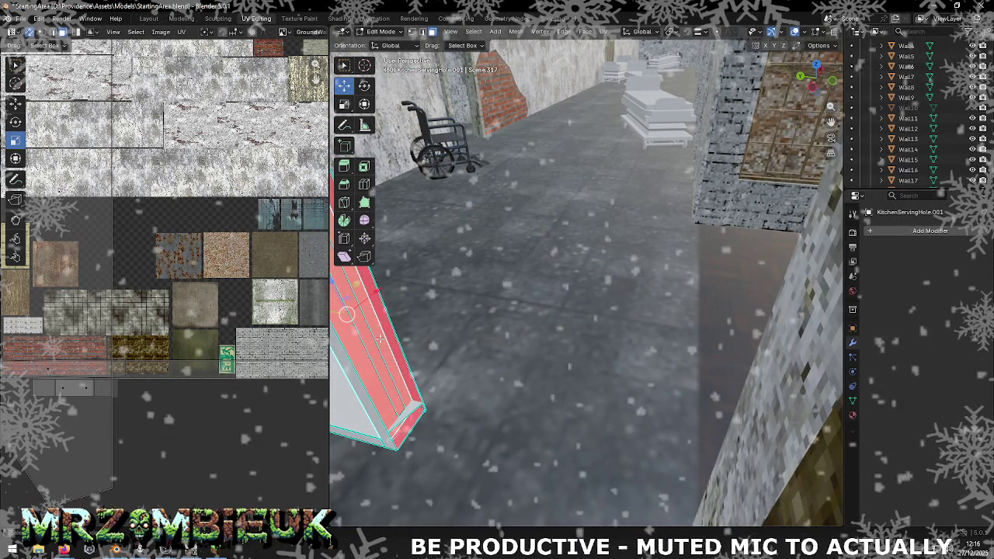
left_click_drag(404, 350, 527, 391)
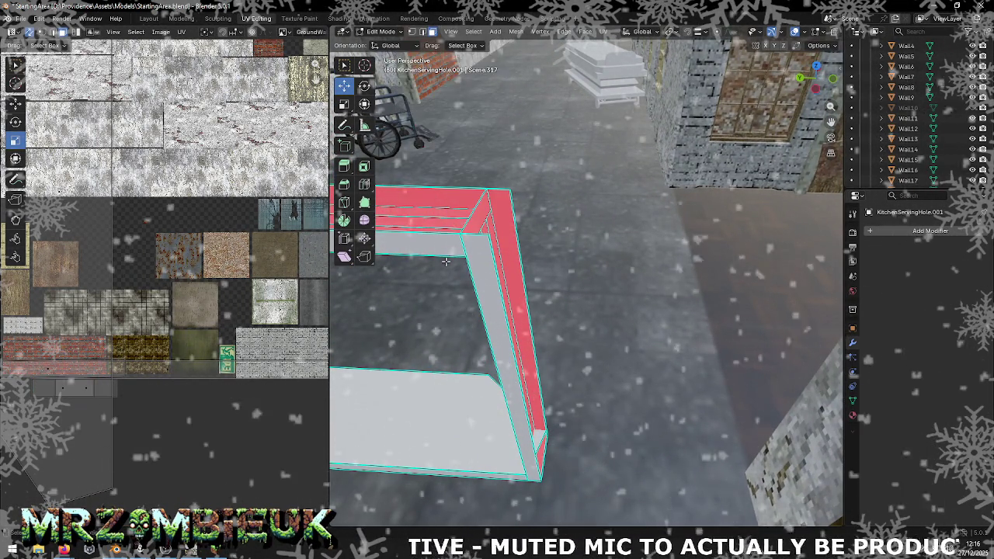
left_click_drag(640, 276, 616, 265)
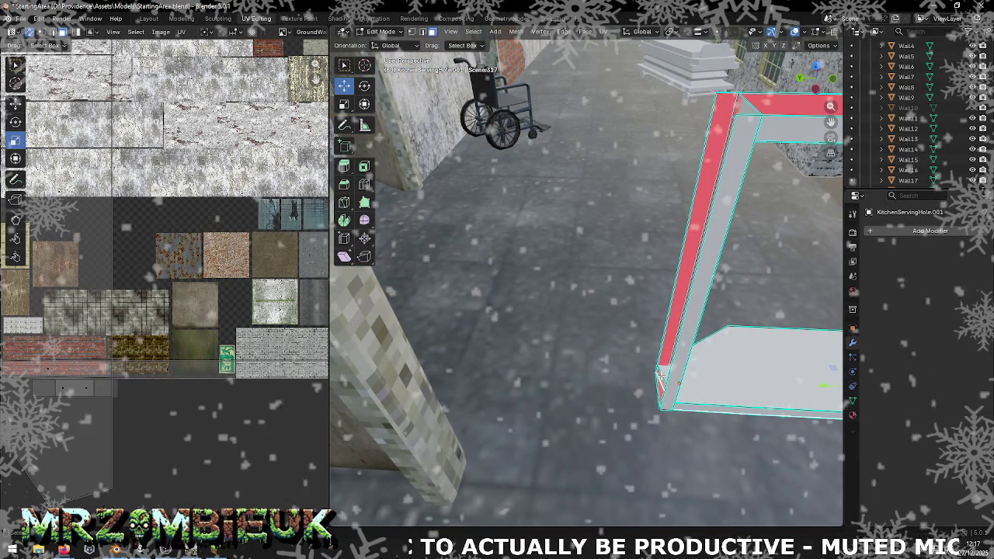
left_click_drag(744, 386, 654, 347)
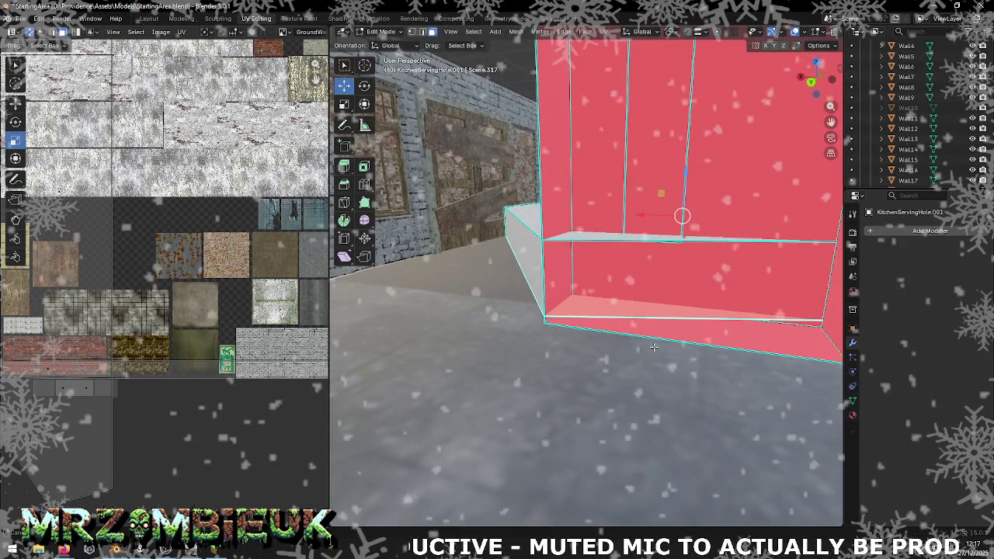
- Zoom and centre the view on the face blocking the hatch opening
scroll("down", 3)
scroll("down", 3)
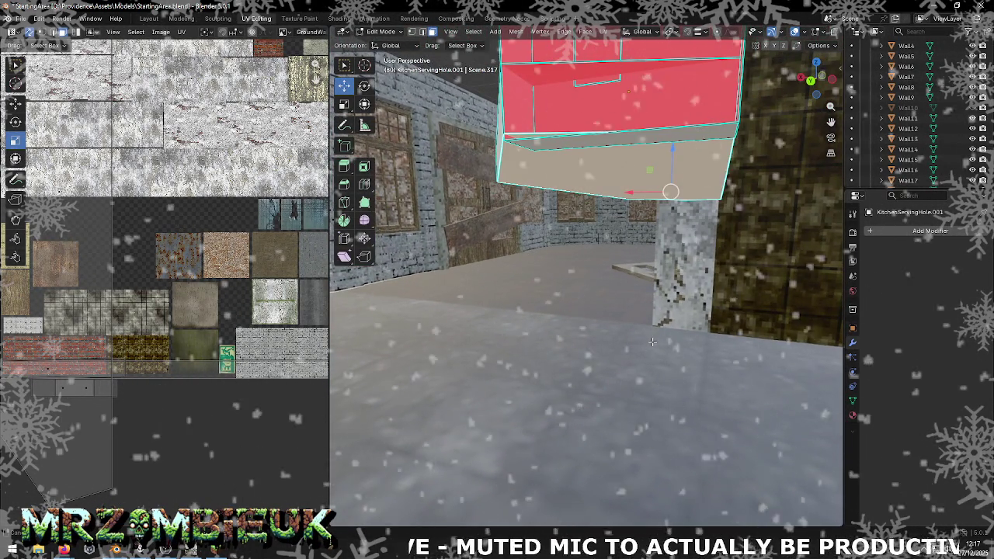
scroll("up", 3)
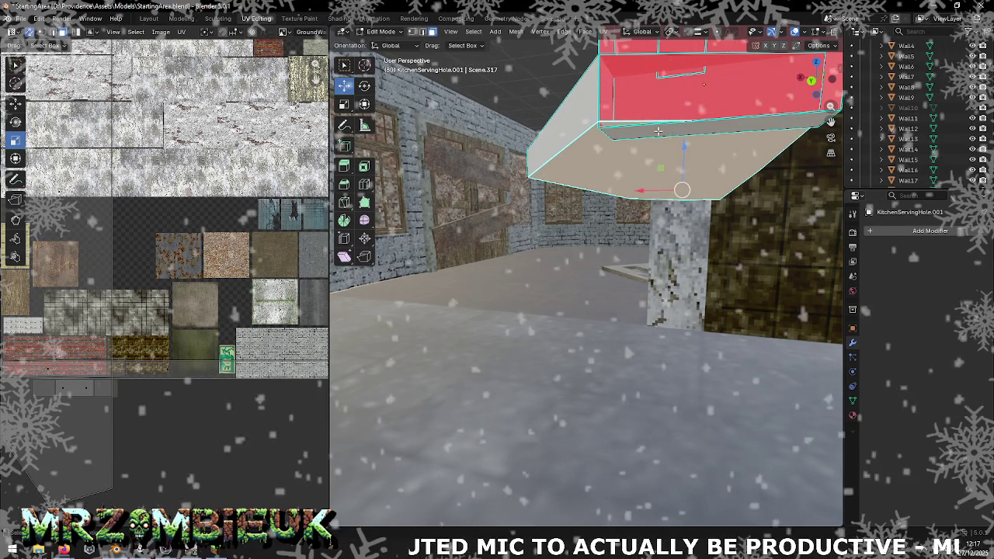
right_click(660, 135)
left_click(644, 207)
left_click_drag(644, 207, 582, 195)
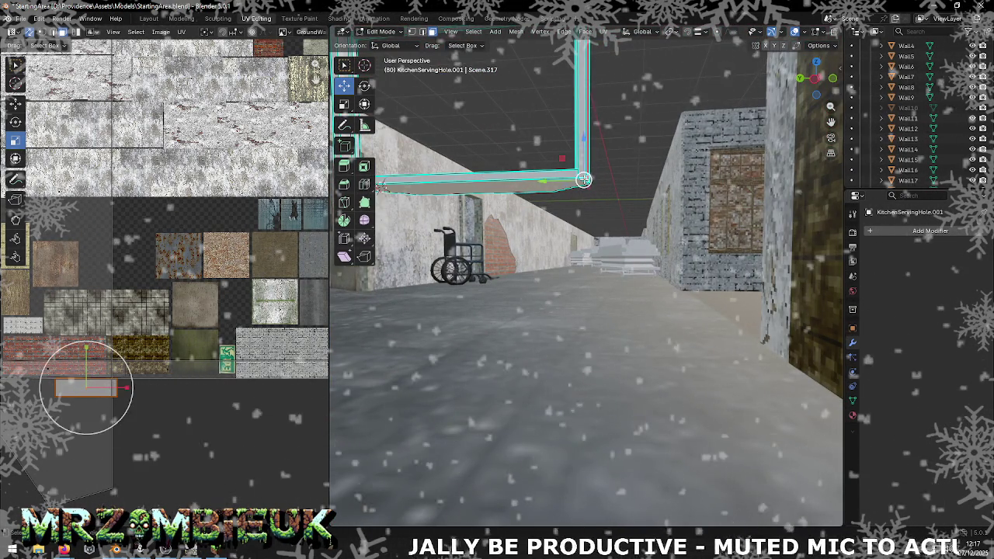
key("KP_Decimal")
left_click_drag(609, 212, 577, 307)
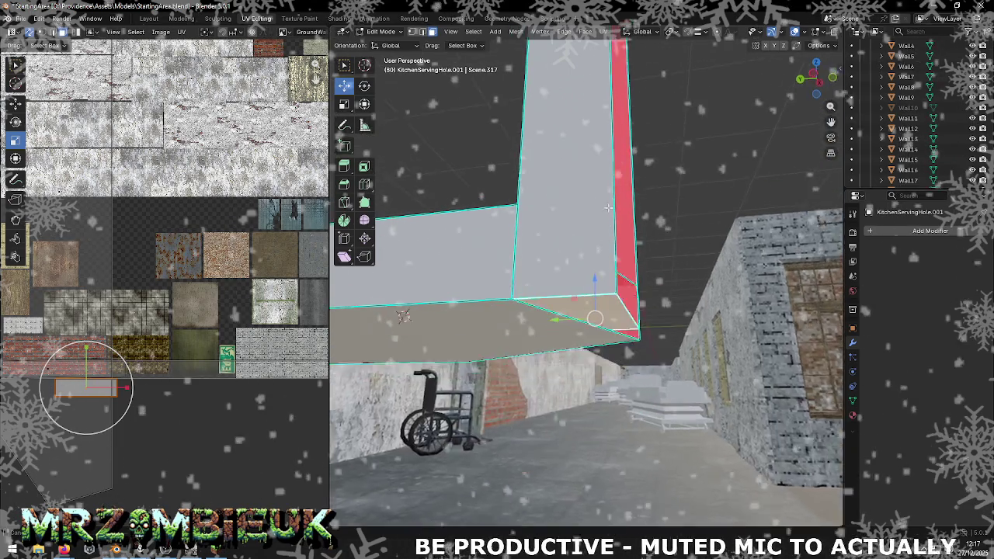
- Delete the blocking face, inspect the opening, and select all linked frame faces
right_click(577, 307)
left_click(576, 305)
left_click_drag(591, 274, 730, 271)
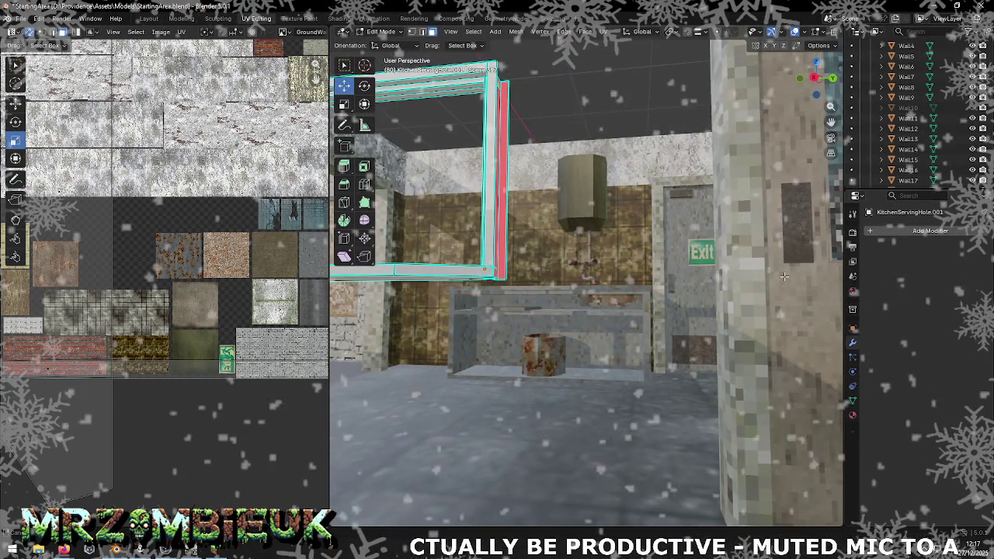
scroll("up", 3)
scroll("up", 3)
scroll("up", 3)
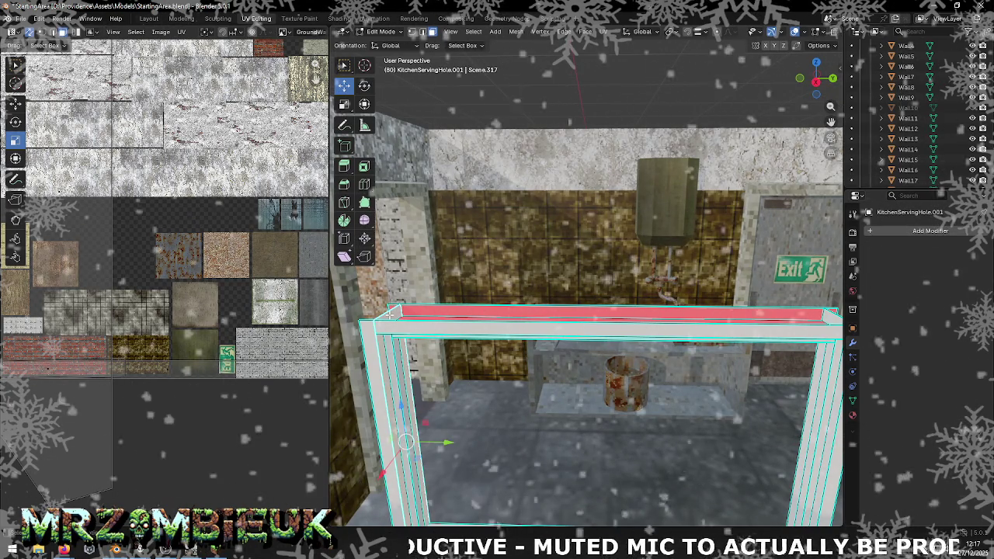
left_click_drag(393, 312, 498, 313)
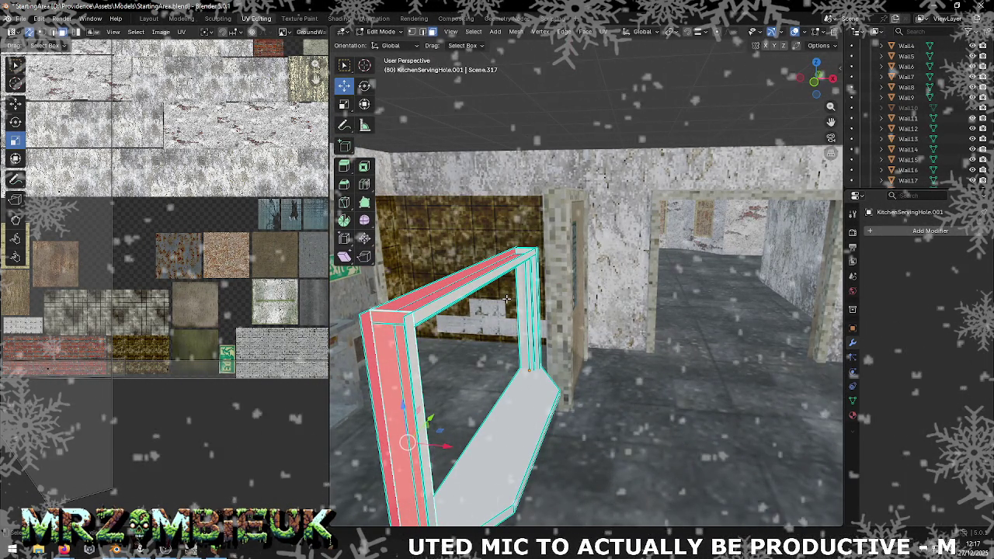
left_click_drag(505, 299, 506, 299)
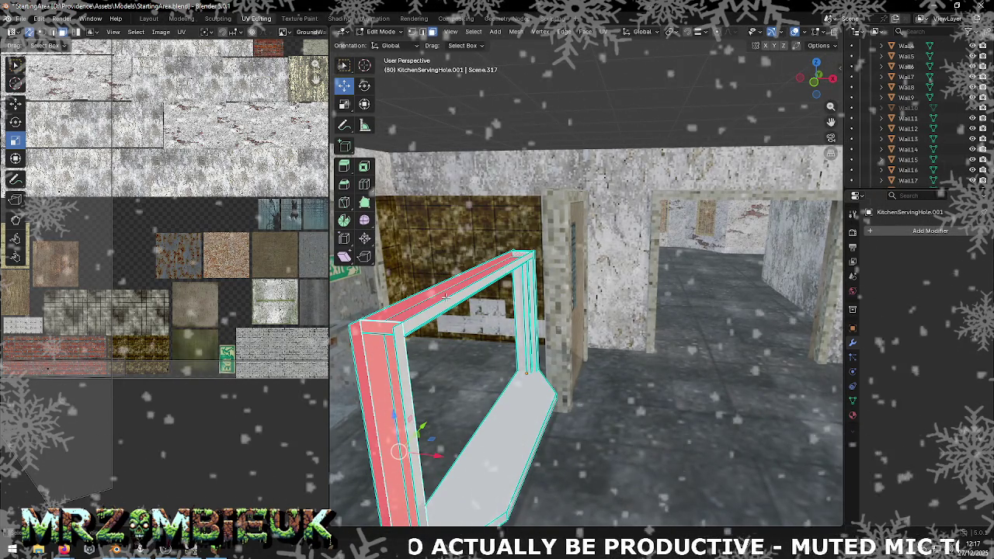
key("ctrl+l")
- Smart UV Project the frame faces at a 66° angle limit, check Unity, then deselect all
key("ctrl+f")
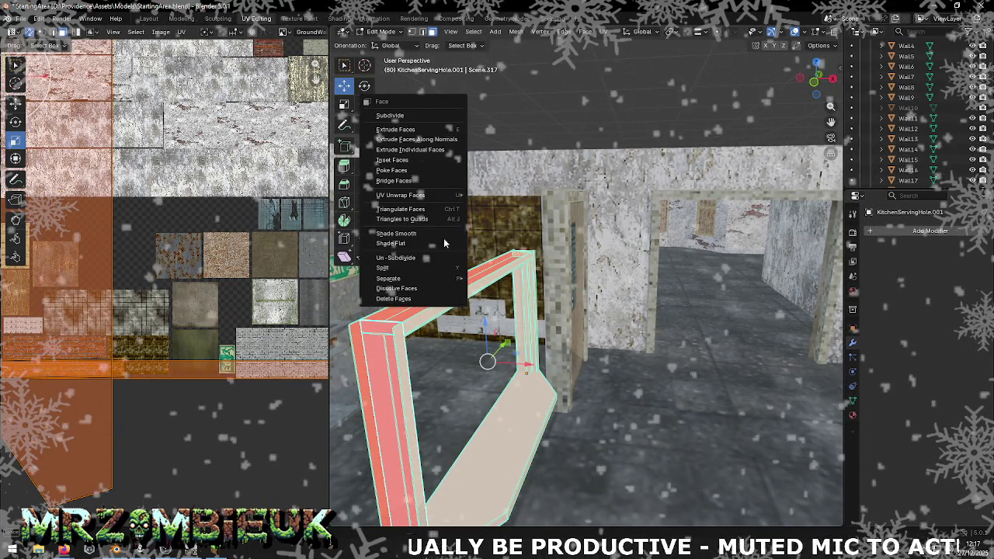
mouse_move(400, 195)
left_click(506, 230)
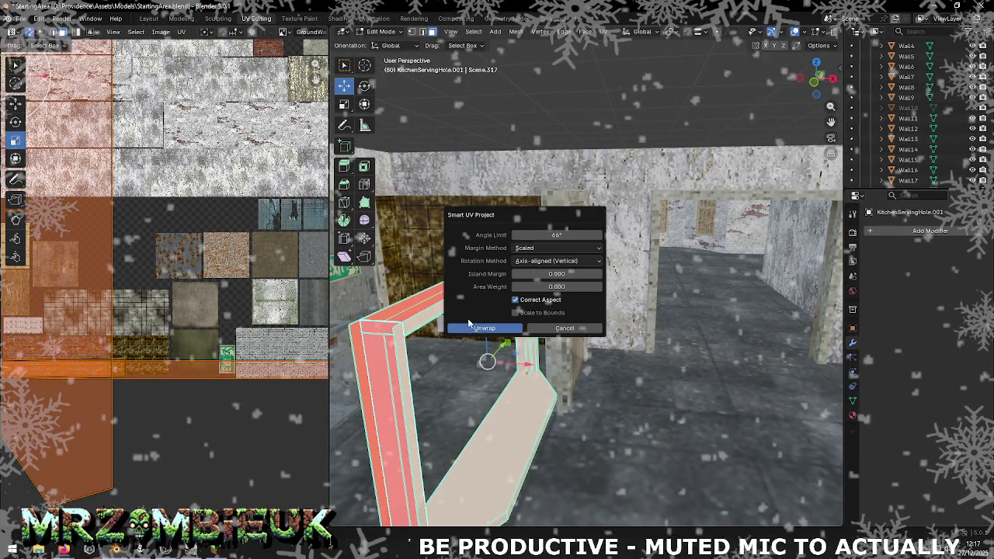
left_click(483, 329)
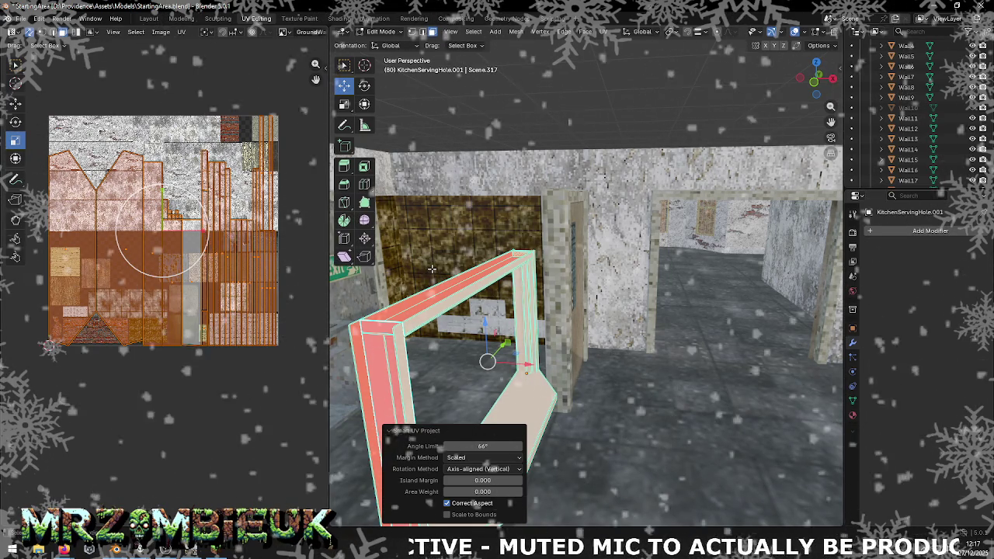
key("alt+Tab")
key("alt+Tab")
key("alt+Tab")
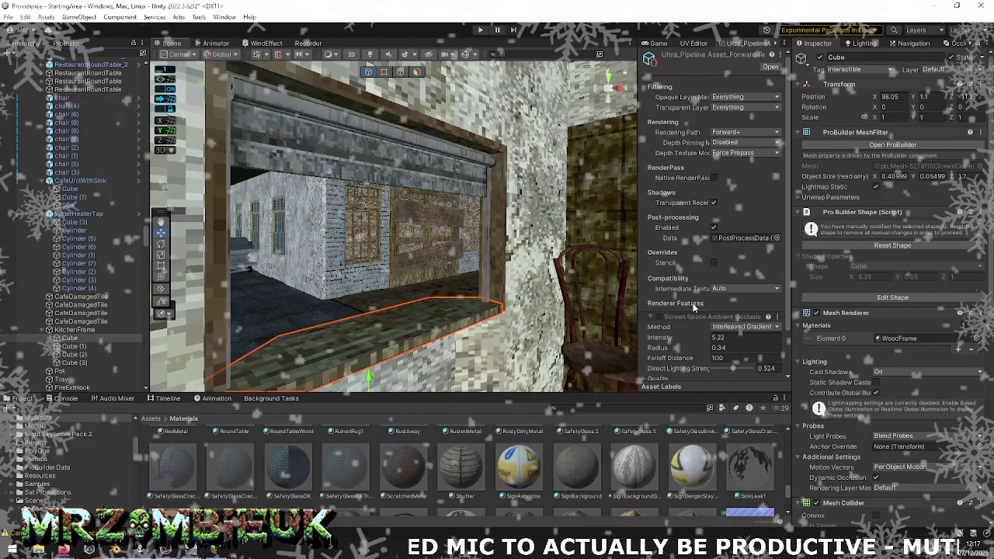
key("alt+Tab")
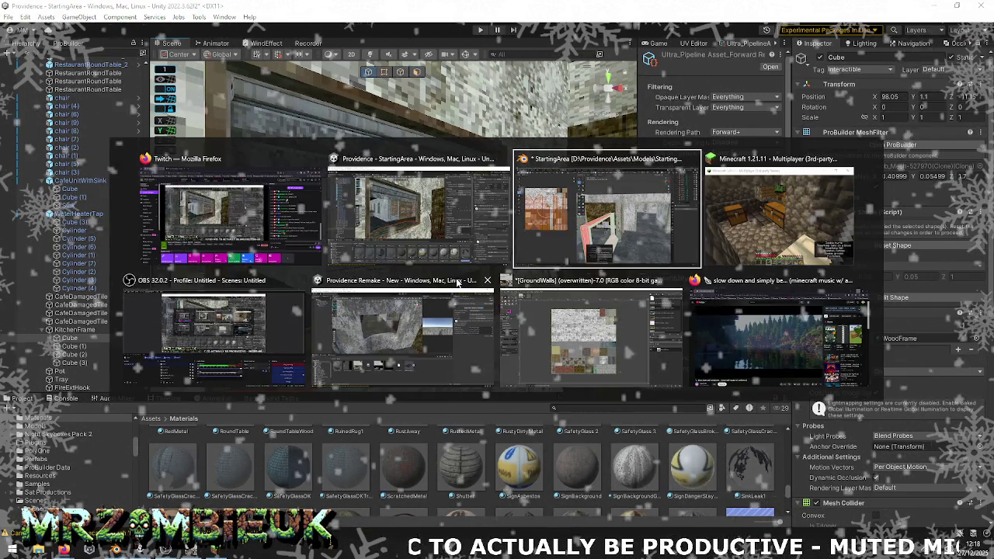
key("alt+a")
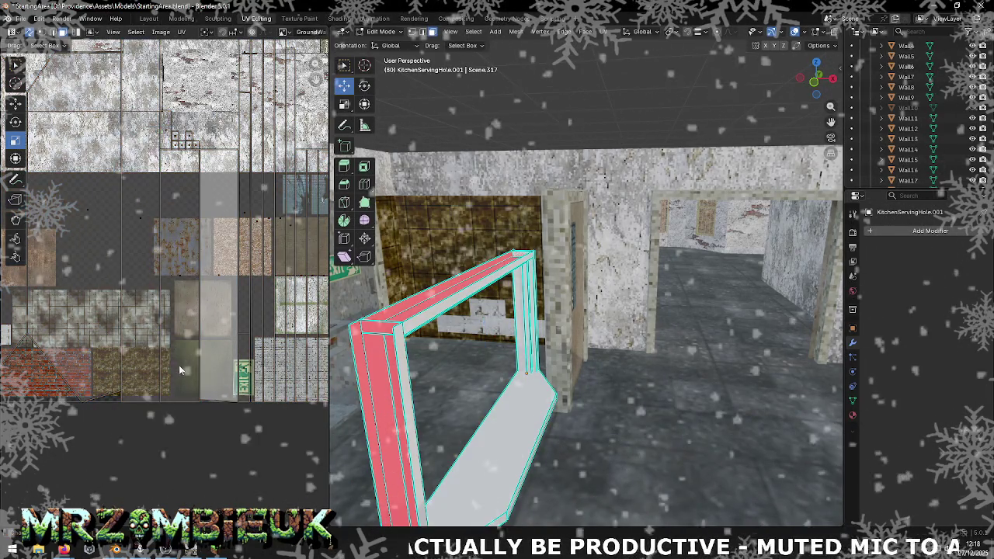
scroll("up", 3)
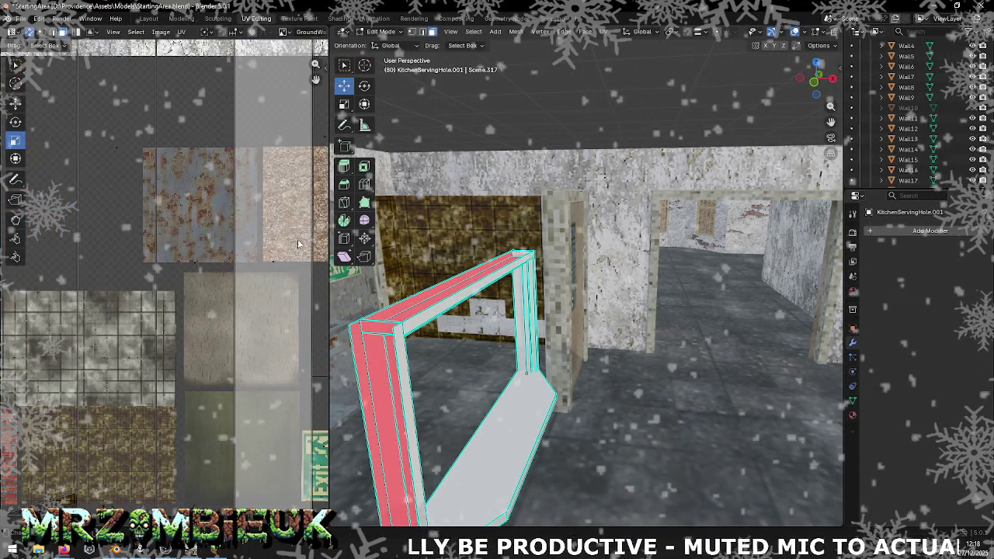
scroll("up", 3)
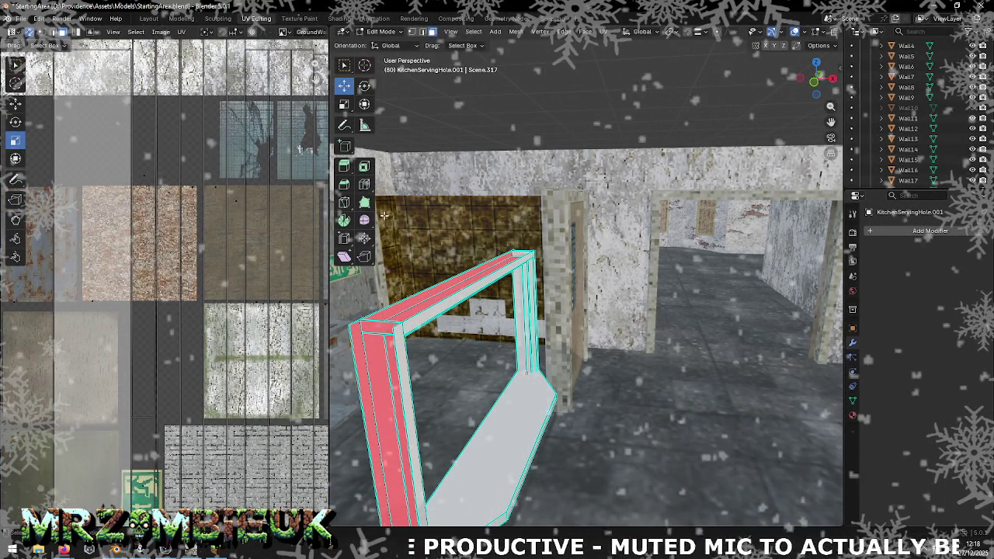
key("Tab")
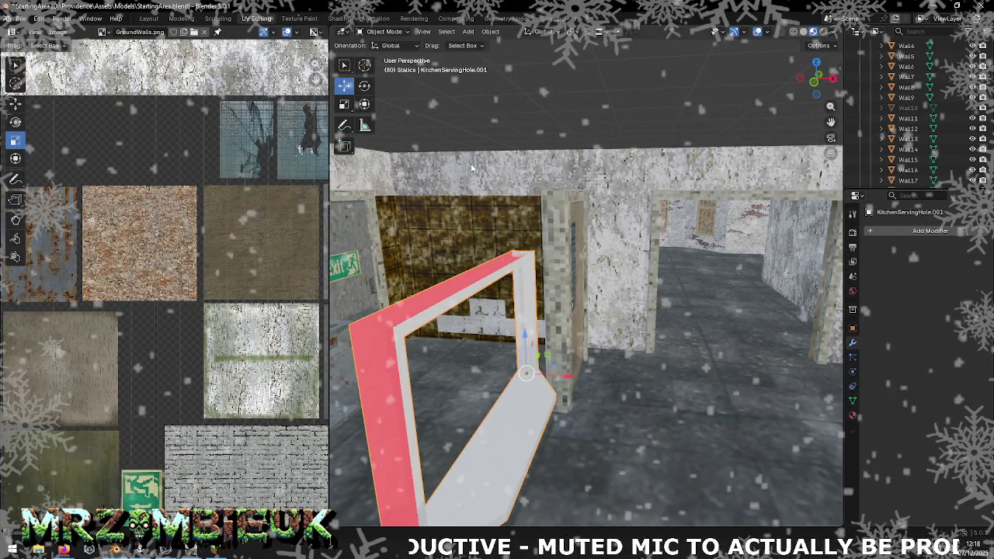
scroll("down", 3)
left_click_drag(168, 292, 291, 328)
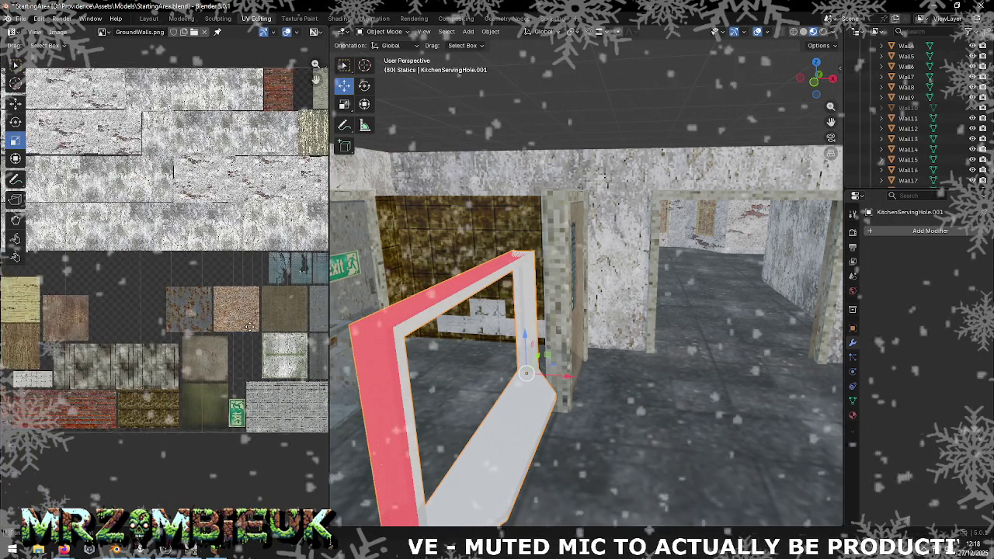
scroll("up", 3)
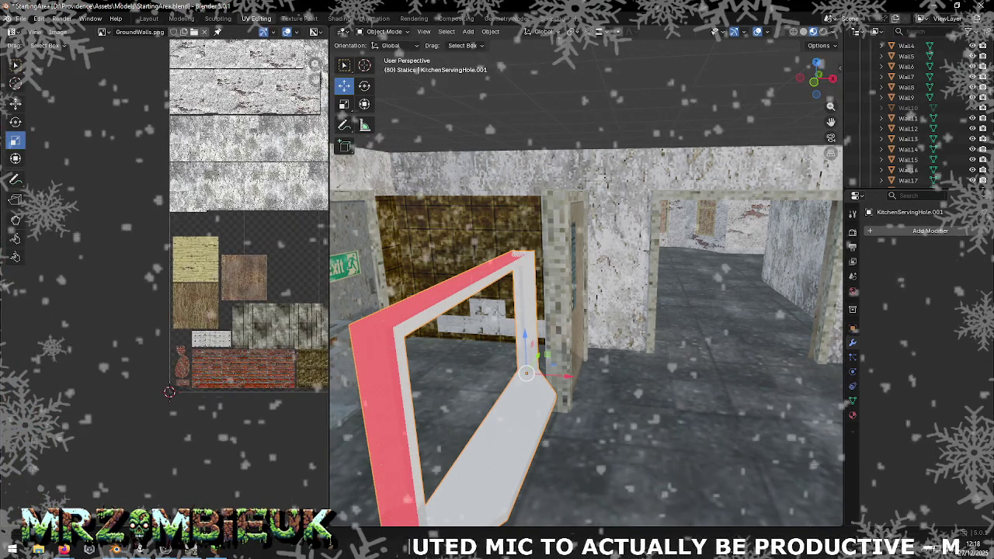
scroll("up", 3)
scroll("up", 3)
left_click_drag(252, 325, 101, 219)
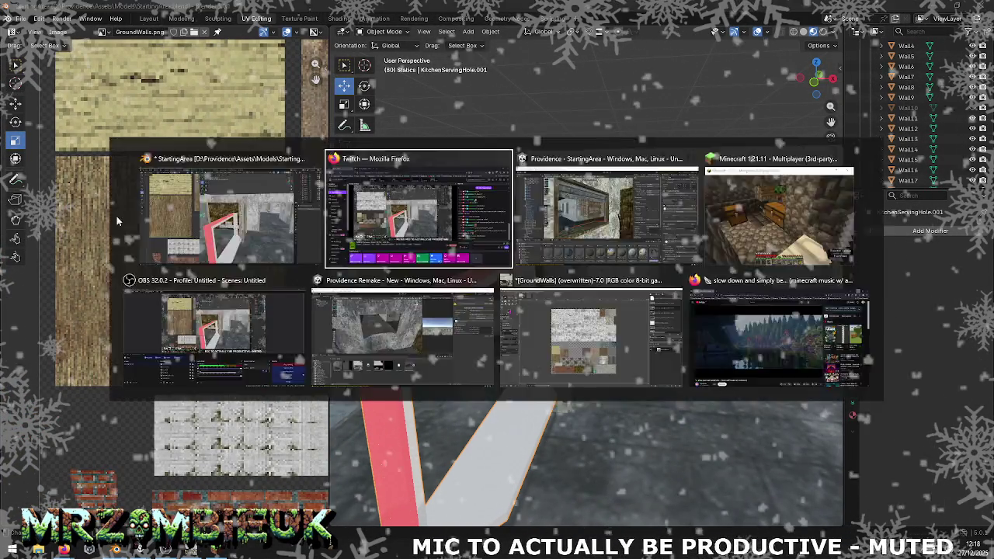
key("alt+Tab")
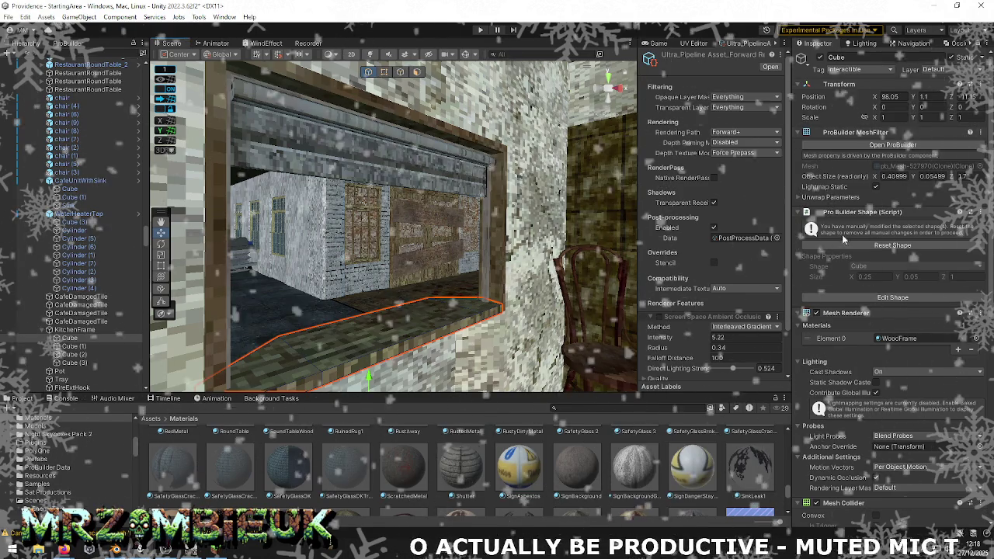
double_click(901, 338)
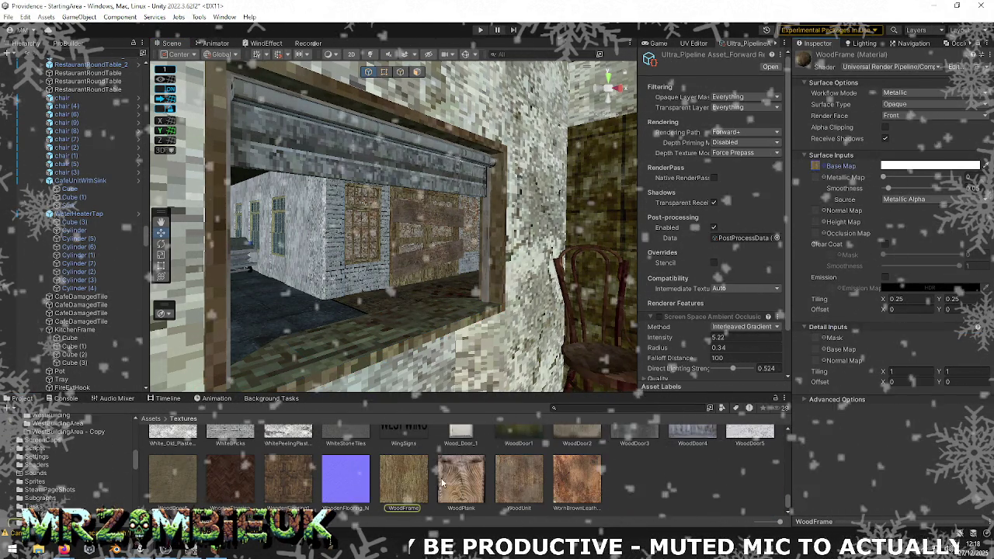
key("alt+Tab")
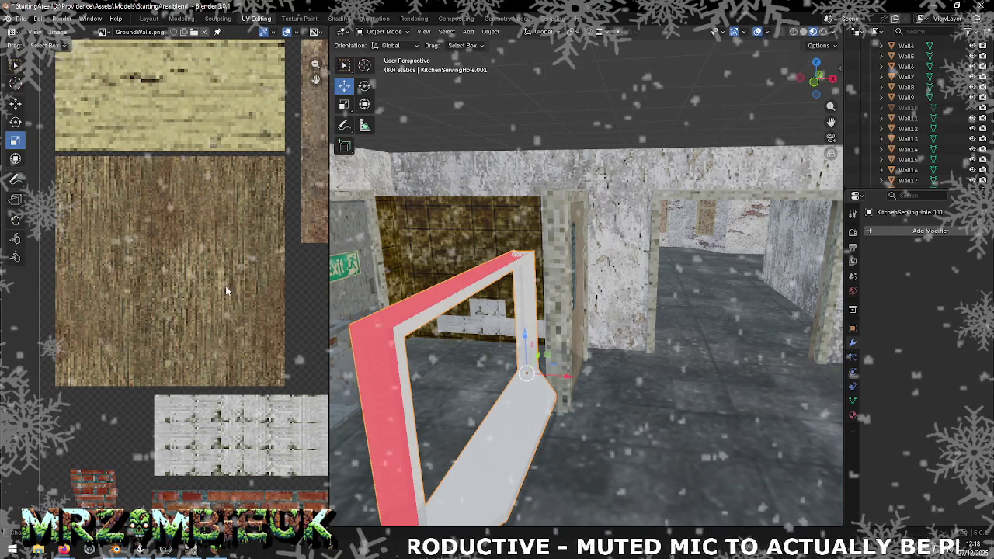
- In Edit Mode, move one of the frame's UV strips left of the main island
scroll("down", 3)
scroll("down", 3)
scroll("up", 3)
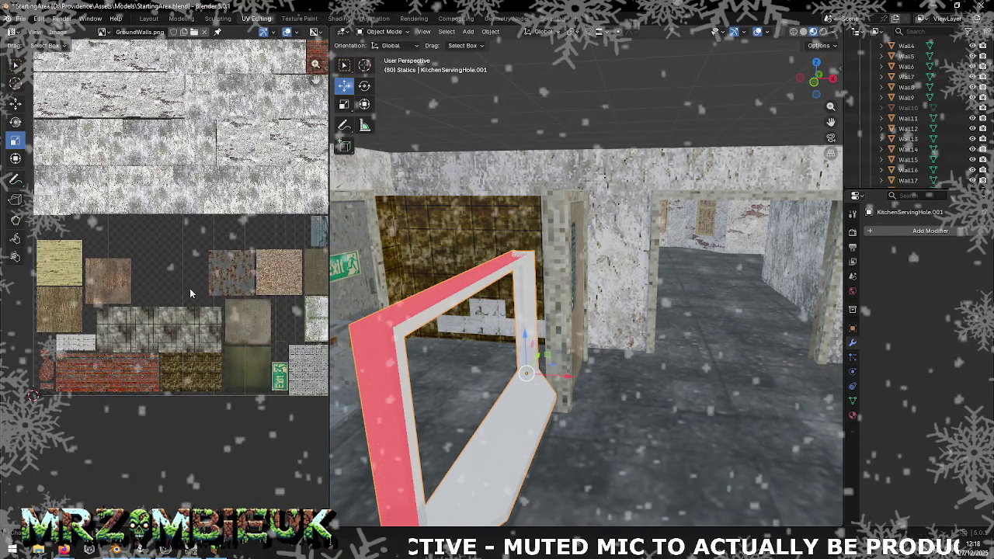
scroll("down", 3)
key("Tab")
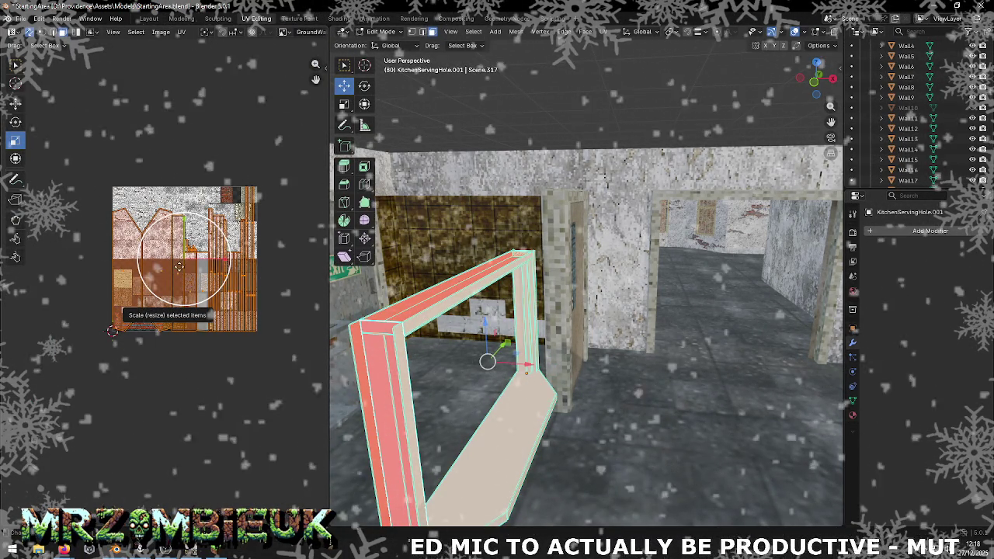
left_click_drag(280, 163, 210, 351)
key("shift+space")
key("g")
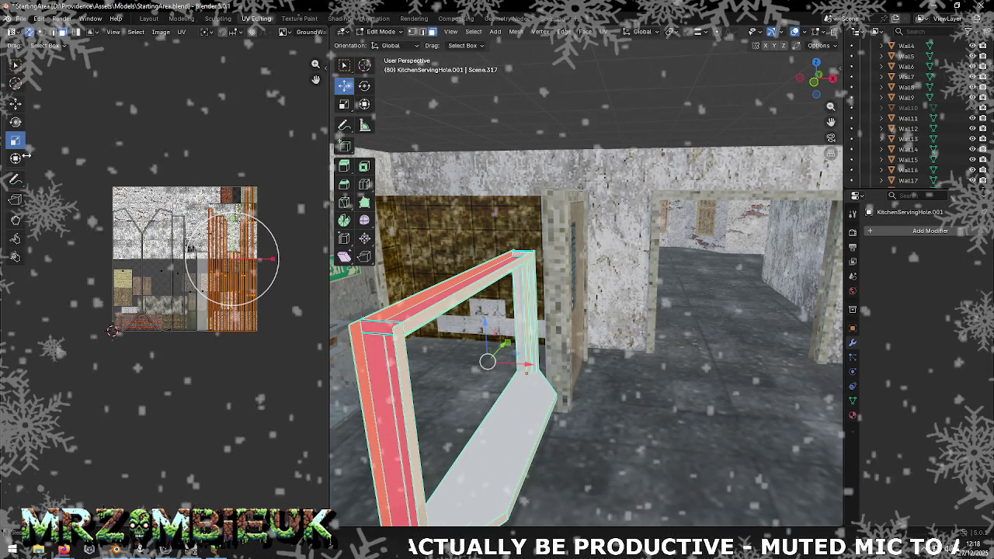
left_click_drag(230, 257, 126, 268)
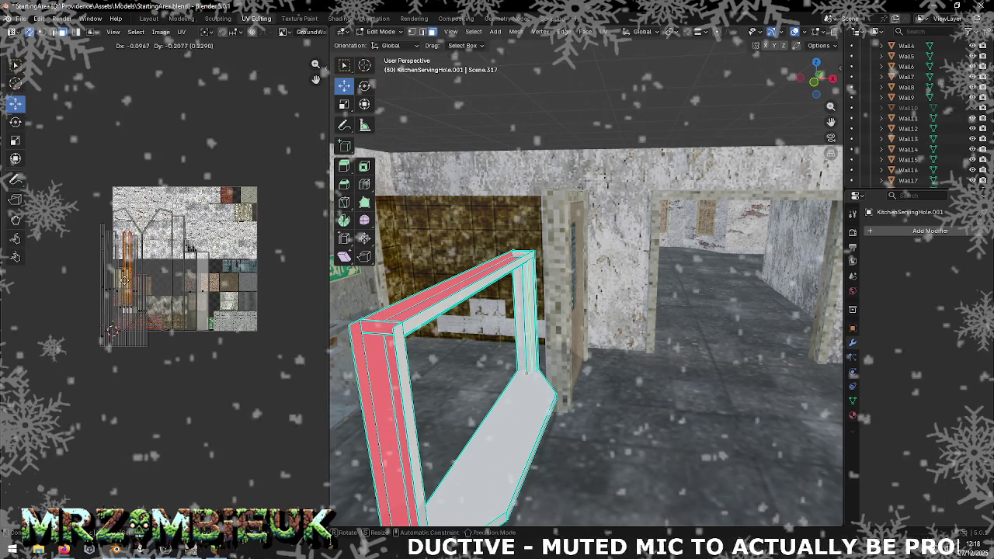
left_click(123, 298)
left_click_drag(77, 218, 110, 341)
left_click_drag(106, 289, 126, 297)
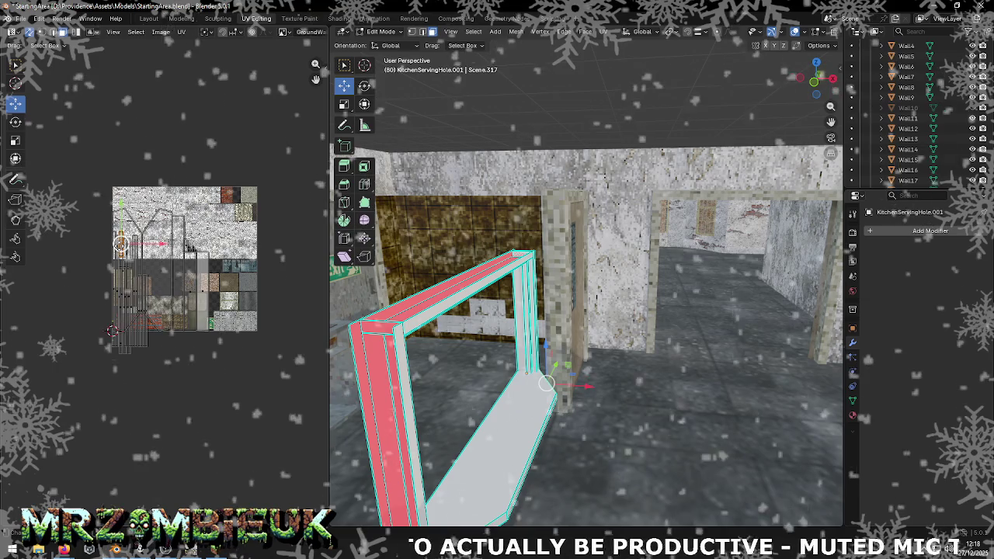
key("Escape")
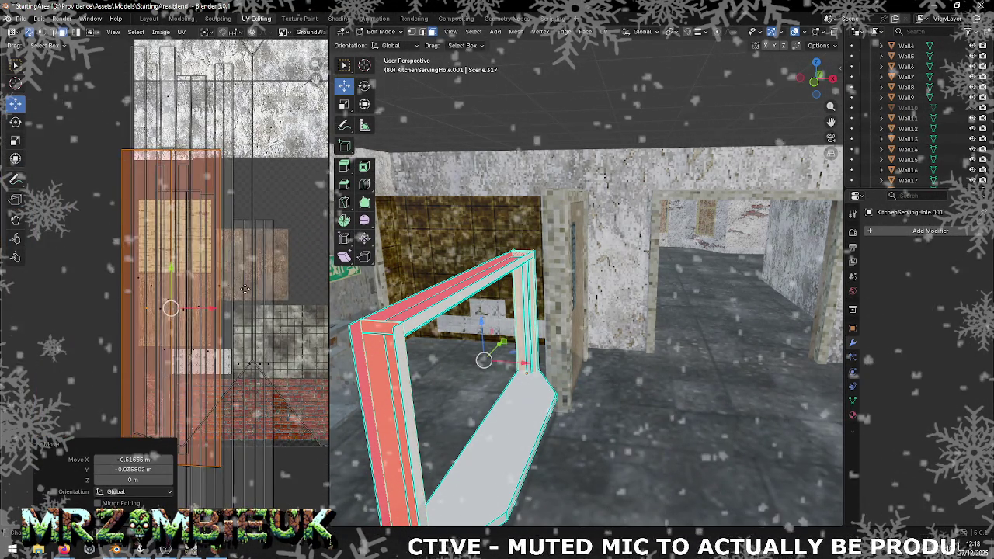
- Reposition the frame's UV islands on the GroundWalls.png atlas, raising one group upward
key("g")
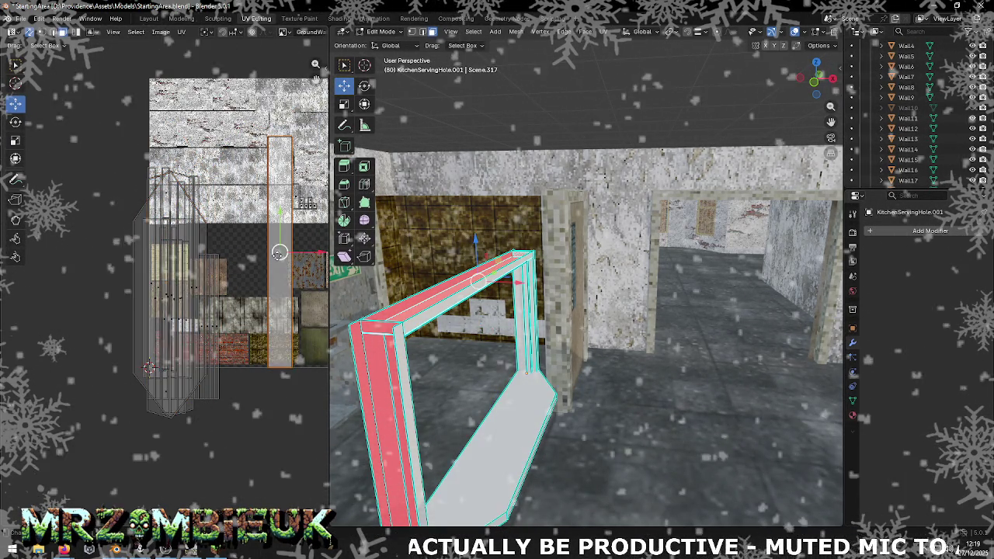
scroll("down", 3)
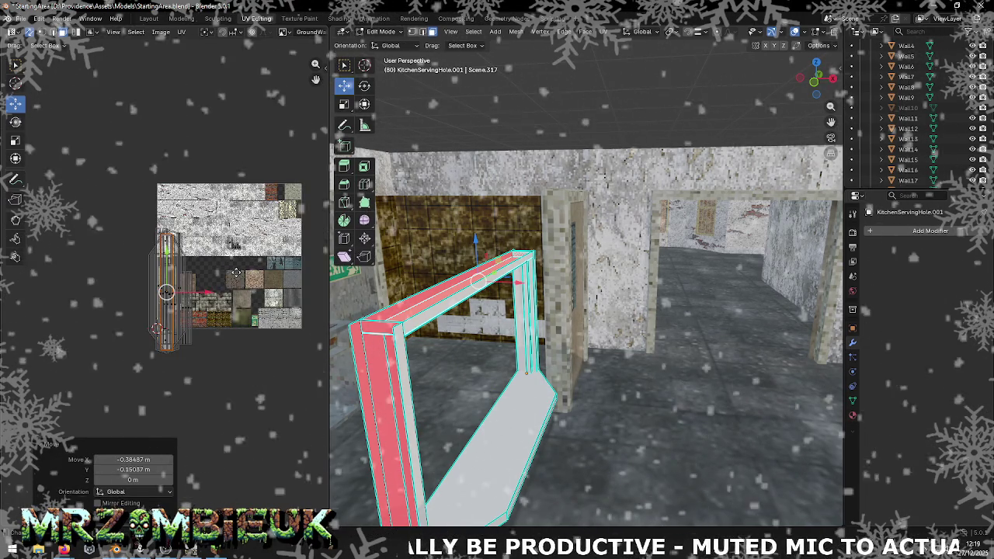
left_click(164, 299)
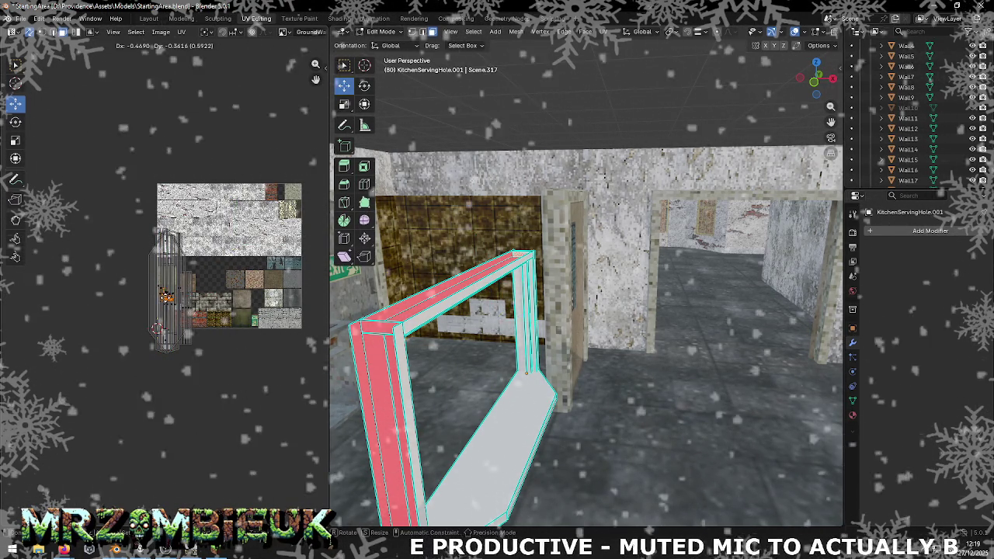
left_click(164, 299)
scroll("up", 3)
scroll("up", 3)
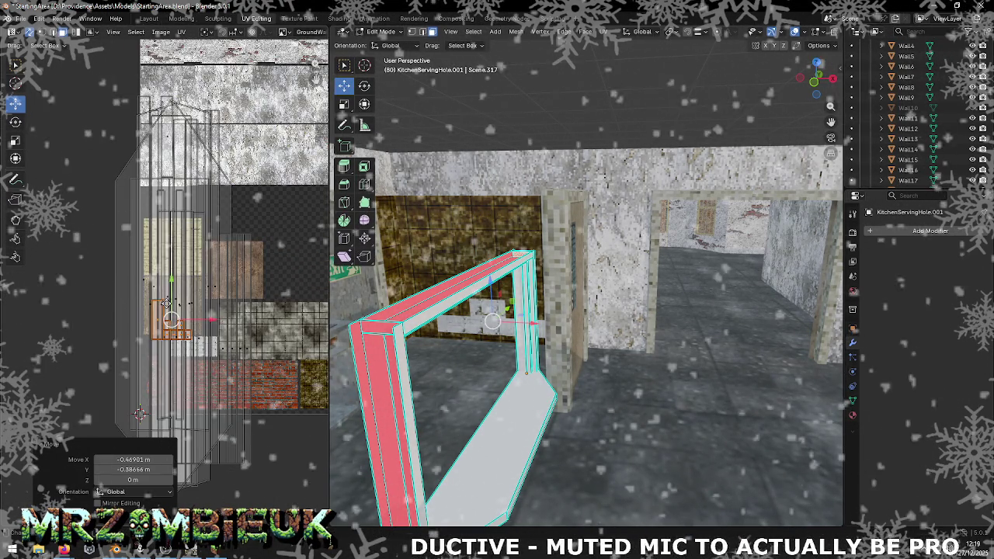
key("g")
left_click(176, 298)
scroll("down", 3)
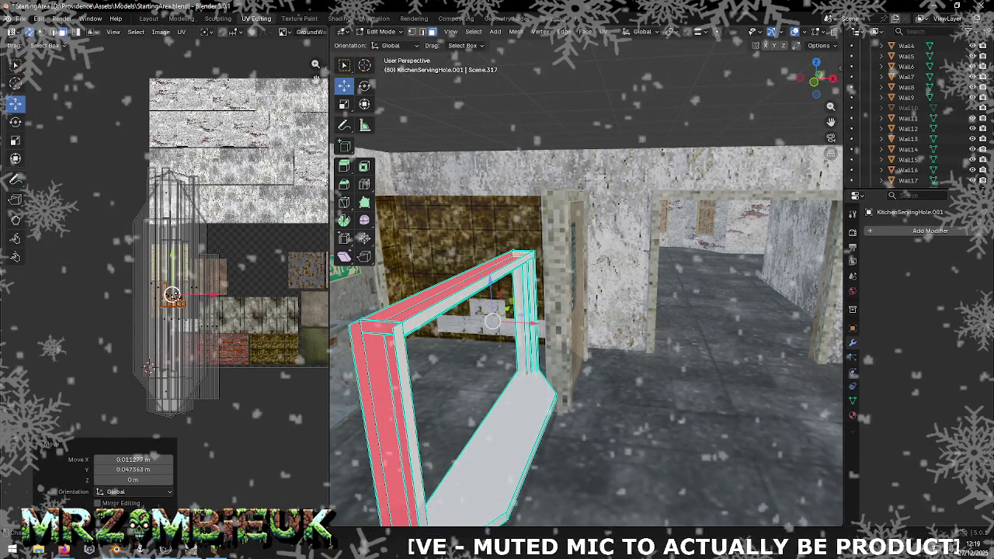
left_click_drag(111, 146, 209, 329)
key("g")
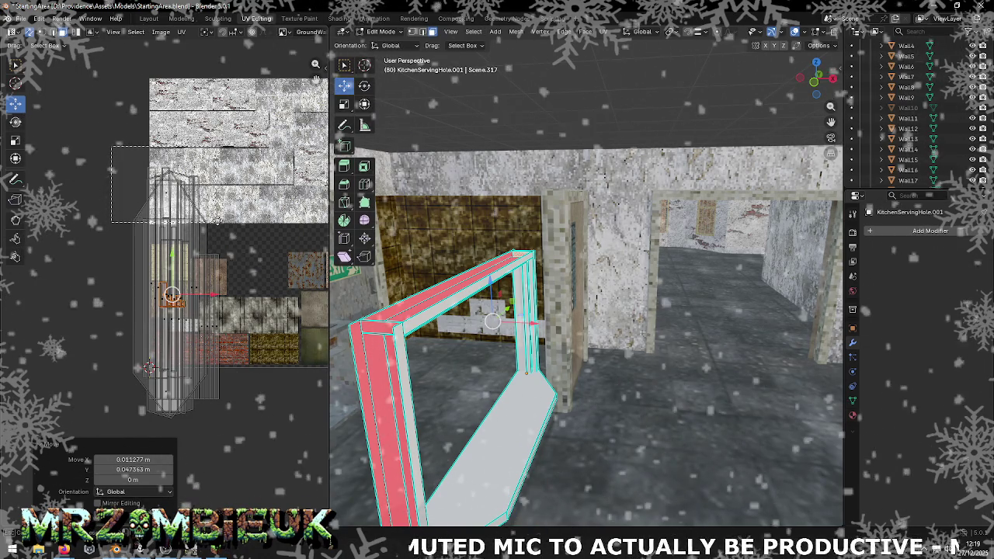
left_click(124, 169)
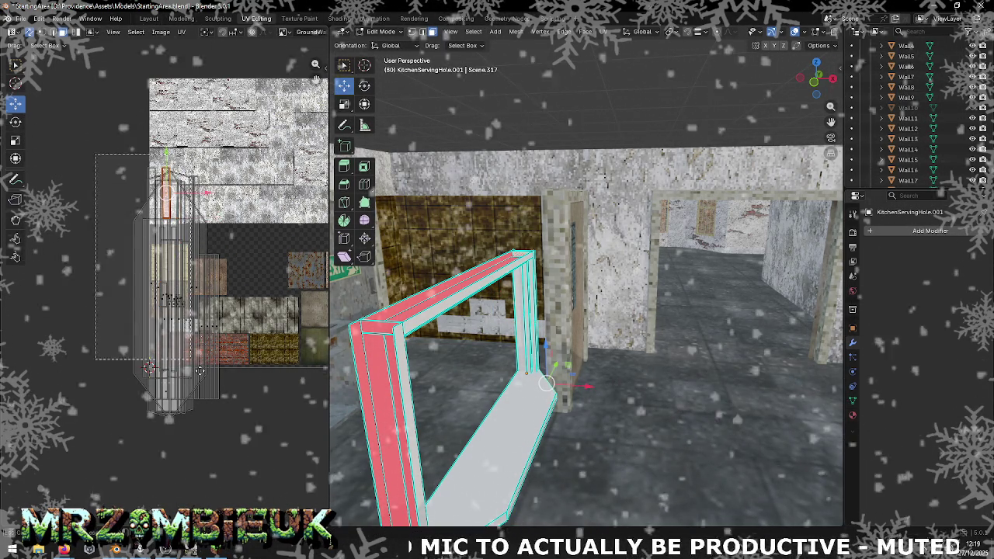
- Select and scale all the frame's UVs, widen the object list, and return to Object Mode
key("a")
left_click(15, 140)
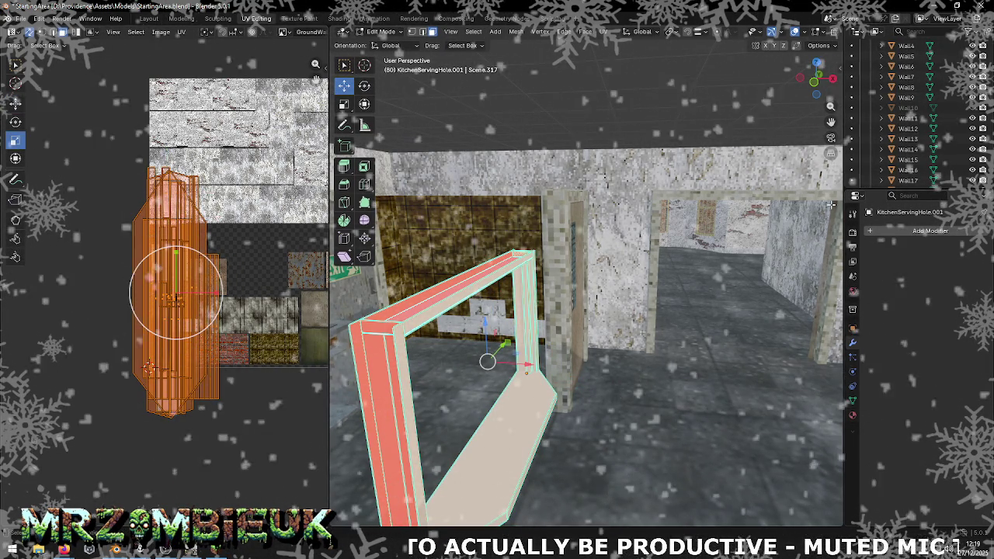
left_click_drag(923, 191, 924, 271)
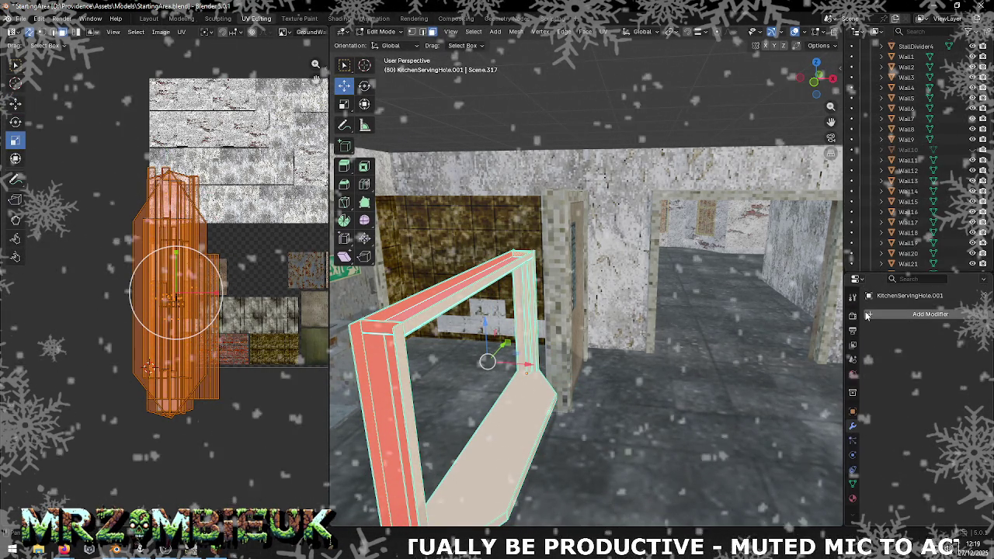
left_click(492, 277)
key("Tab")
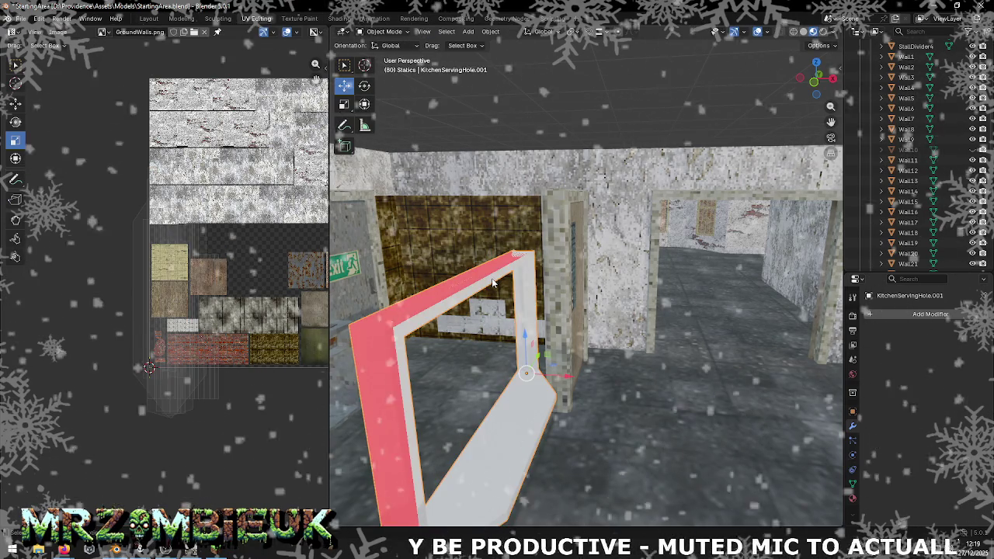
- Replace KitchenServingHole.001's DirtyRustyMetal.001 slot with the DefaultWall material, then enter Edit Mode
left_click(907, 128)
scroll("up", 3)
left_click(481, 411)
key("KP_Decimal")
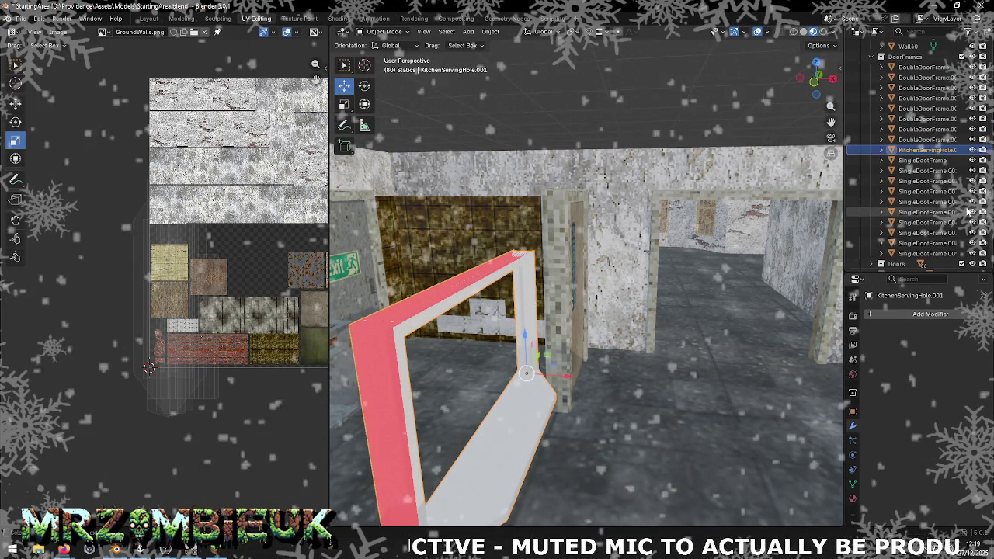
left_click(853, 497)
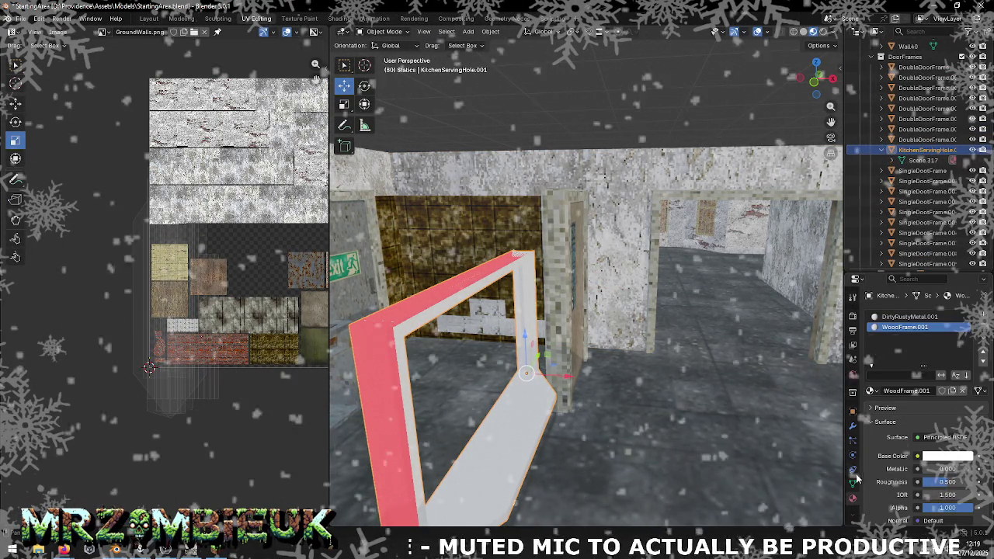
left_click(984, 326)
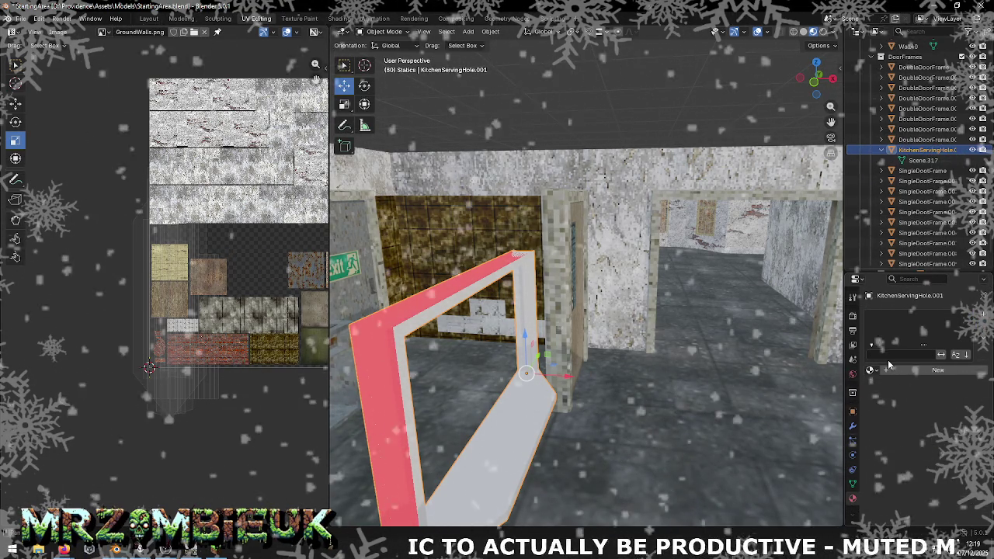
left_click(870, 370)
type("def")
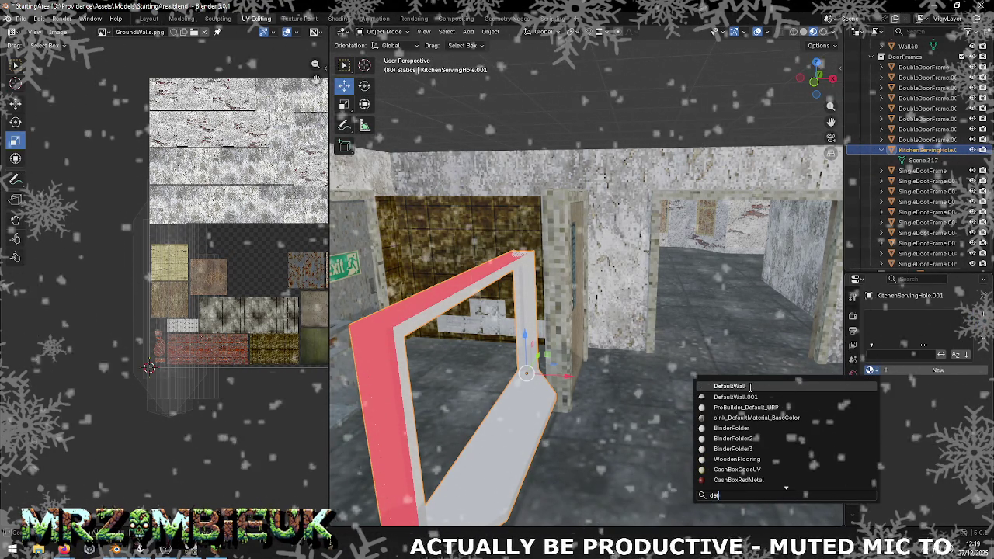
left_click(745, 386)
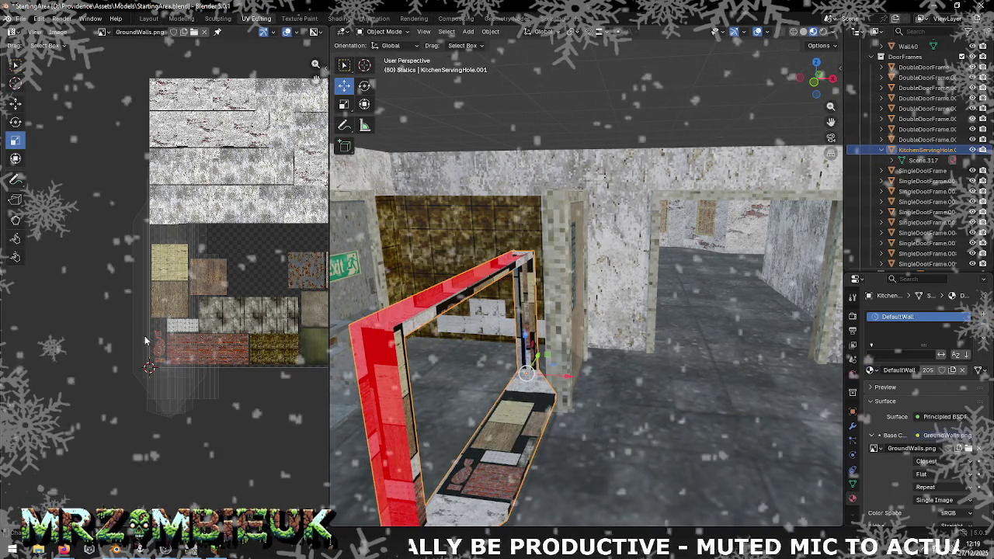
key("Tab")
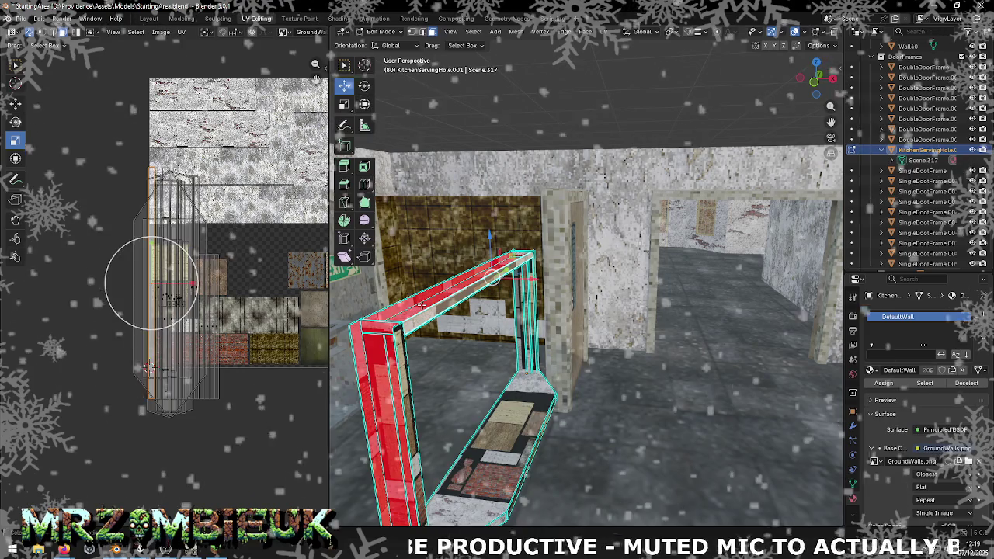
- Select the frame's UV island, scale it down and nudge it down-left on the wood atlas
key("a")
left_click(197, 309)
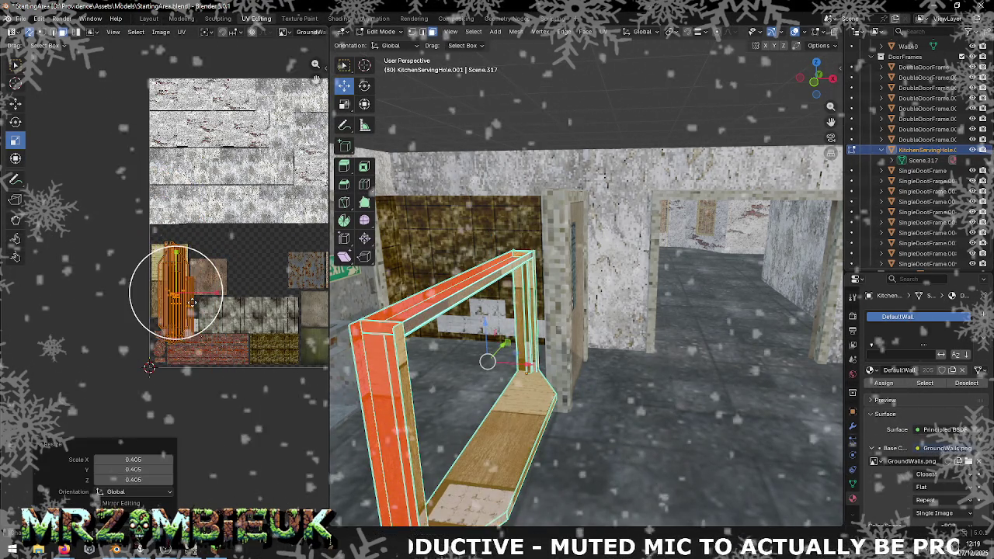
key("s")
left_click(181, 321)
left_click(15, 104)
left_click_drag(175, 293, 166, 296)
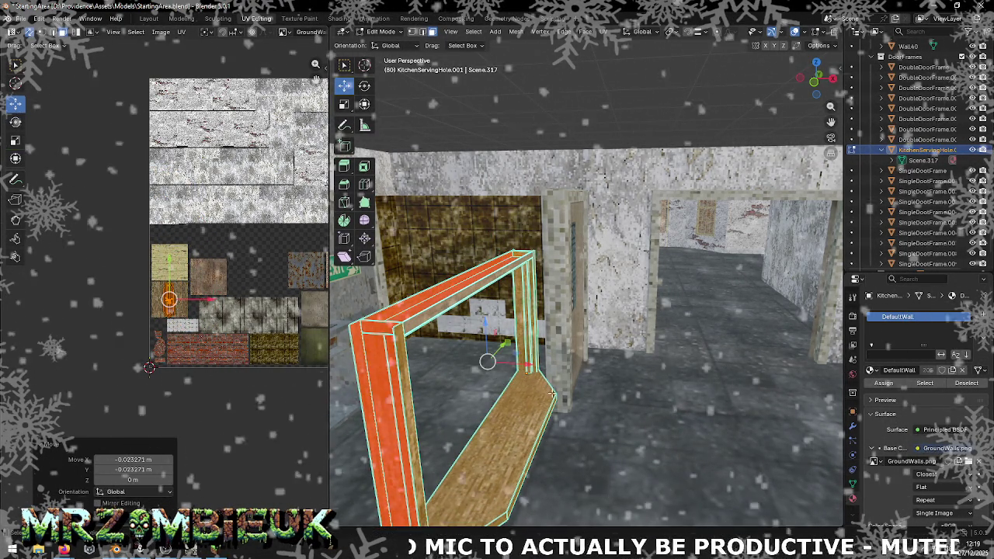
- Rescale the frame's UV island, shrinking it to a quarter, then settling at about 1.17
left_click_drag(484, 359, 536, 389)
scroll("up", 3)
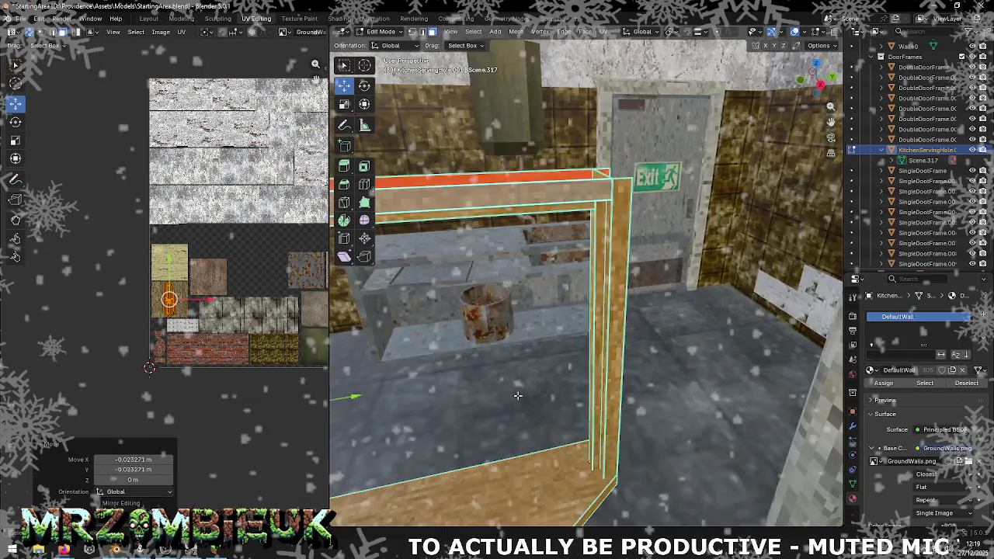
scroll("up", 3)
scroll("up", 3)
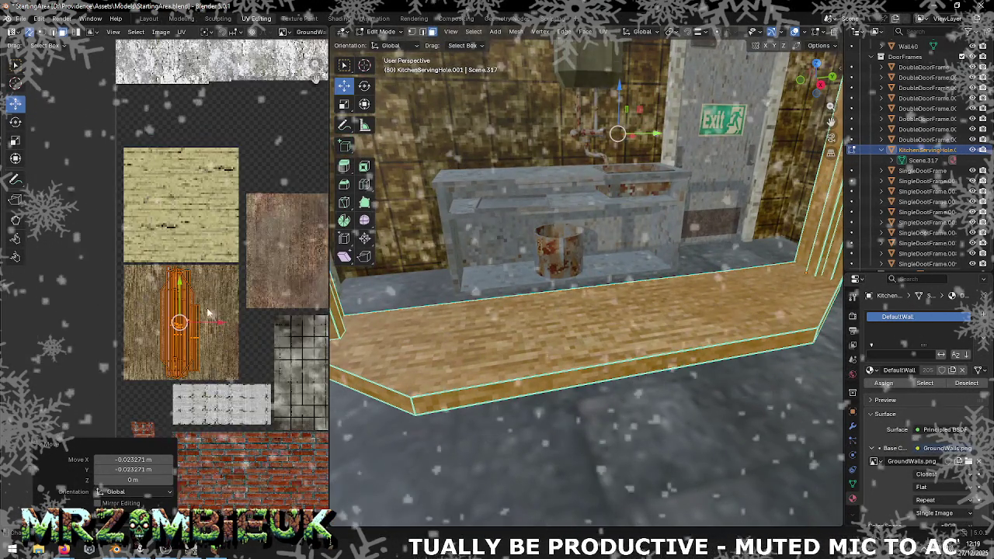
scroll("up", 3)
scroll("up", 3)
left_click_drag(246, 344, 210, 260)
scroll("down", 3)
left_click(16, 140)
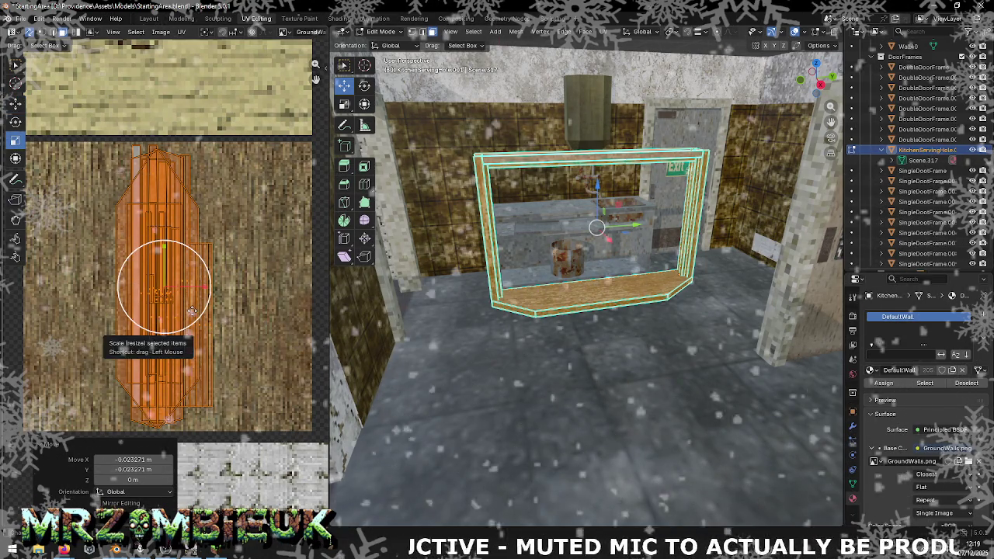
left_click_drag(182, 293, 165, 289)
left_click_drag(543, 279, 643, 283)
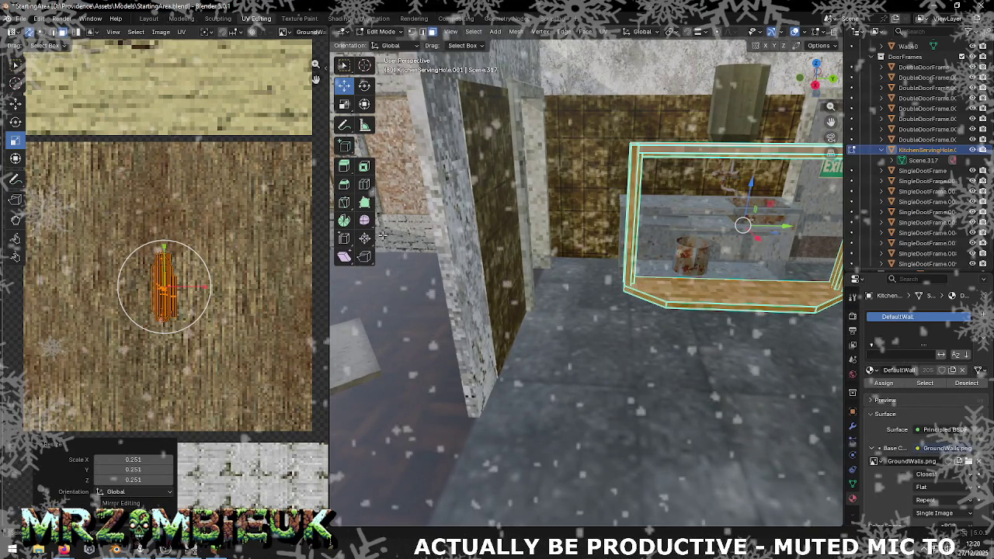
left_click_drag(194, 303, 202, 306)
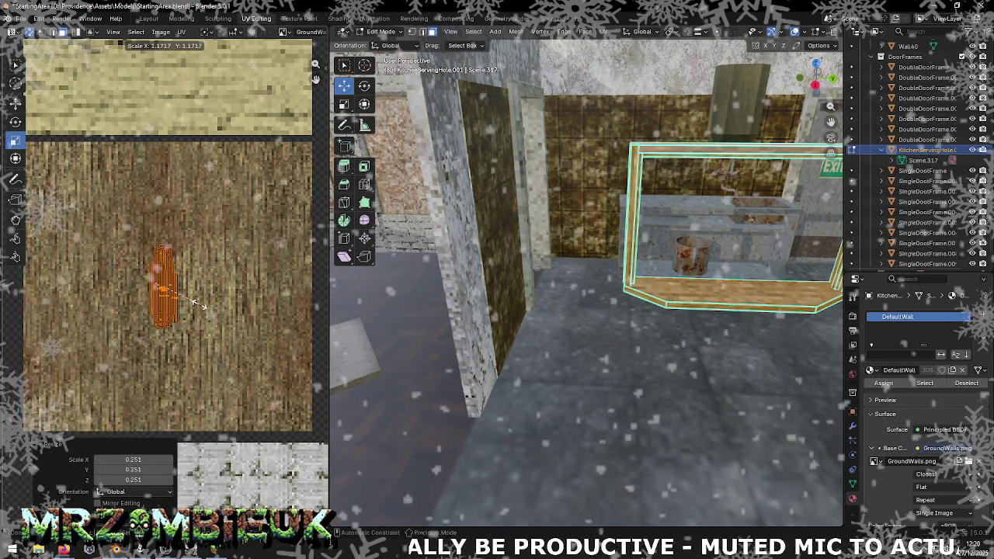
- Save StartingArea.blend, deselect the island, leave Edit Mode and select Wall9
left_click_drag(489, 282, 484, 275)
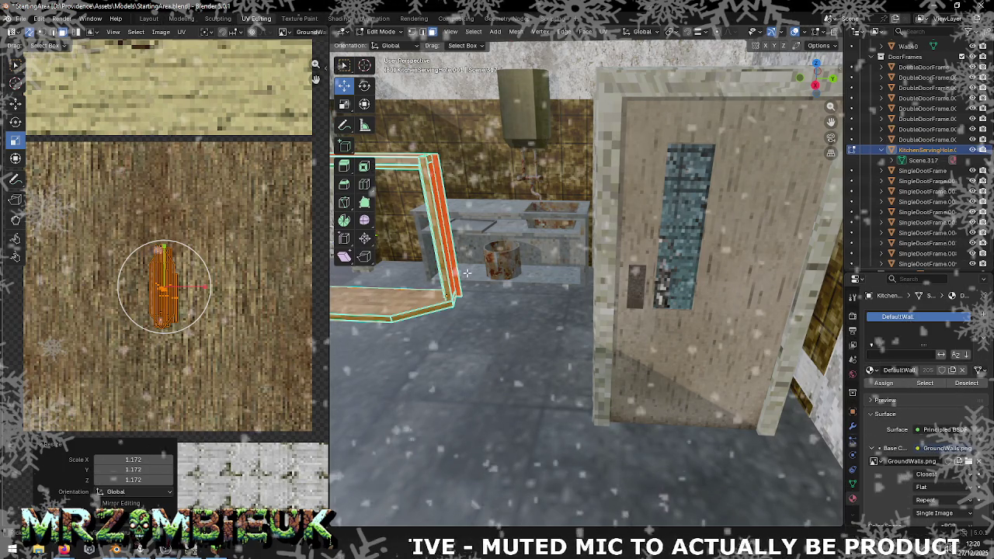
key("ctrl+s")
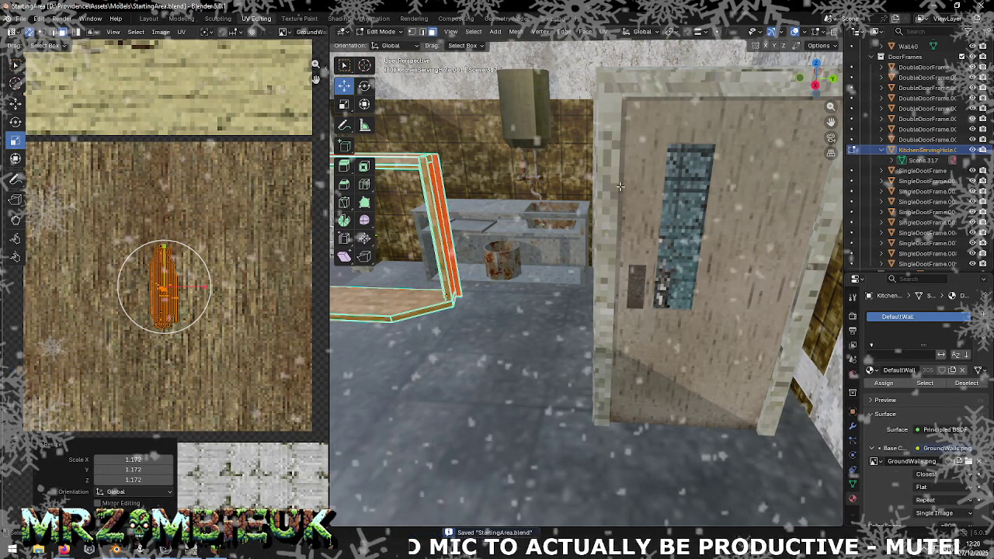
key("alt+a")
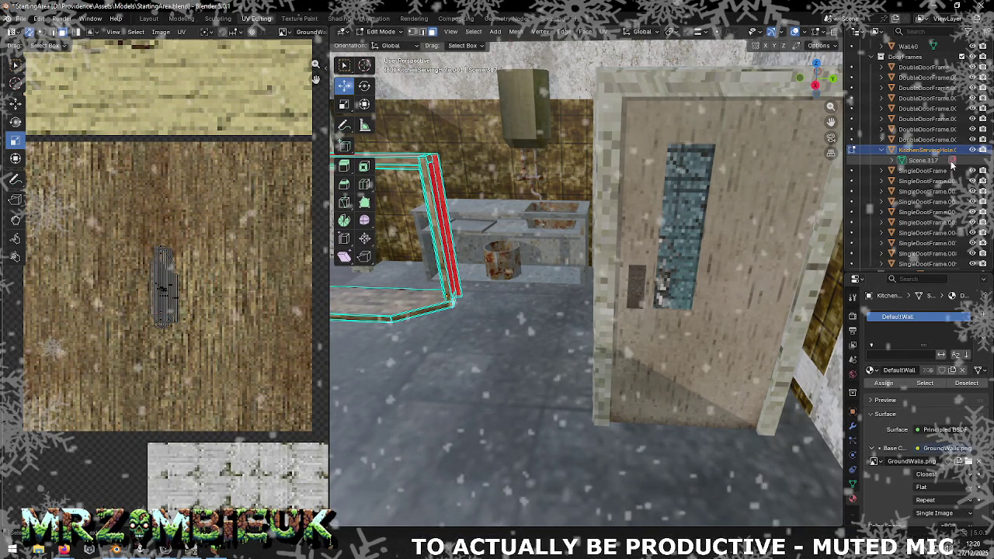
key("Tab")
left_click(570, 81)
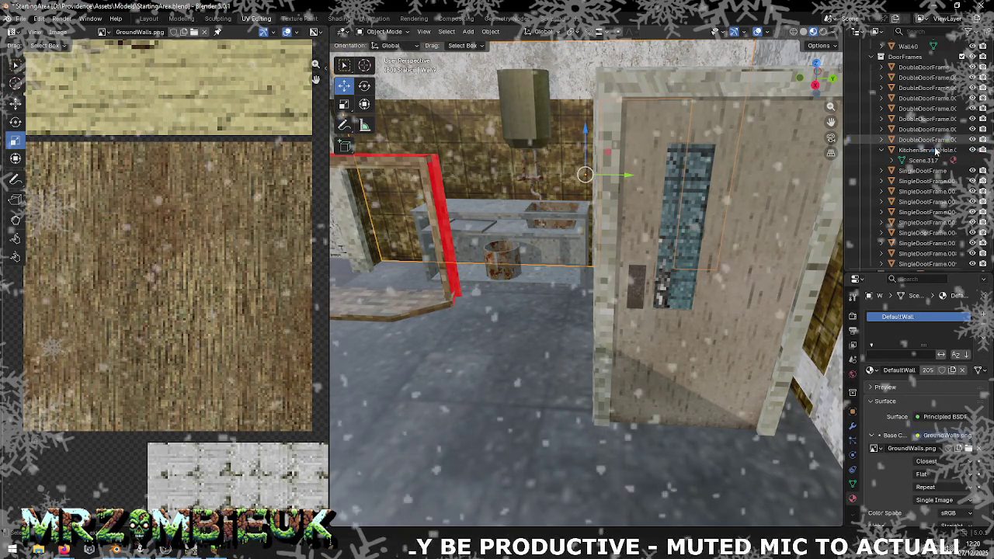
- Check the apply-transform options without applying, and save StartingArea.blend
left_click_drag(559, 186, 515, 182)
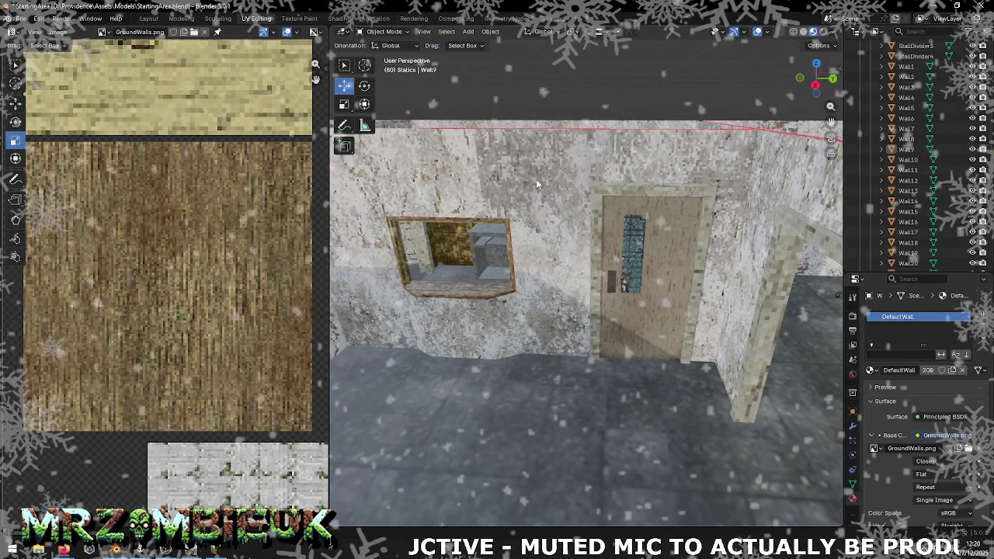
key("ctrl+a")
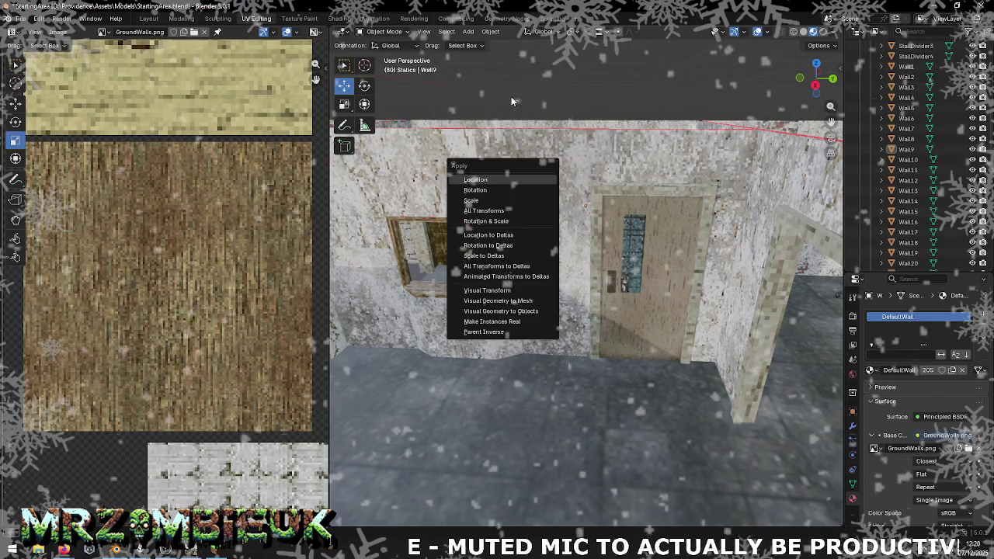
key("Escape")
key("ctrl+s")
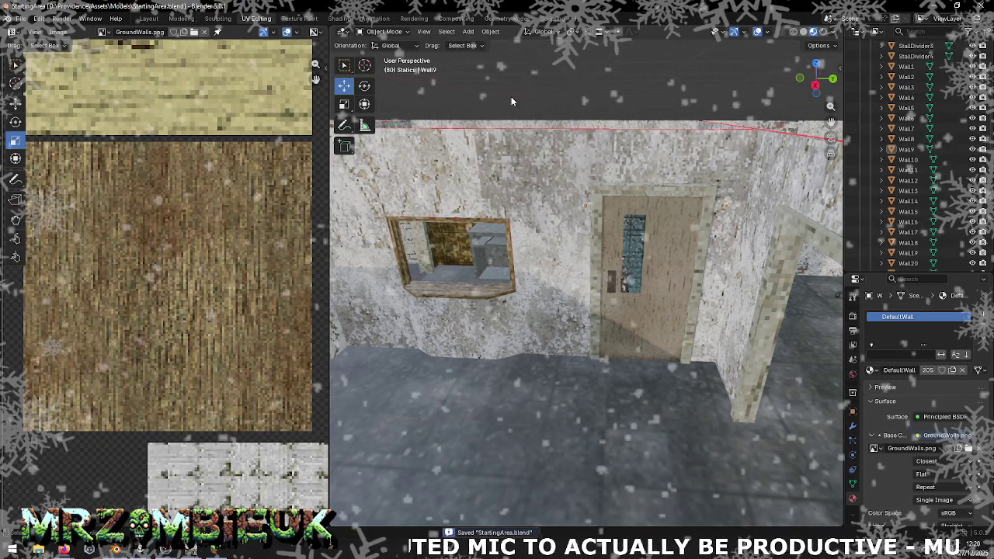
- Export all level objects as StartingArea.obj in Wavefront format and bring Unity forward
key("a")
left_click(22, 18)
mouse_move(38, 175)
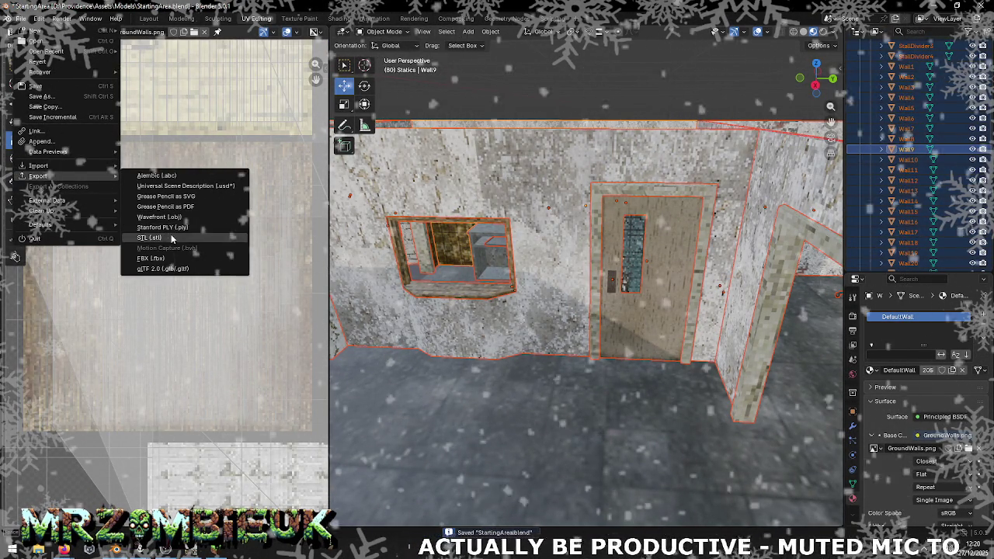
left_click(177, 216)
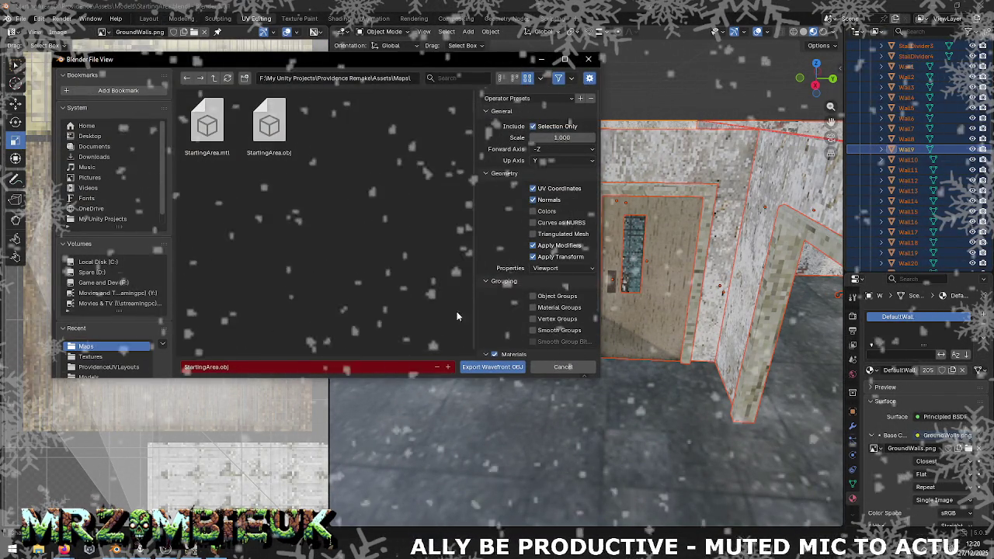
left_click(492, 367)
key("alt+Tab")
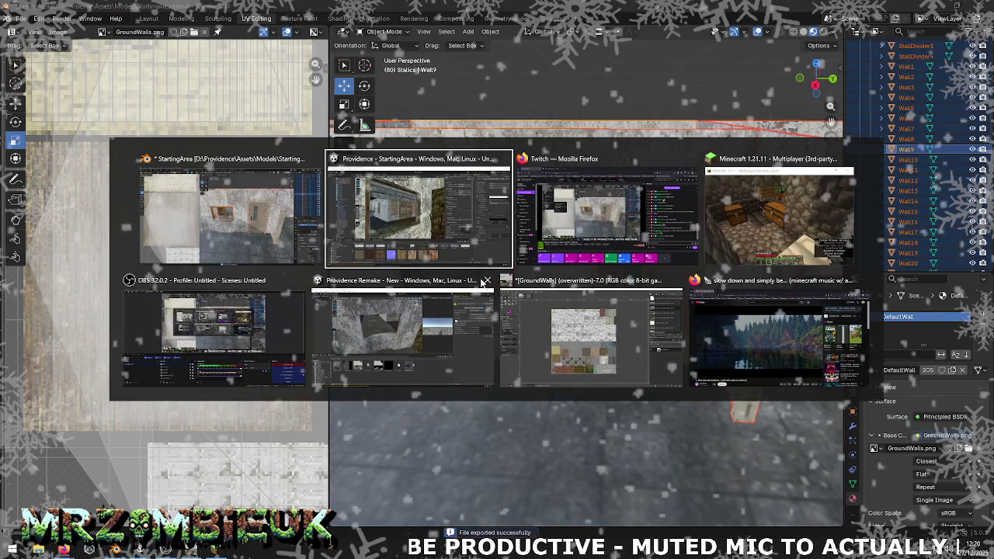
left_click(402, 332)
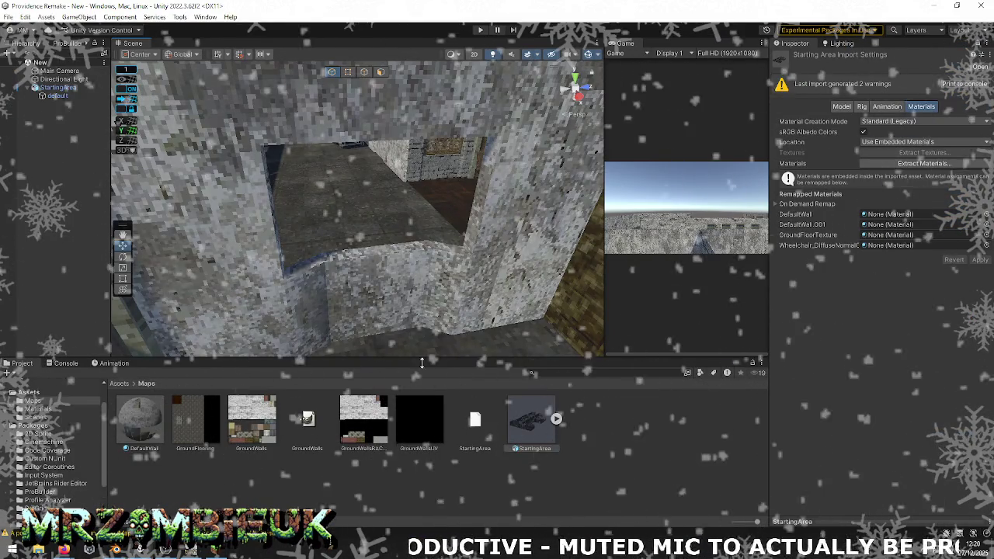
- Reimport the StartingArea model asset in Unity, select it, and return to Blender
right_click(530, 411)
left_click(532, 304)
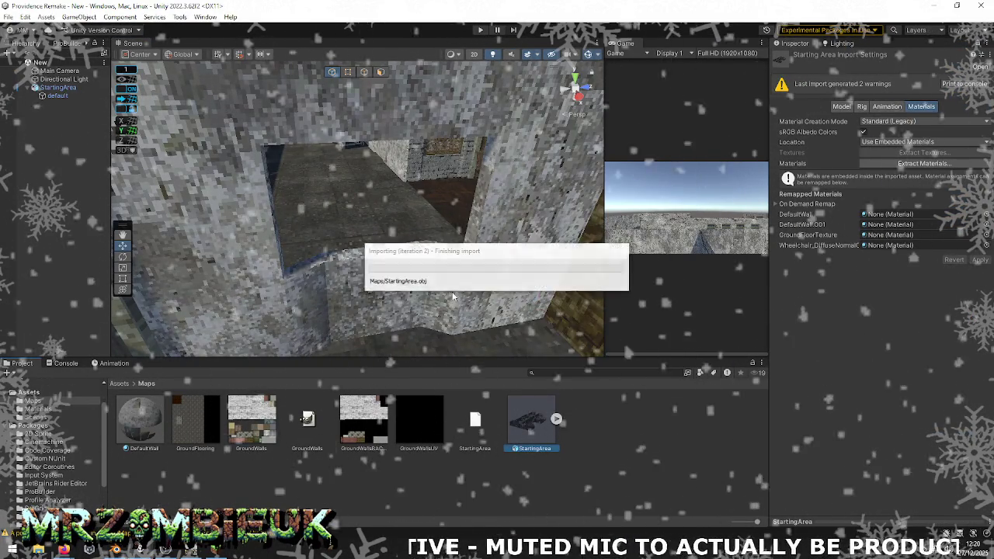
left_click(497, 349)
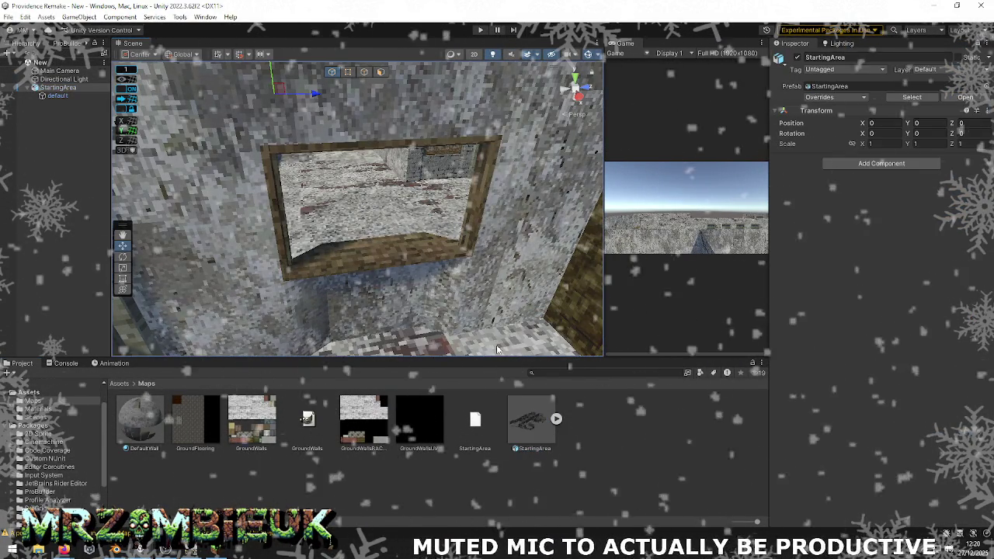
key("alt+Tab")
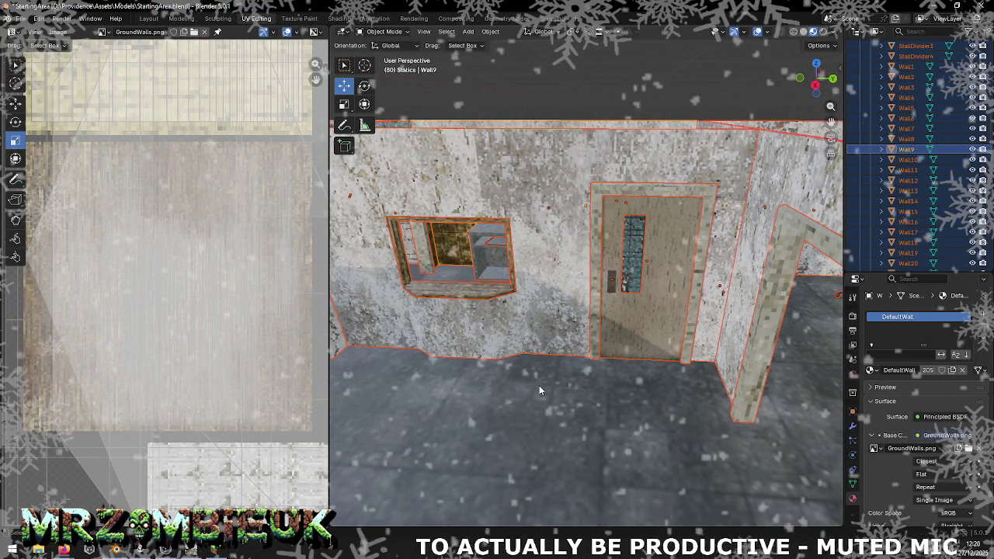
- Show the GroundFloorTxtImage texture on the GroundFlooring object's UVs
left_click(520, 401)
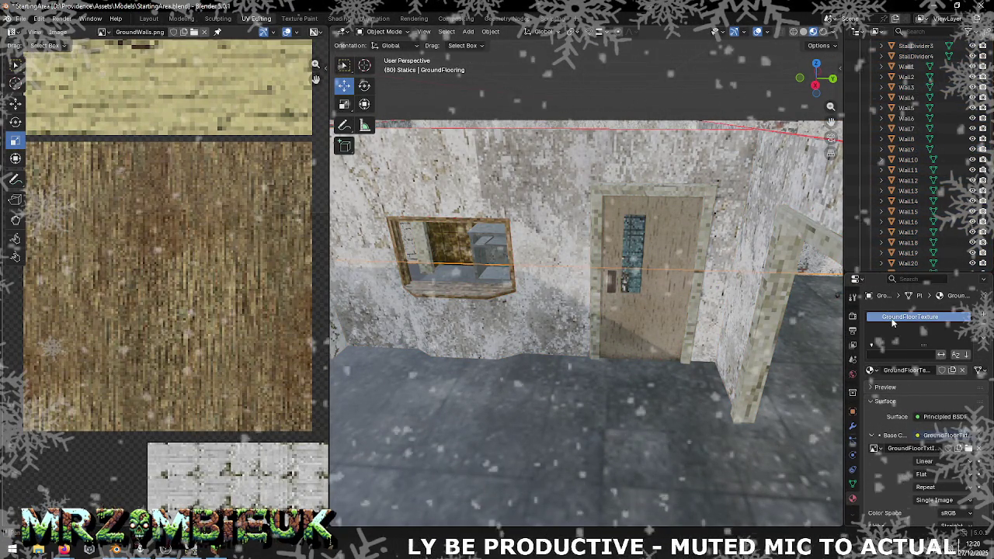
left_click(870, 370)
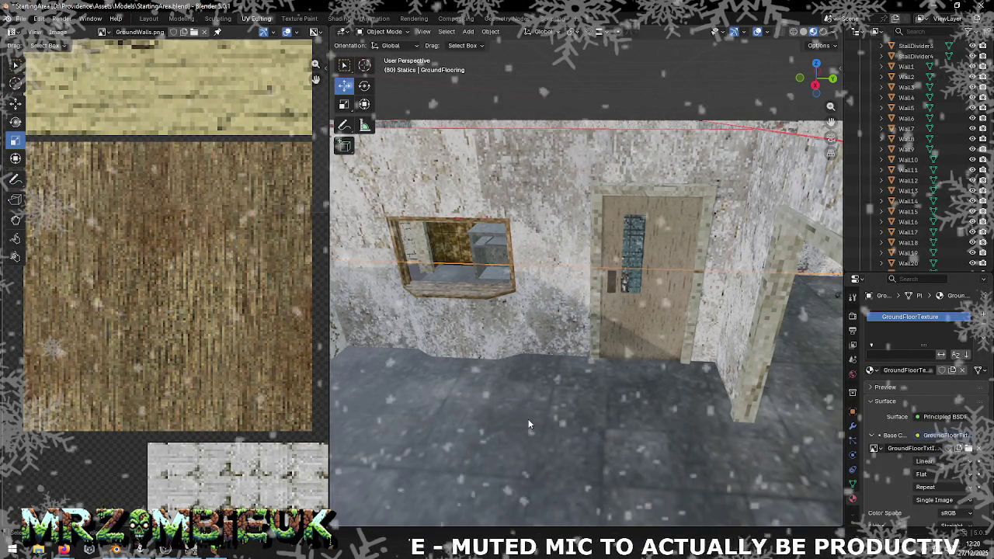
key("Tab")
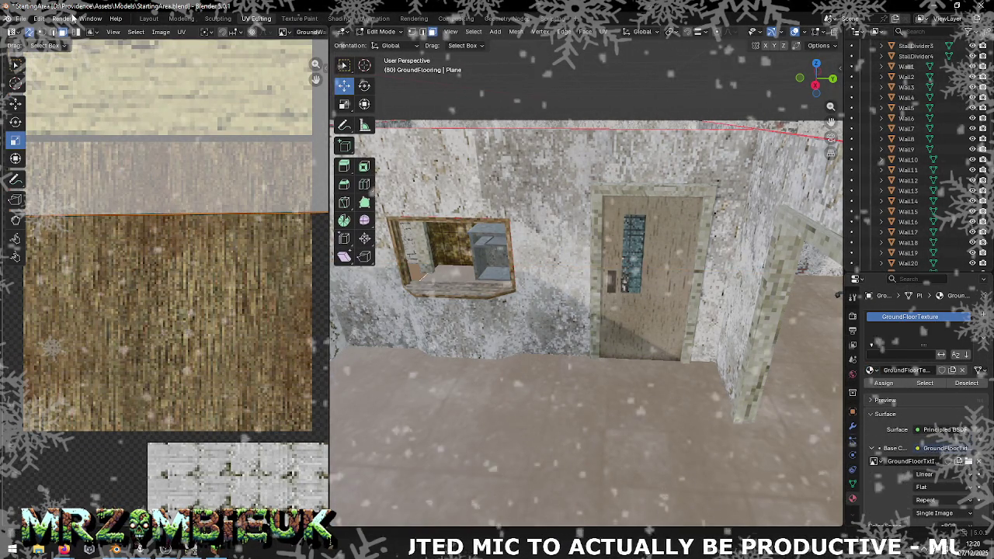
left_click(284, 32)
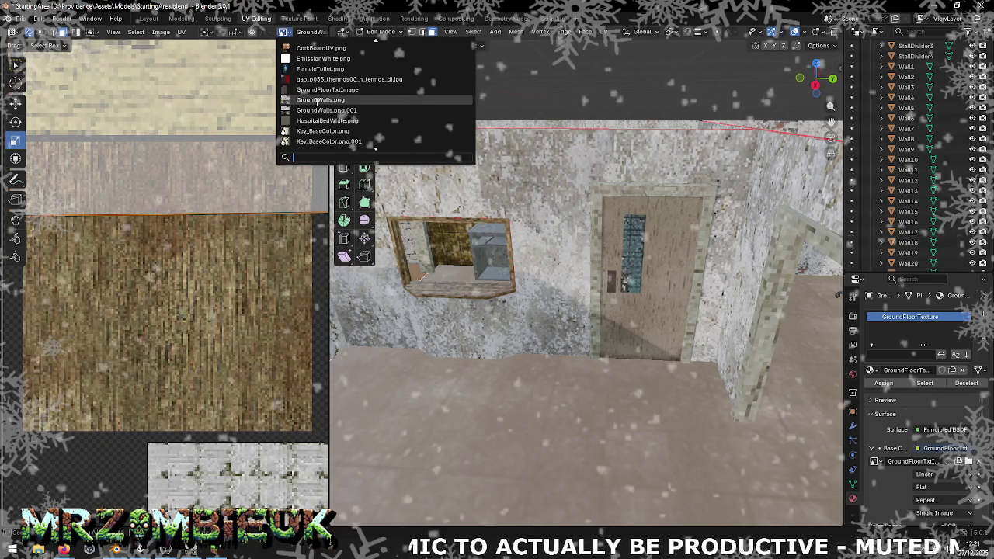
left_click(327, 89)
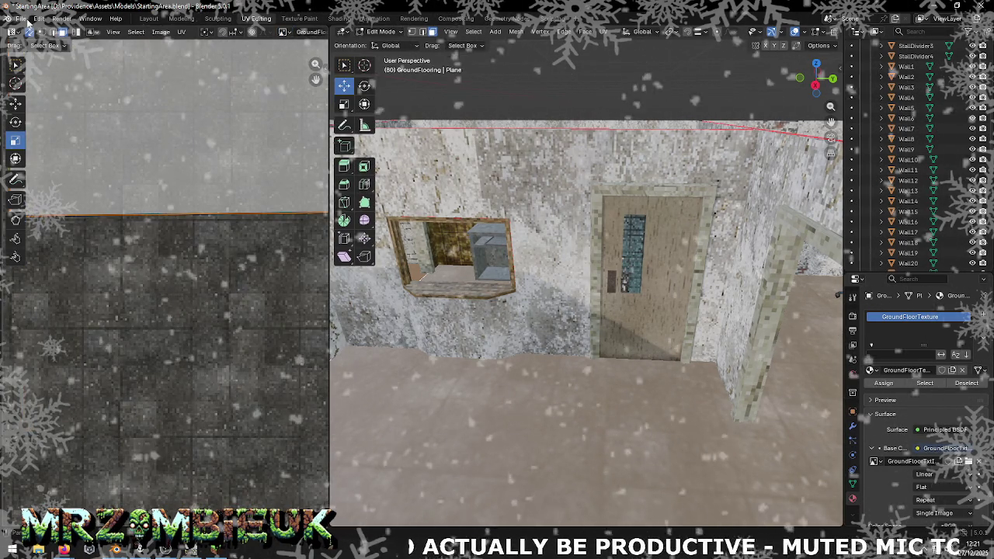
- Re-export the full level as StartingArea.obj with all objects selected, then switch to Unity
left_click(23, 18)
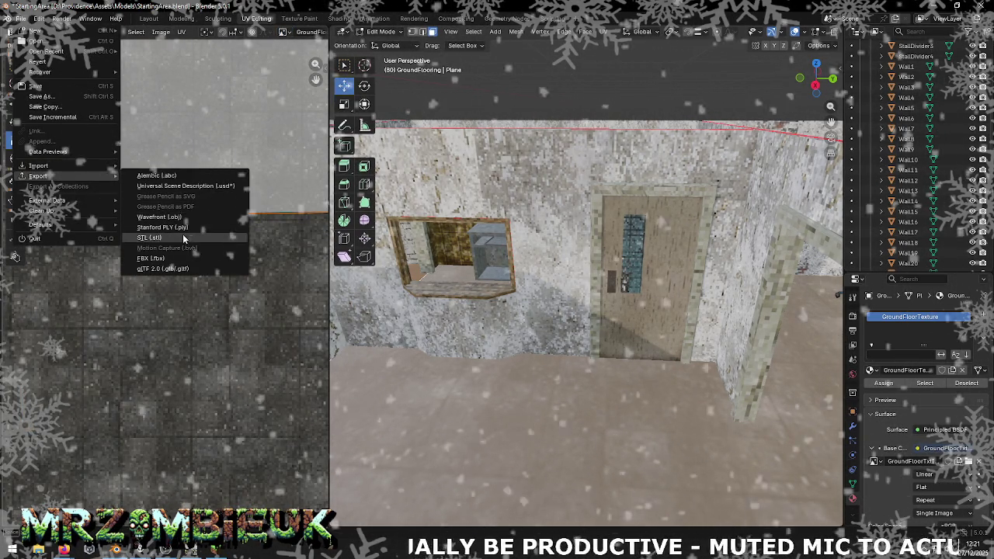
left_click(182, 218)
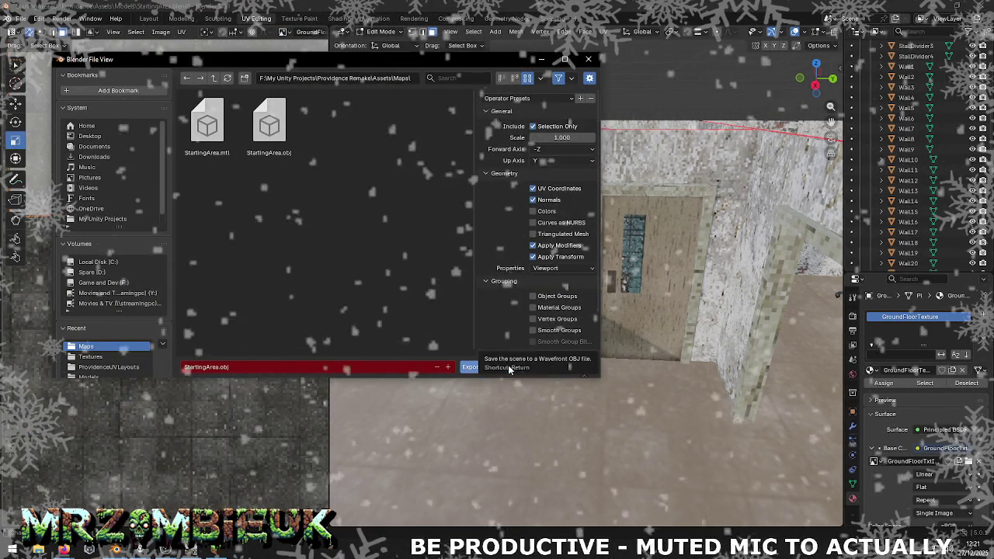
left_click(567, 366)
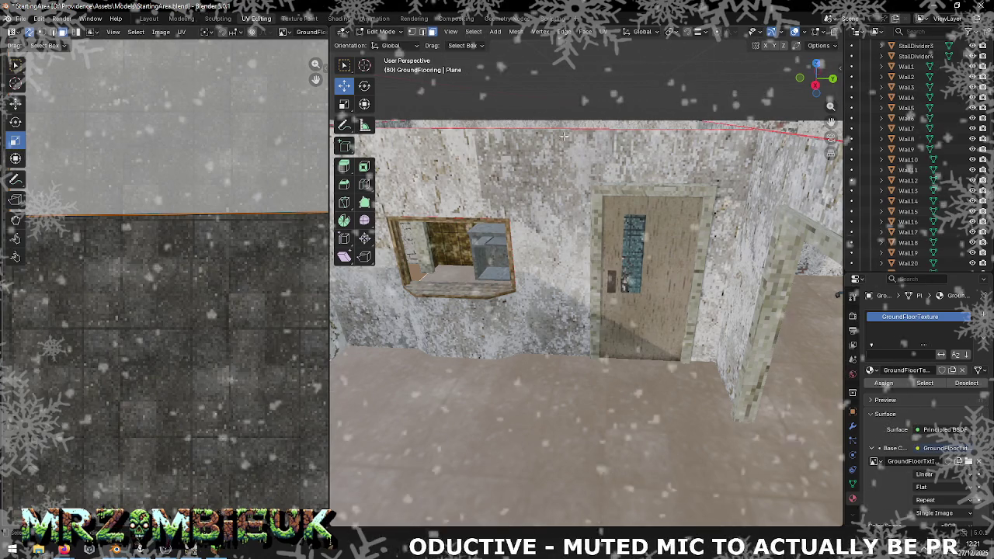
key("Tab")
key("a")
left_click(19, 18)
mouse_move(38, 176)
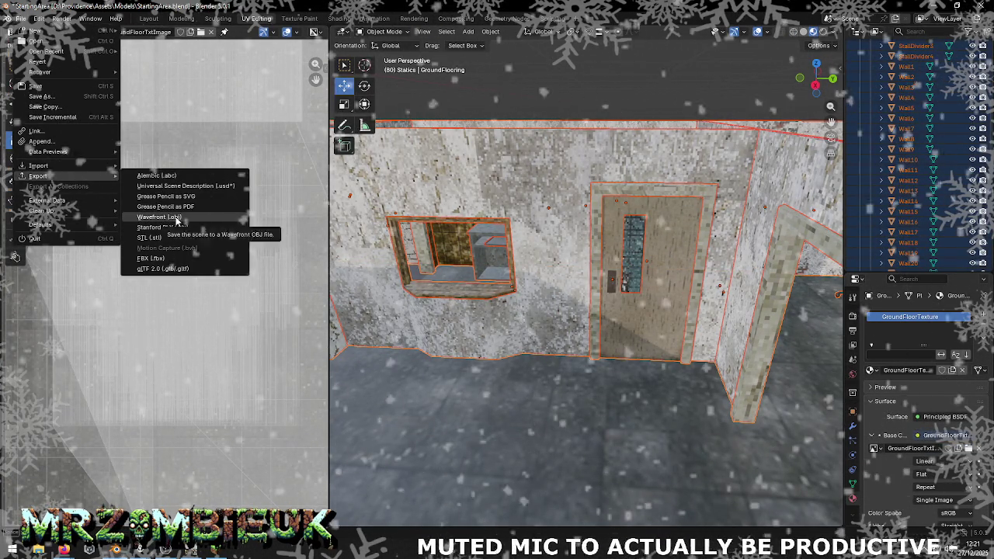
left_click(177, 220)
left_click(481, 364)
key("alt+Tab")
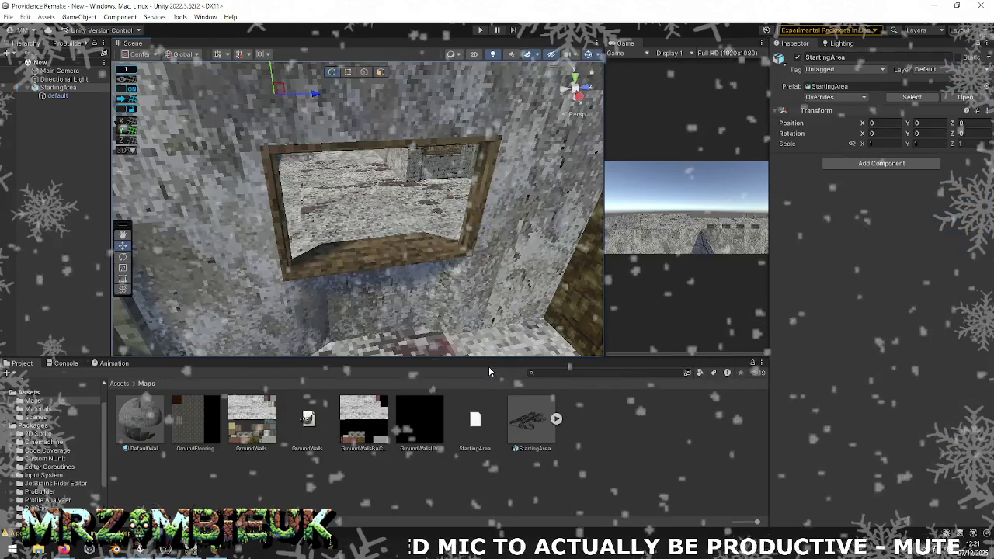
- Reimport the updated StartingArea model in Unity, select it, and return to Blender
right_click(530, 419)
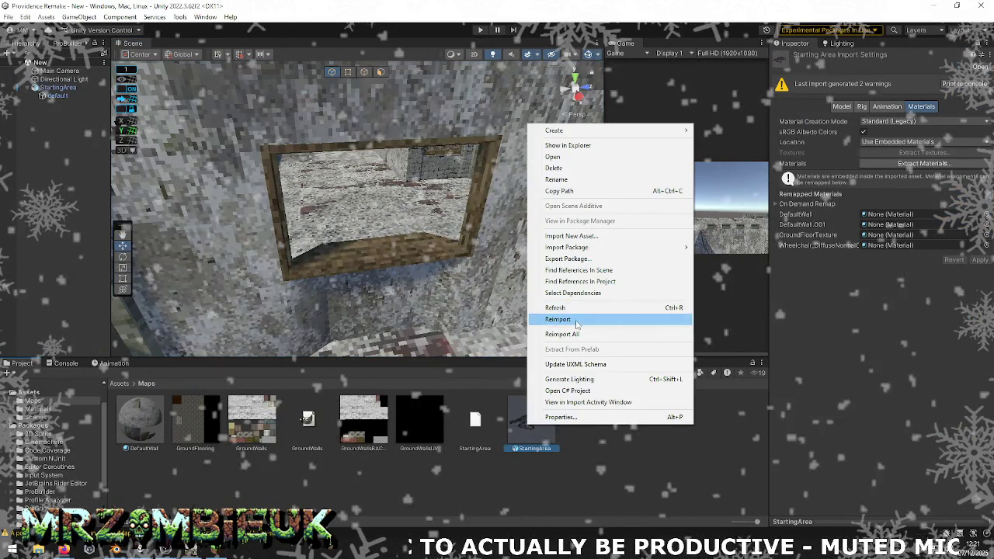
left_click(576, 320)
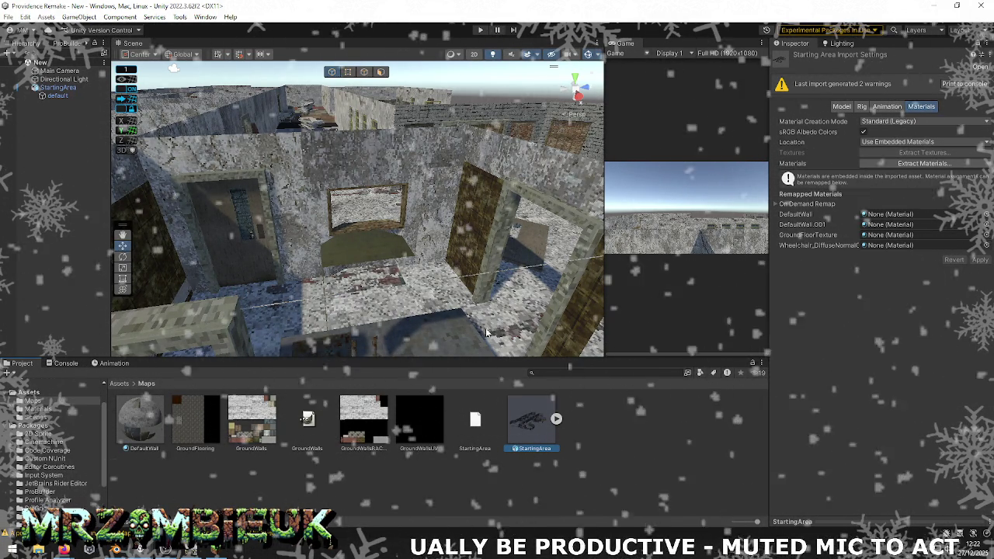
left_click(466, 322)
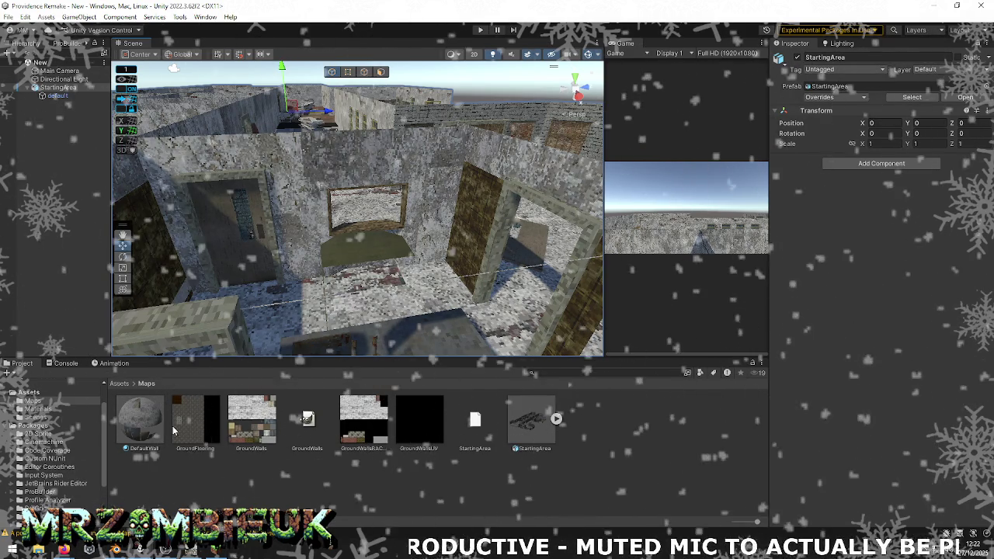
key("alt+Tab")
- Select the ground floor and enter Edit Mode to view its UVs
left_click(484, 400)
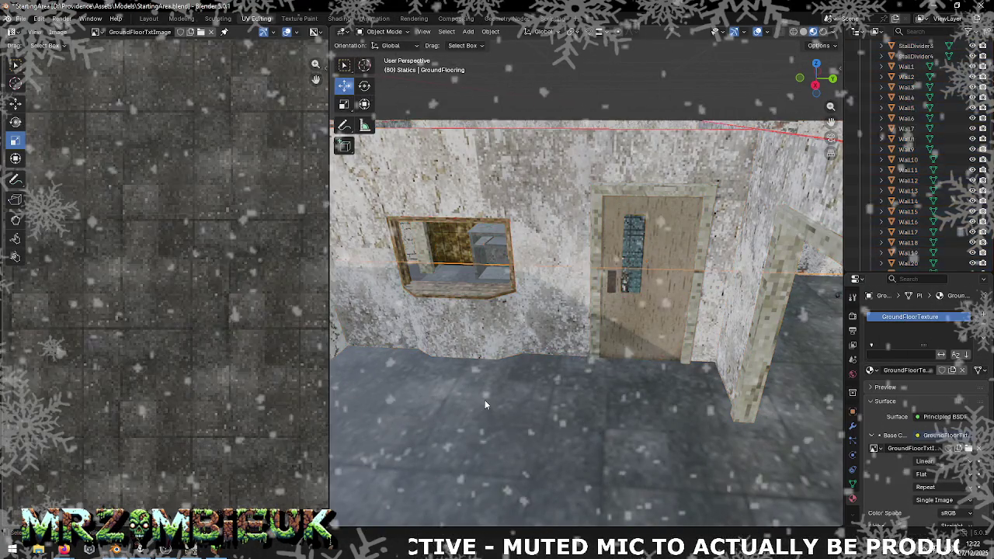
scroll("down", 3)
scroll("down", 3)
scroll("down", 3)
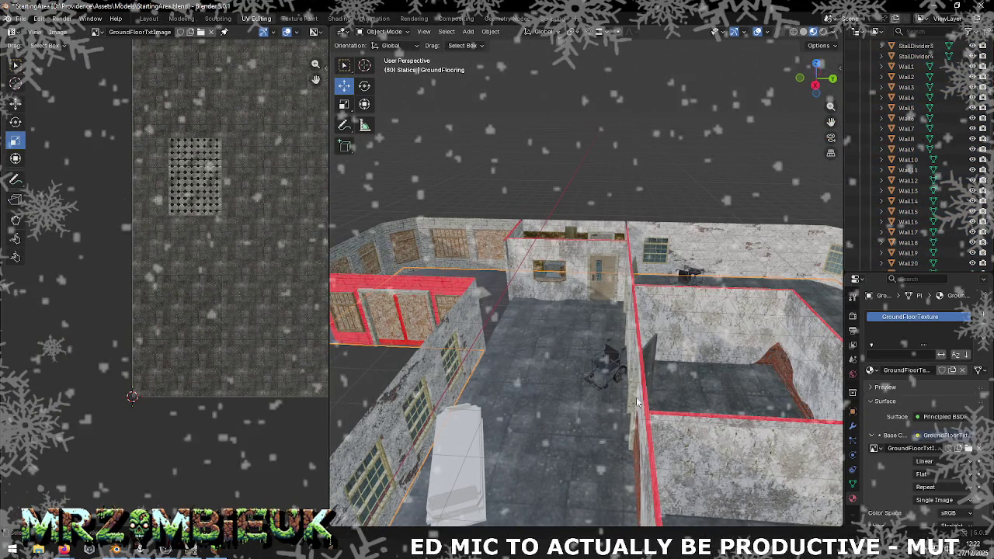
scroll("down", 3)
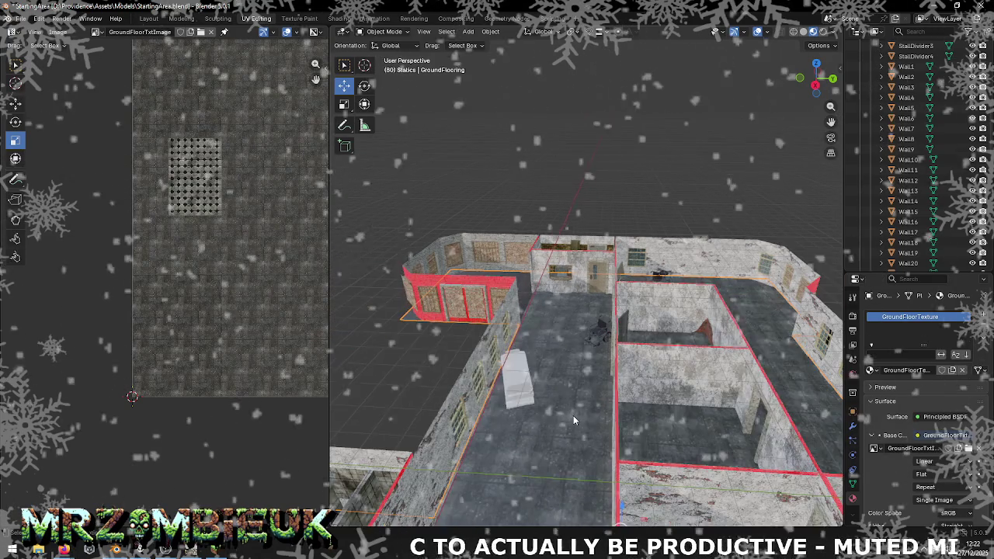
right_click(573, 415)
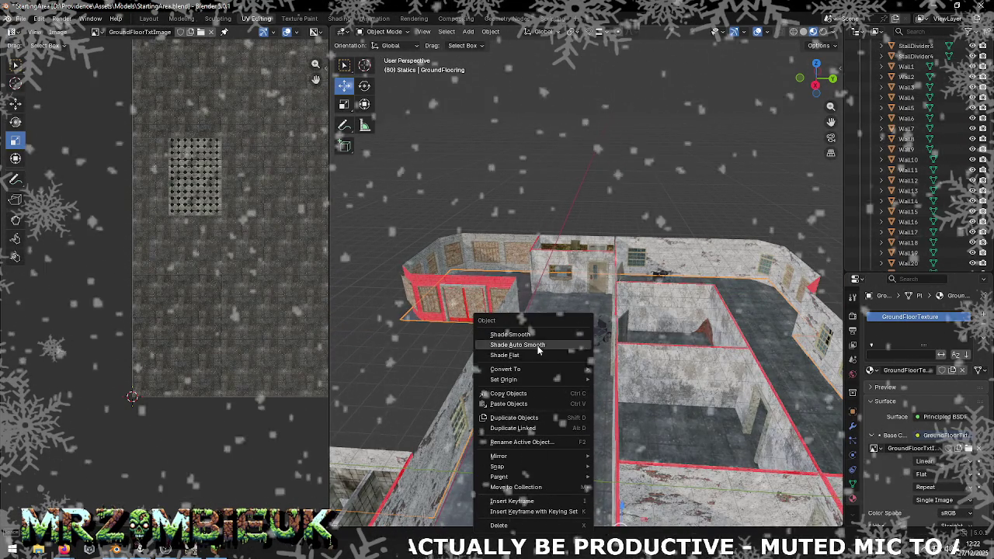
left_click(539, 353)
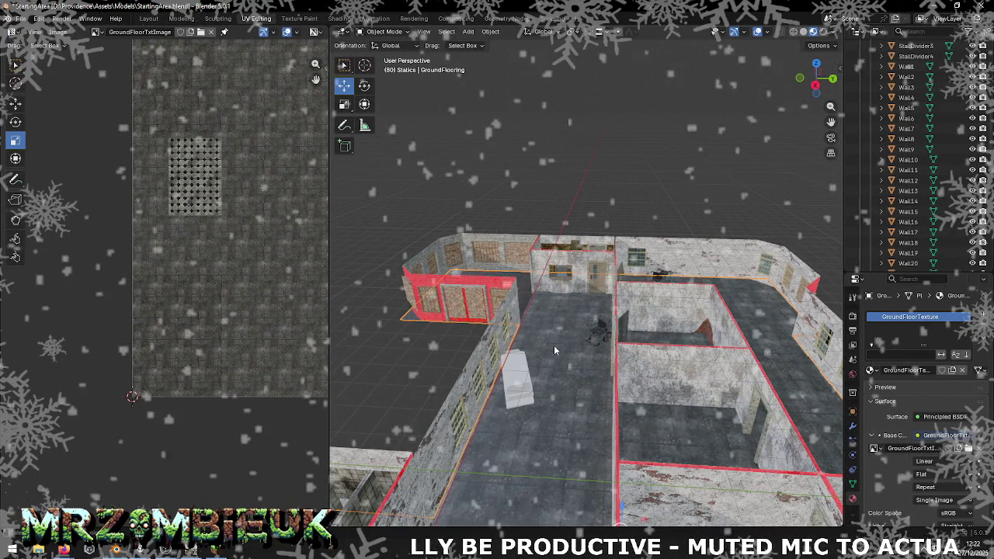
key("Tab")
scroll("down", 3)
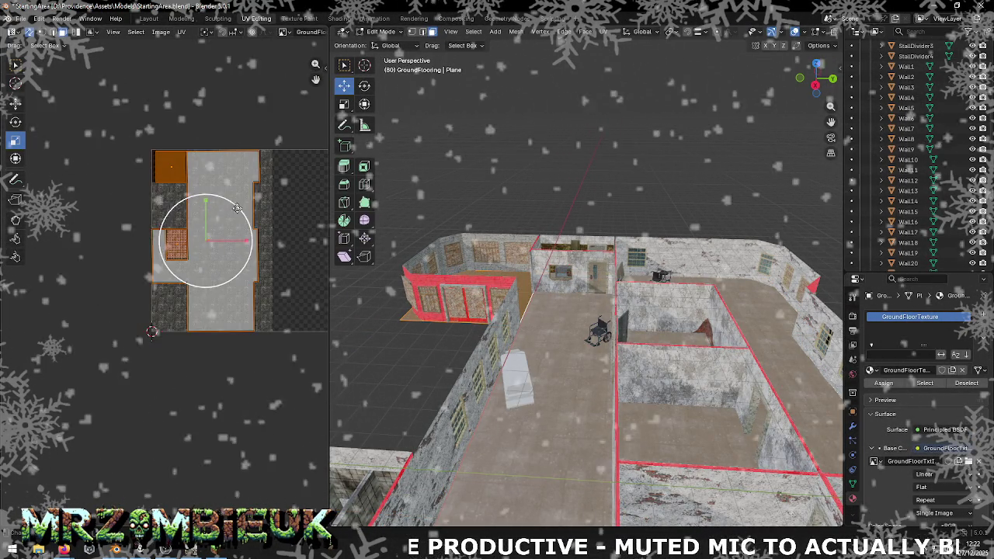
- Save StartingArea.blend and export the level as a Wavefront OBJ
left_click(113, 32)
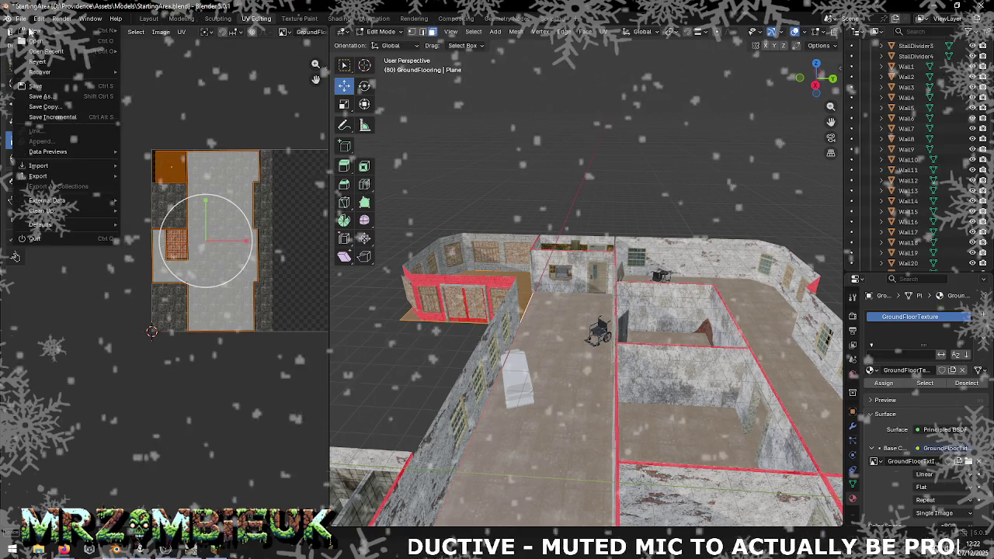
left_click(55, 93)
key("ctrl+s")
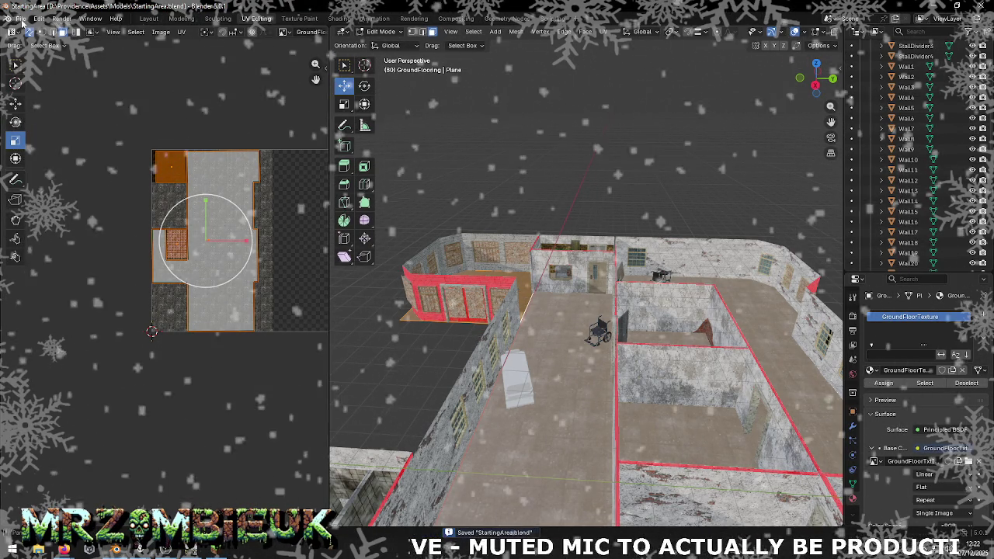
left_click(21, 18)
left_click(179, 213)
left_click(497, 366)
- Reimport the StartingArea asset in Unity and switch back to Blender
key("alt+Tab")
right_click(548, 426)
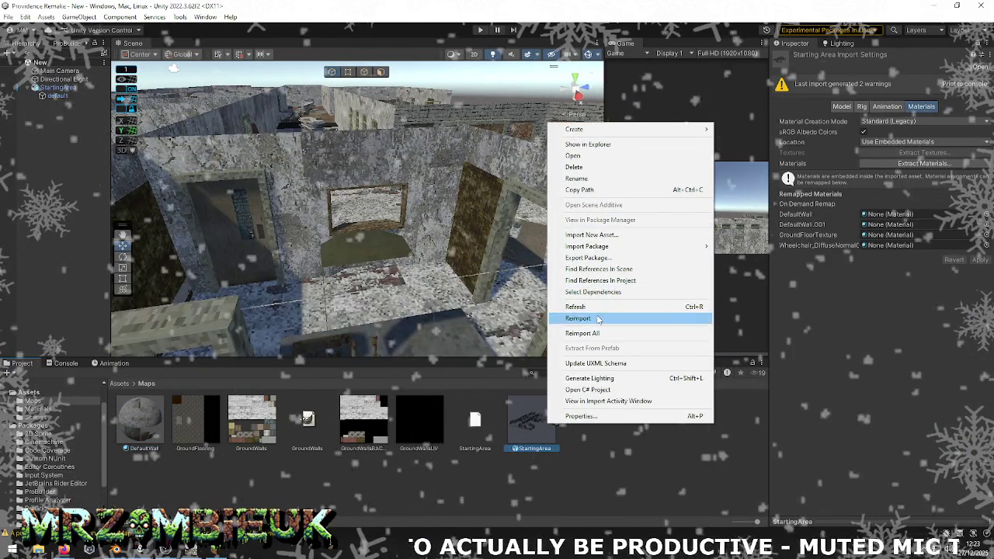
left_click(577, 319)
key("alt+Tab")
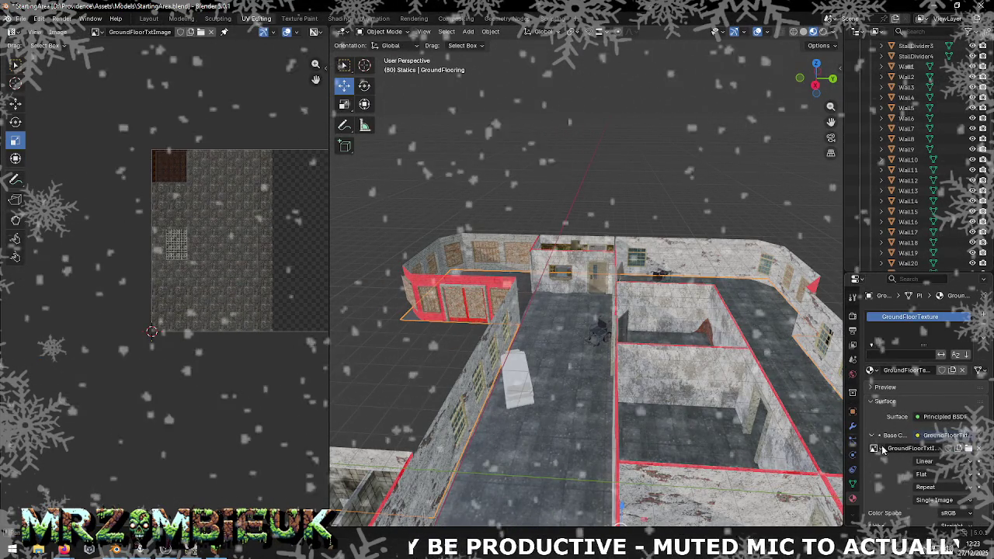
- Replace the floor's material slot with a new one using GroundFloorTexture
left_click(875, 448)
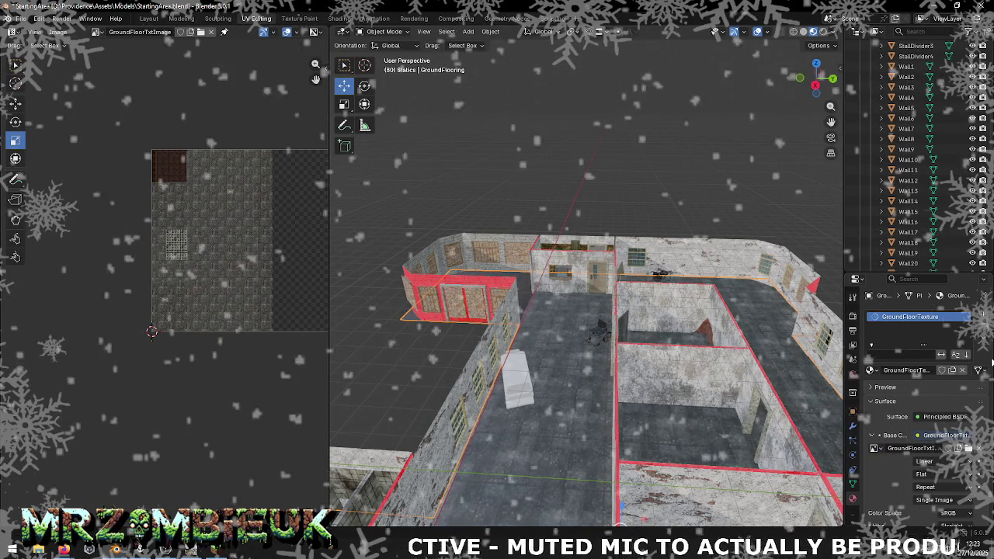
left_click(983, 319)
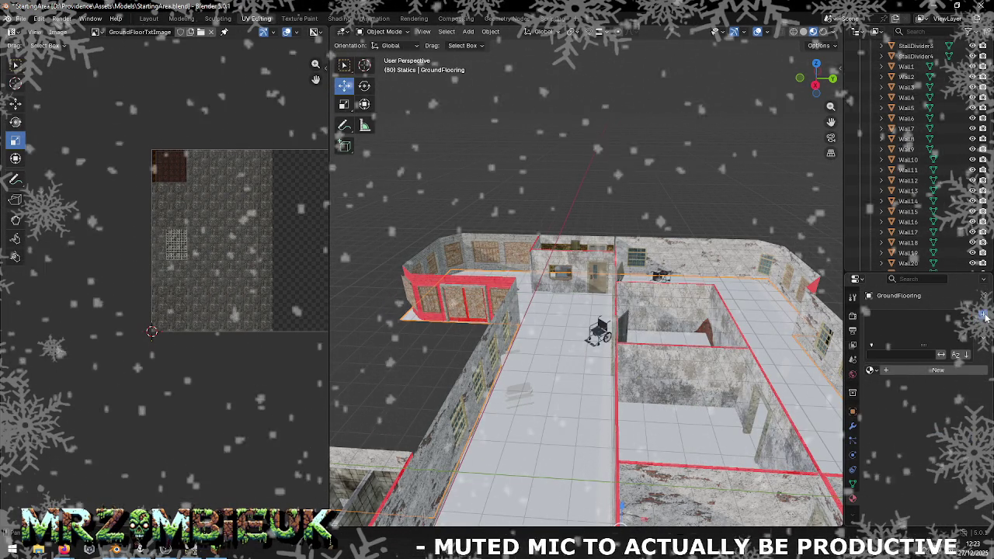
left_click(982, 314)
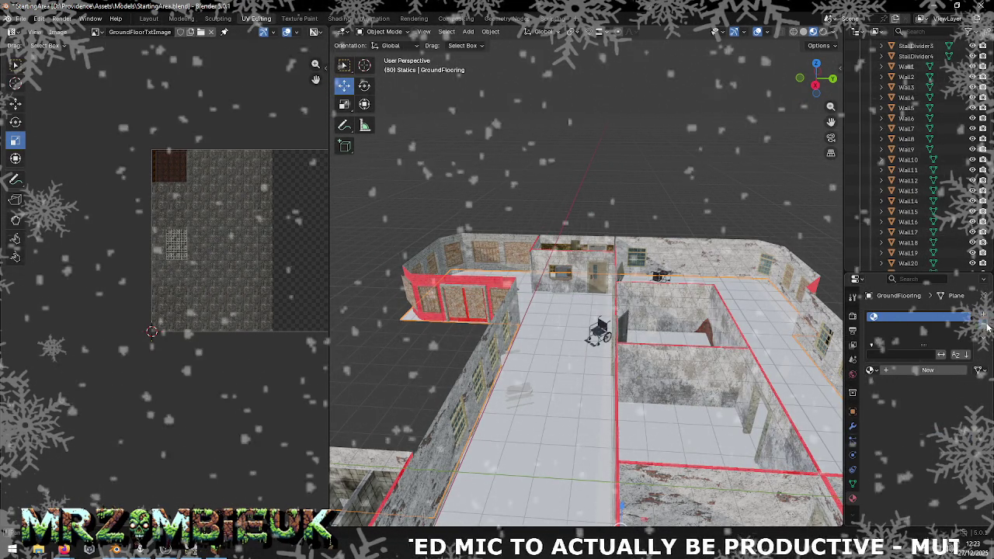
left_click(871, 370)
type("g")
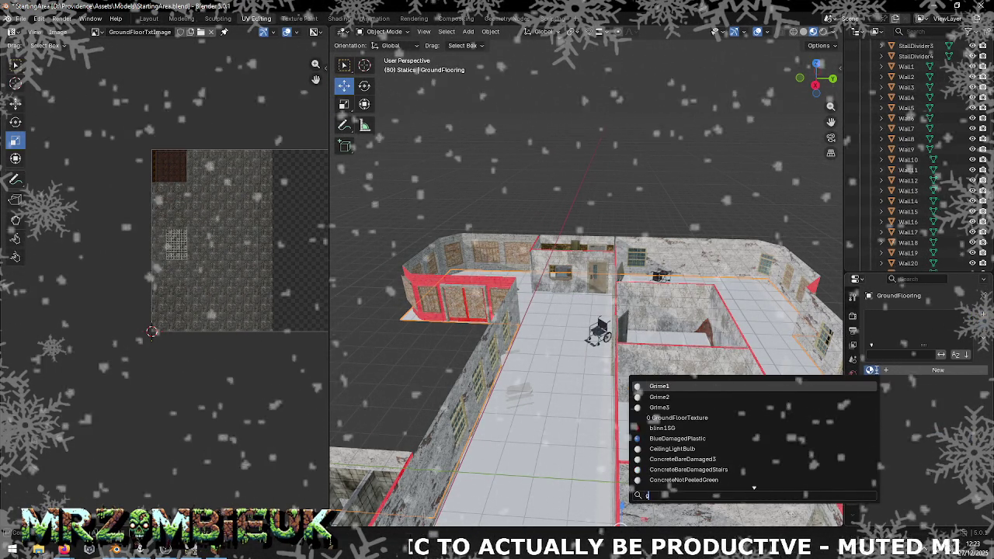
type("ro")
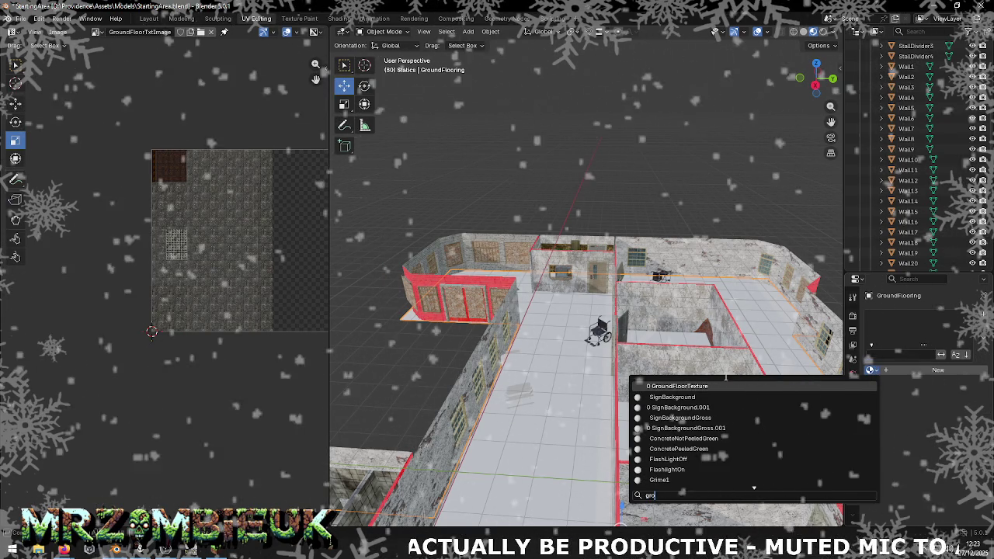
left_click(709, 386)
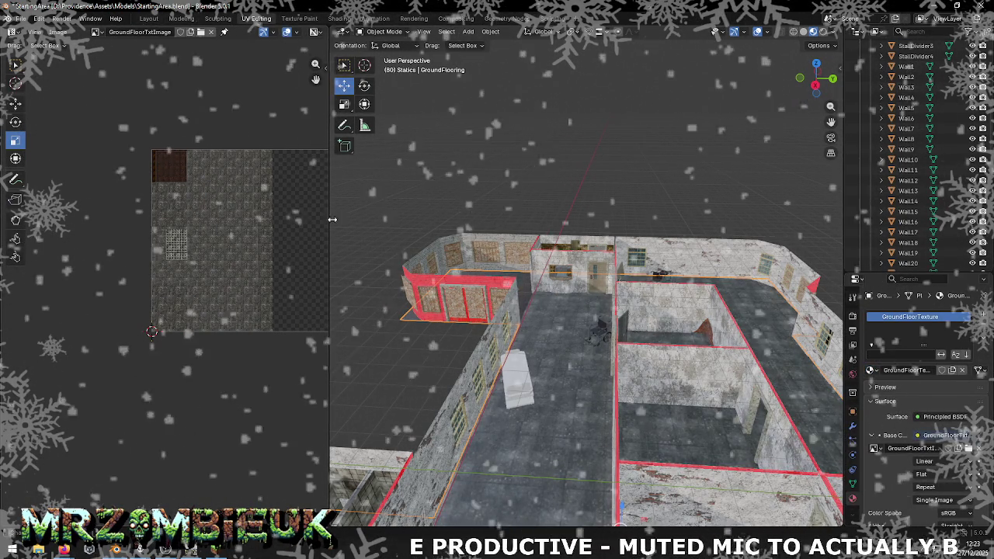
- Export the level as StartingArea.obj again and open the StartingArea asset's menu in Unity
left_click(22, 19)
mouse_move(38, 175)
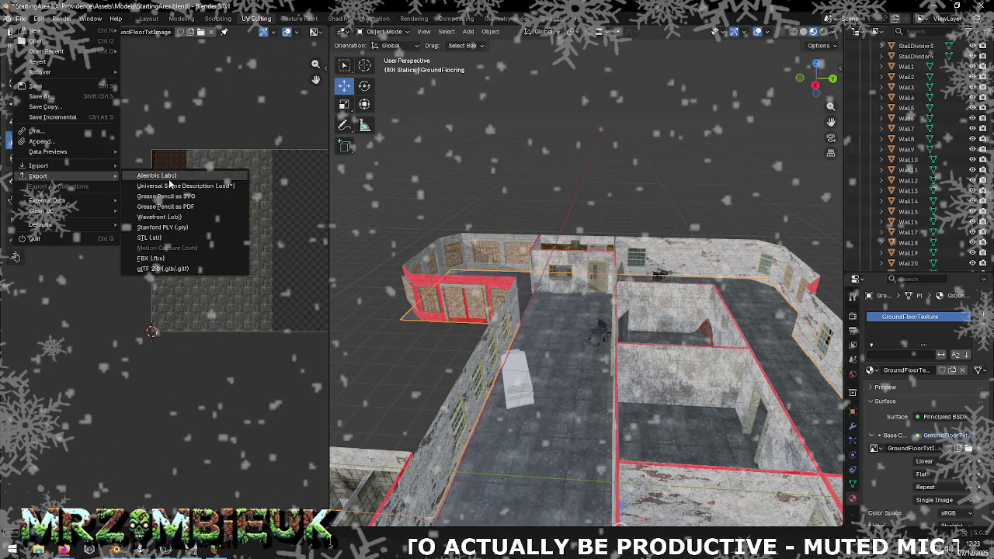
left_click(189, 222)
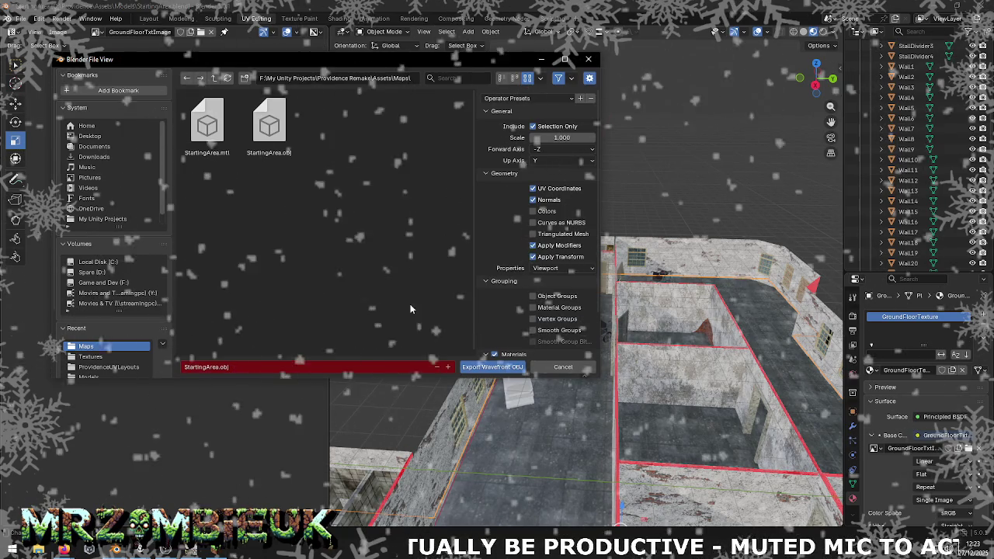
left_click(481, 364)
right_click(547, 426)
- Reimport the StartingArea model and another level texture asset in Unity
left_click(575, 317)
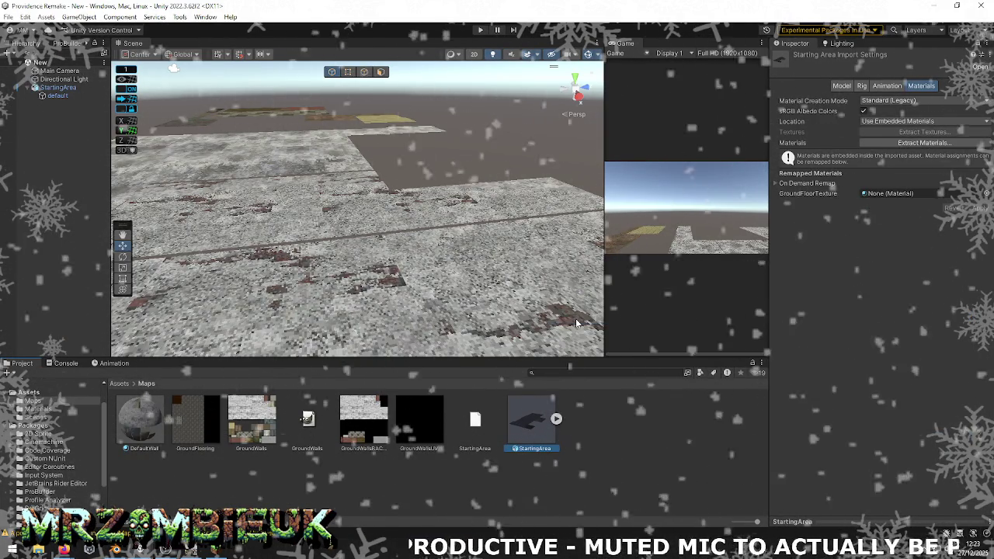
scroll("down", 3)
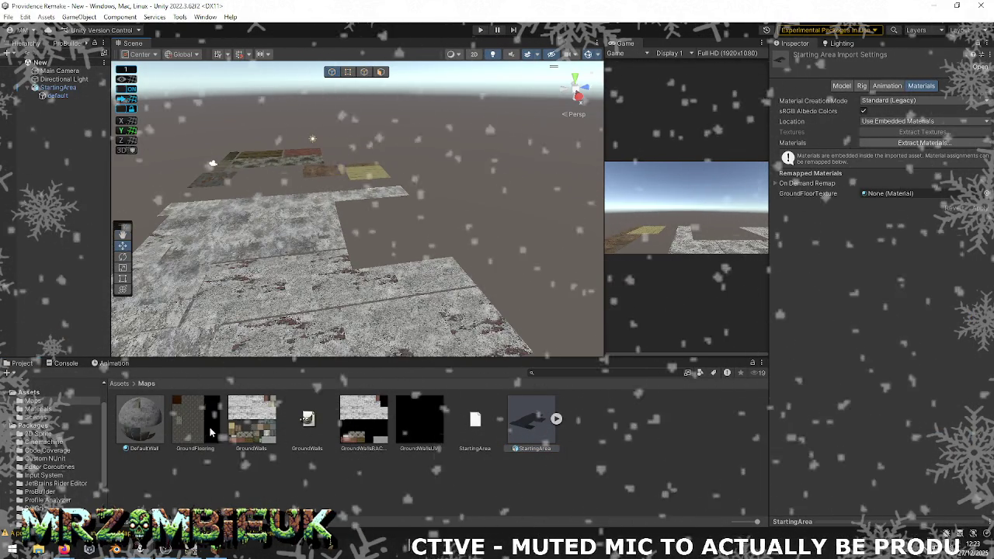
right_click(218, 432)
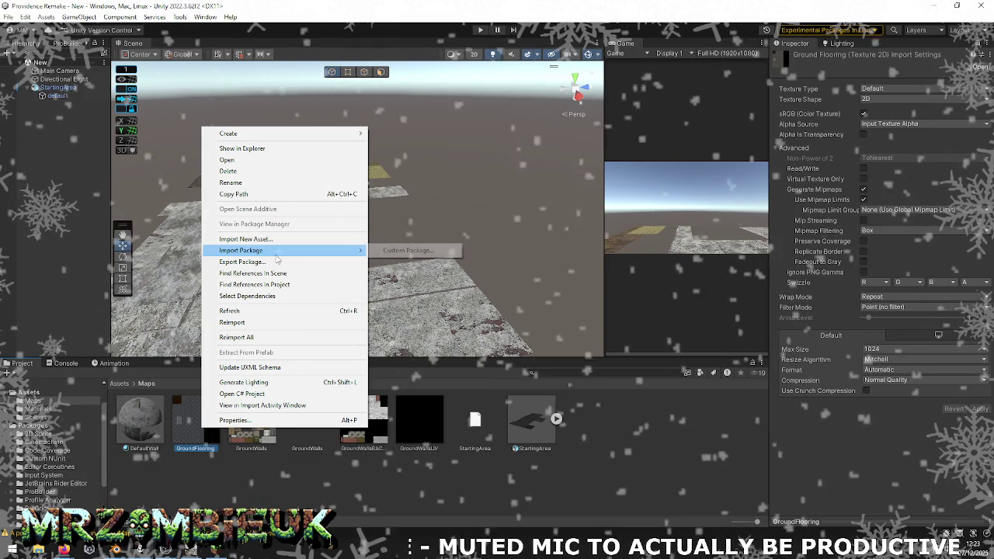
left_click(286, 322)
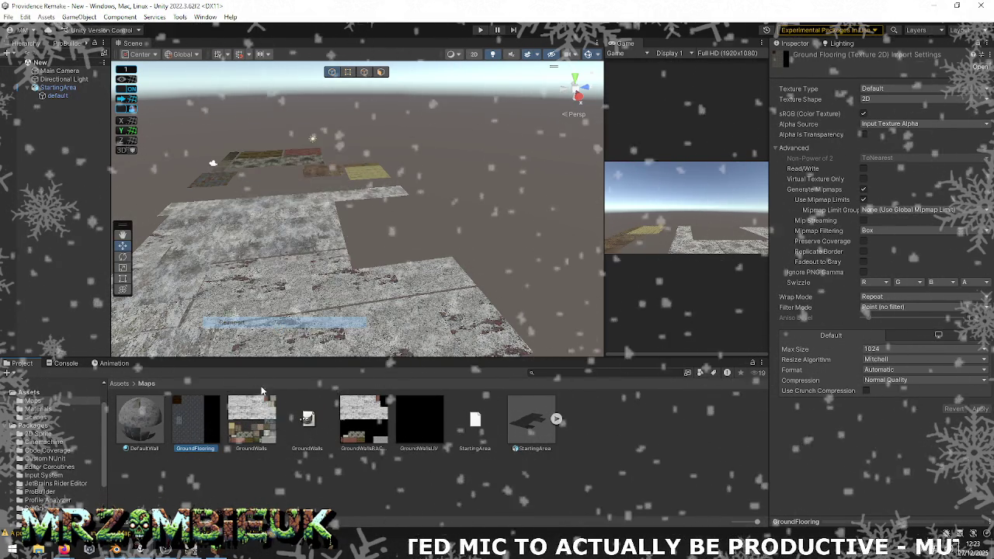
right_click(253, 409)
left_click(306, 307)
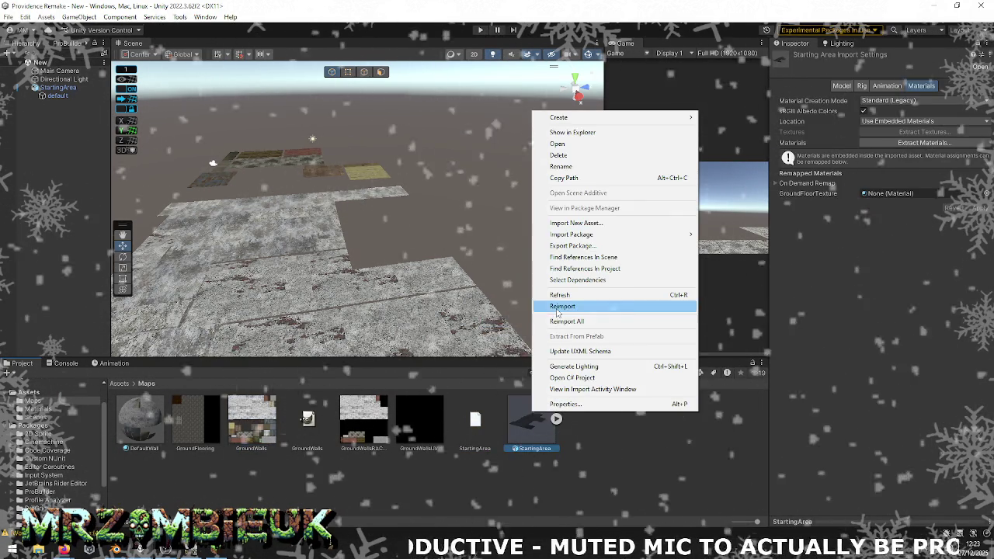
- Refresh the project assets from the DefaultWall menu and return to Blender
right_click(128, 422)
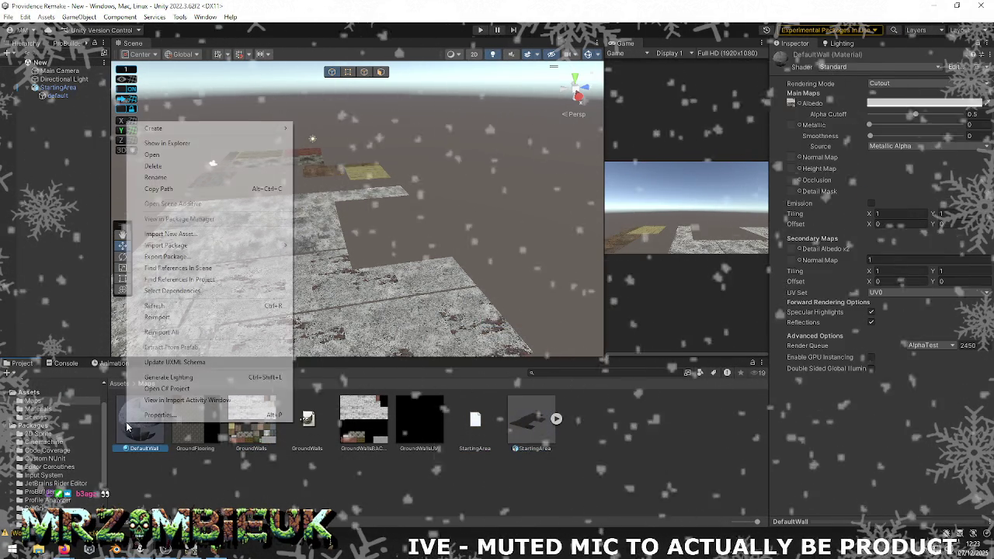
left_click(189, 318)
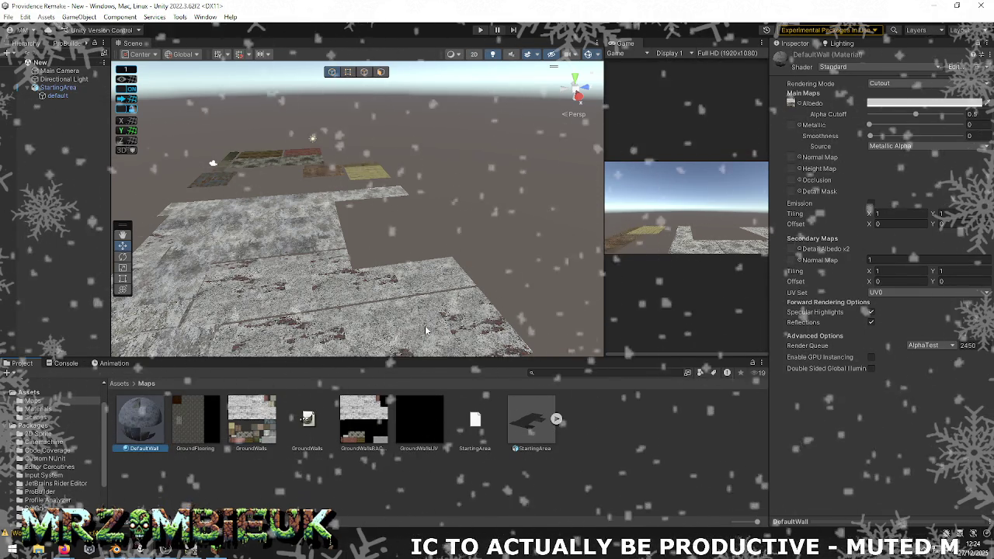
key("alt+Tab")
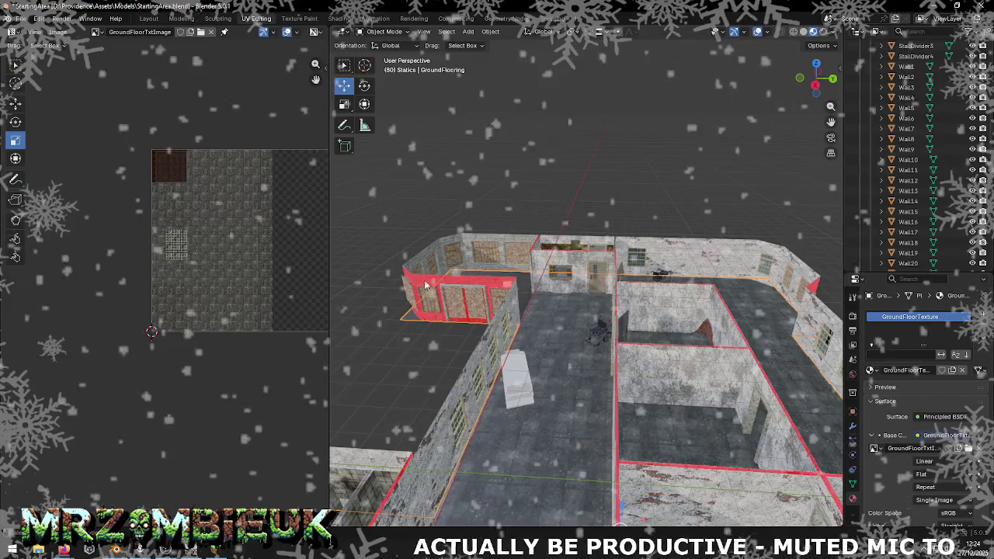
- Reload the GroundFloorTxtImage floor image from disk in the UV editor
left_click_drag(452, 313, 579, 334)
scroll("down", 3)
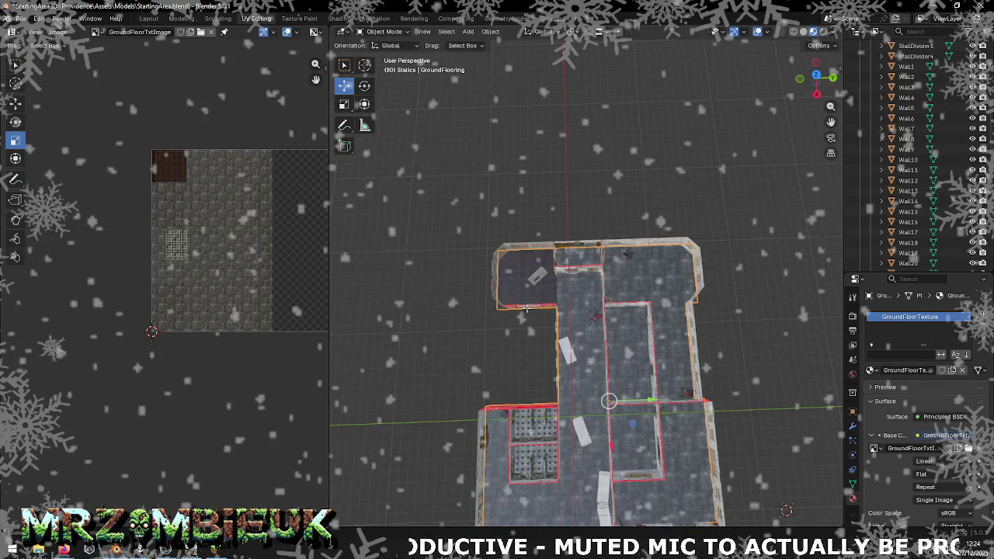
key("Tab")
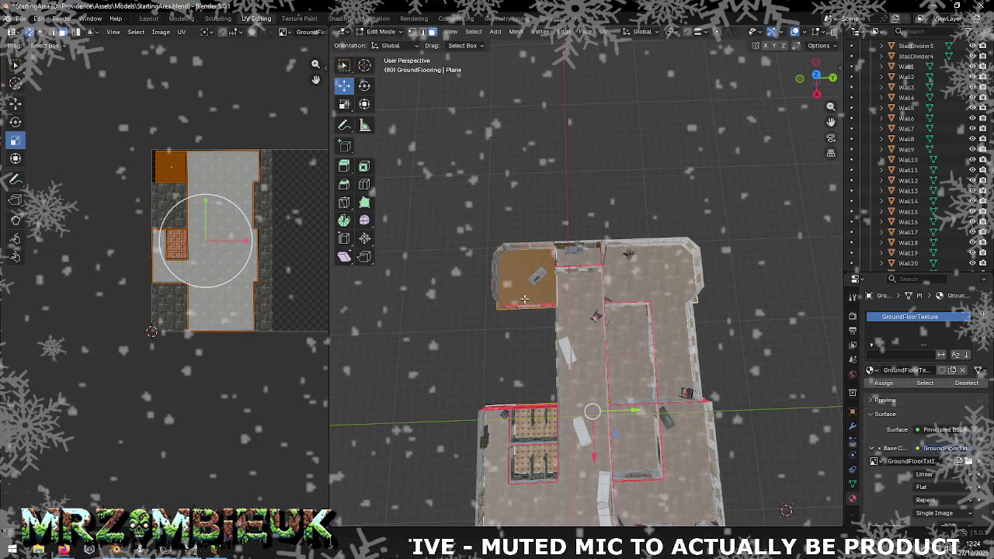
left_click(161, 32)
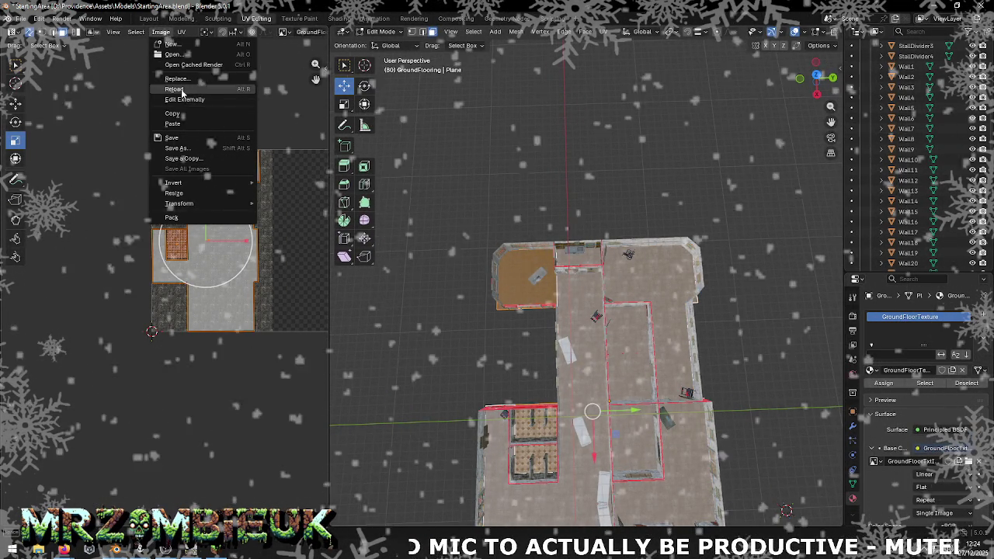
left_click(181, 88)
- Save StartingArea.blend and return to Object Mode
left_click(21, 18)
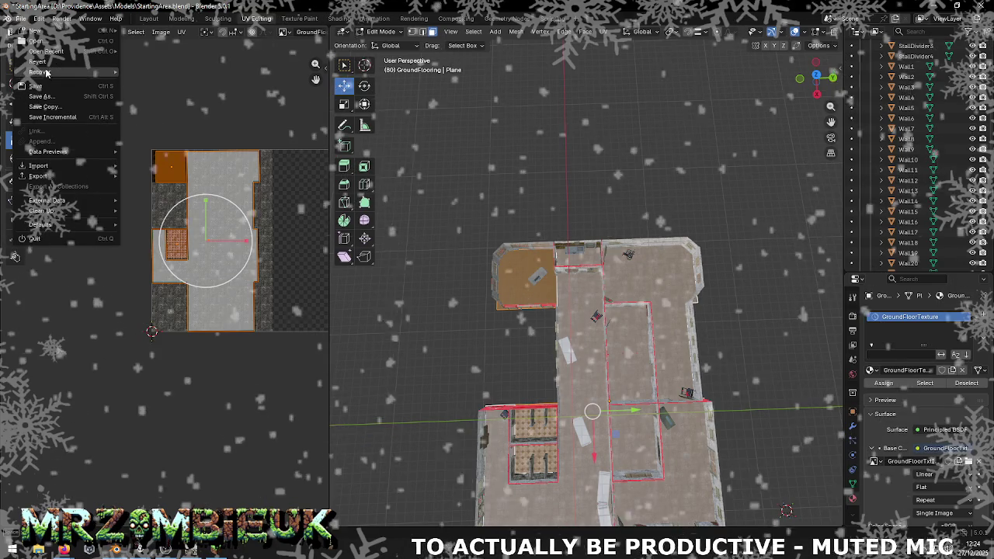
left_click(59, 85)
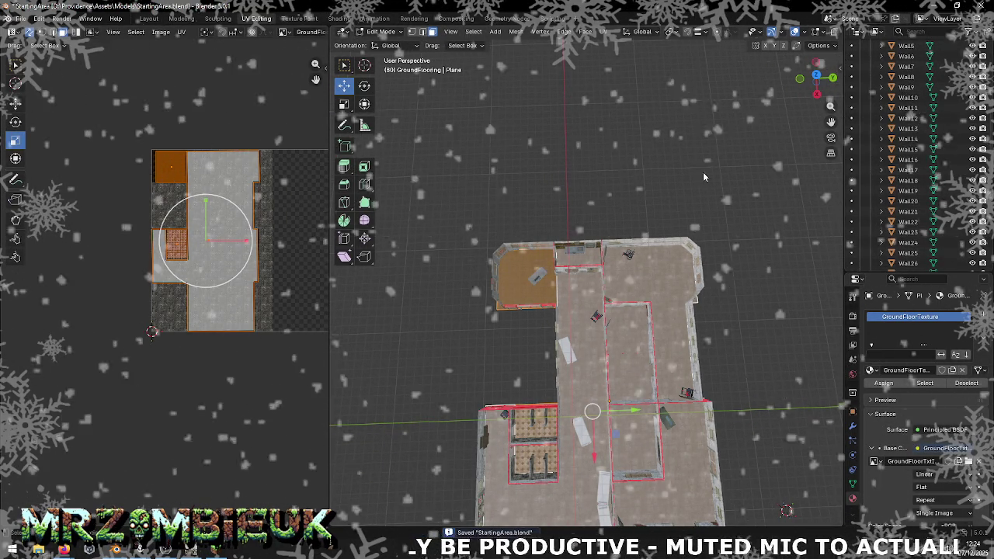
key("Tab")
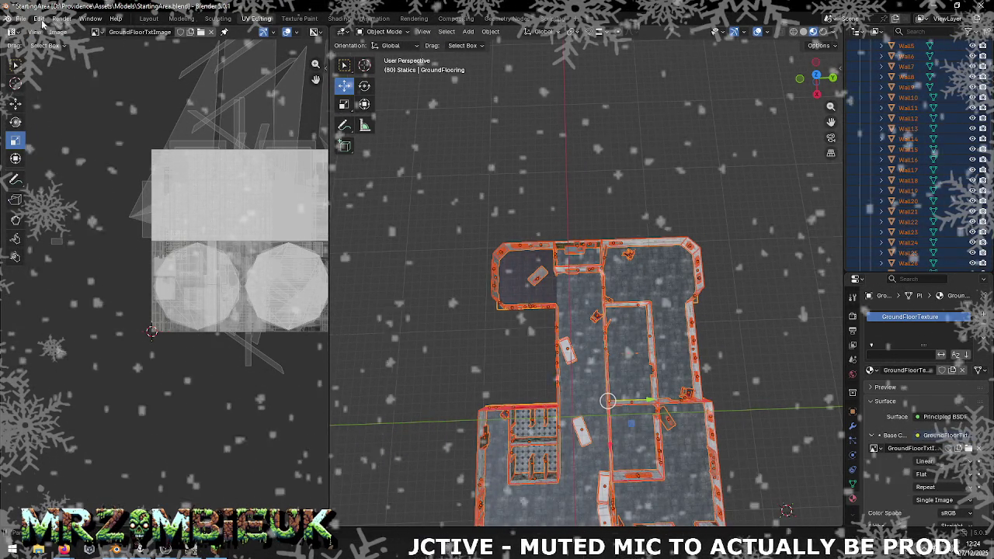
- Export the level as StartingArea.obj in Wavefront format to the Maps folder
left_click(22, 18)
mouse_move(38, 177)
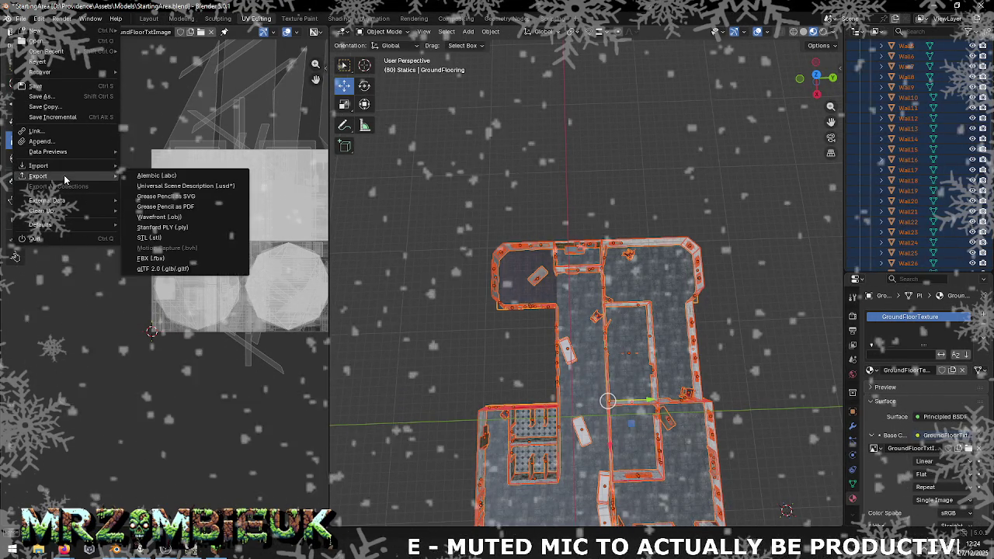
left_click(197, 218)
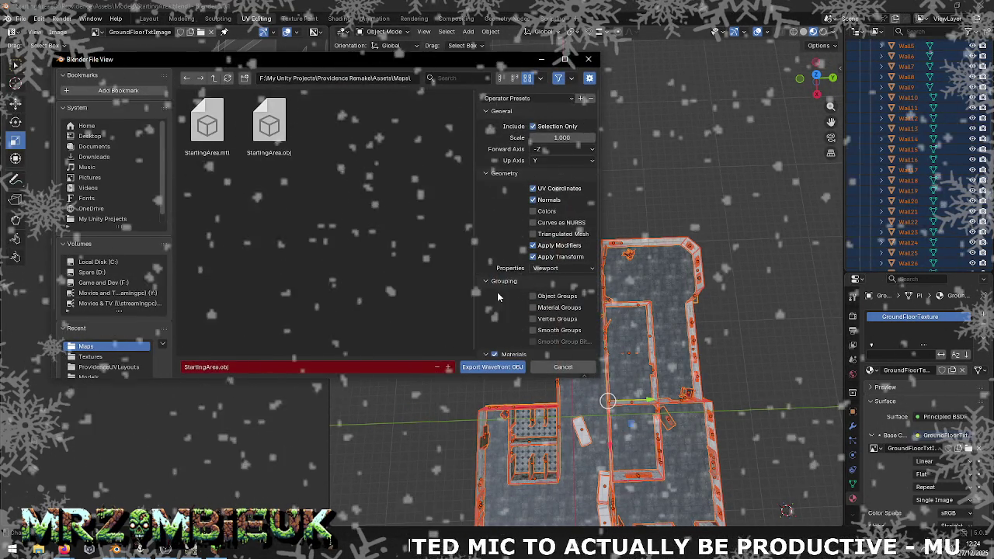
scroll("down", 3)
scroll("up", 3)
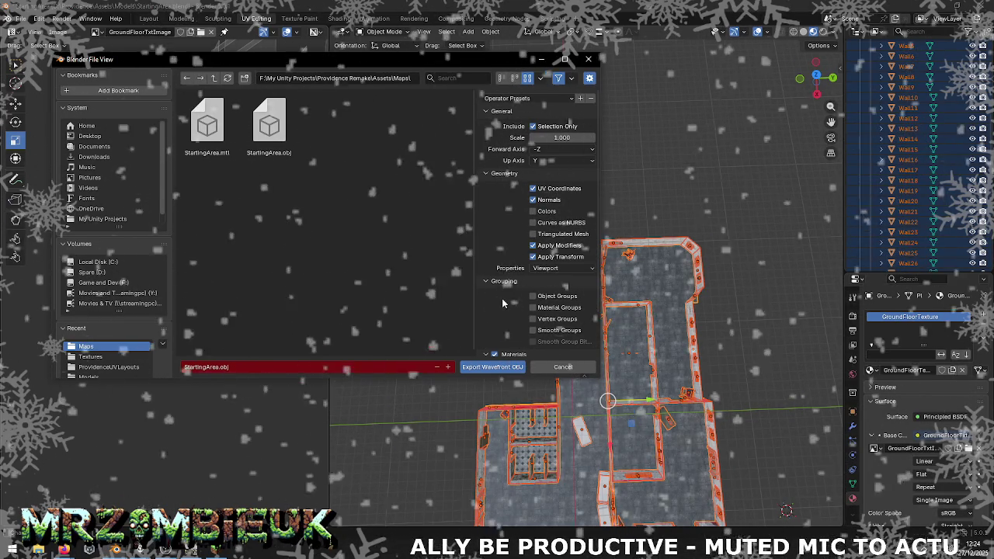
scroll("down", 3)
left_click(492, 366)
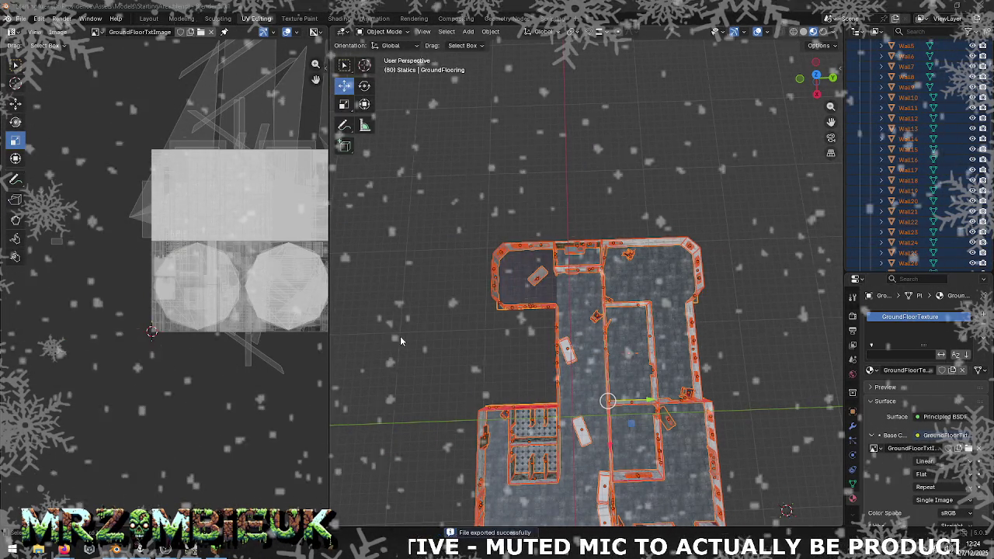
- Check Unity's import warnings, preview the model in the 3D viewer, then return to Blender
key("alt+Tab")
right_click(520, 439)
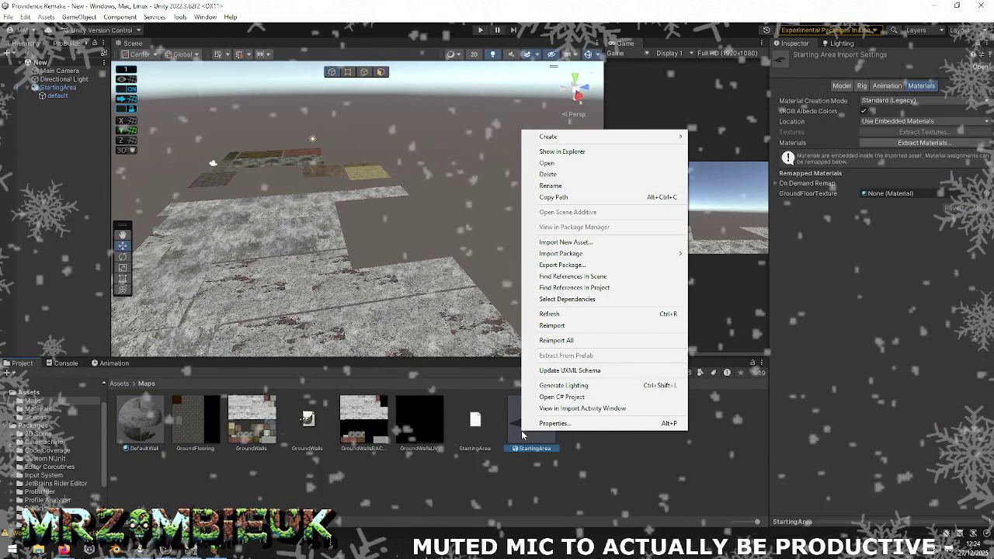
left_click(66, 363)
left_click(147, 388)
double_click(147, 392)
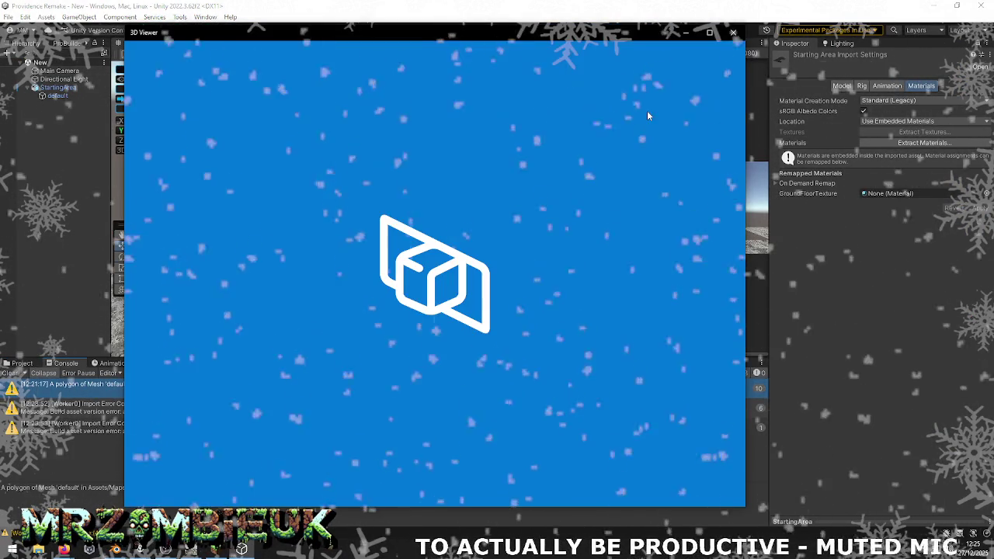
left_click(733, 33)
key("alt+Tab")
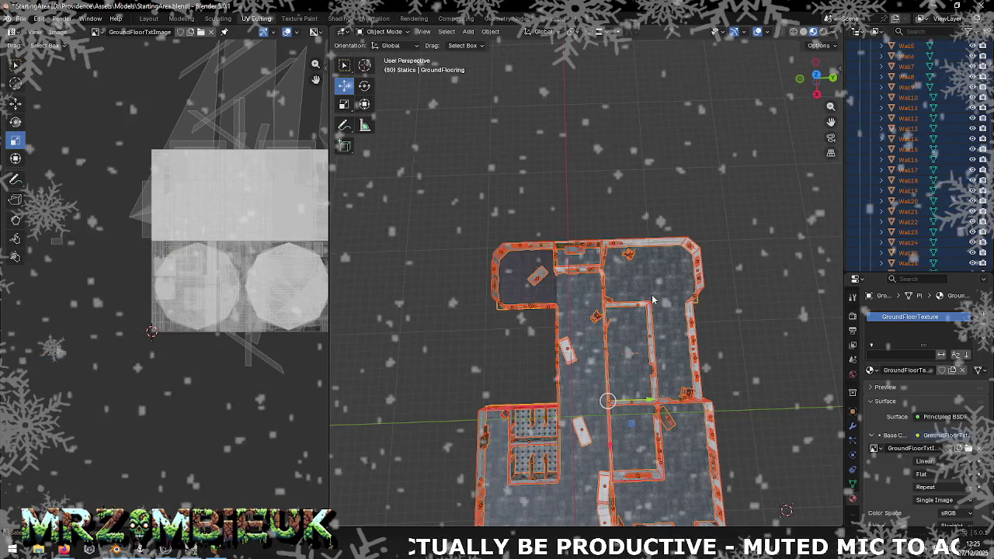
left_click_drag(594, 295, 910, 182)
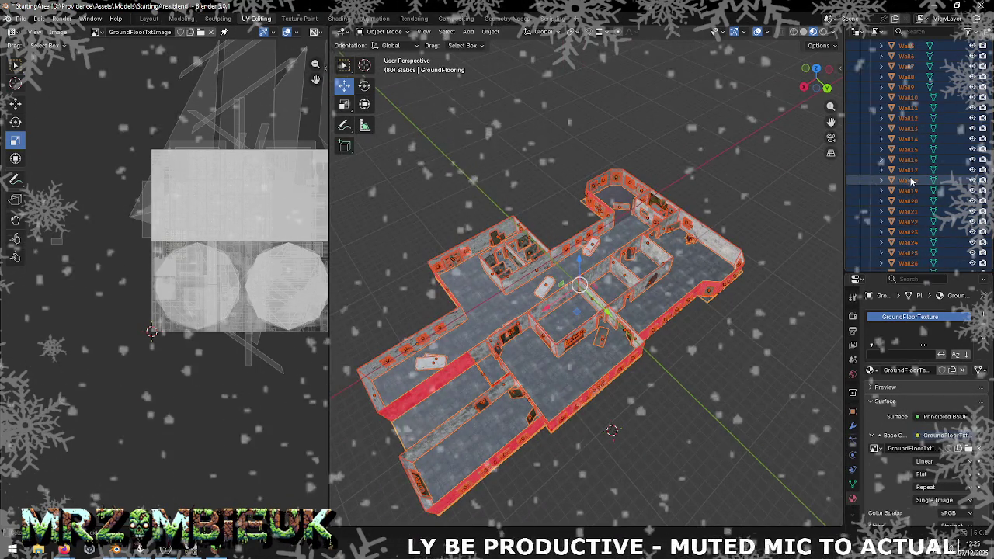
- Select KitchenServingHole.001 in the Outliner, then select every object in the level
left_click(909, 180)
scroll("up", 3)
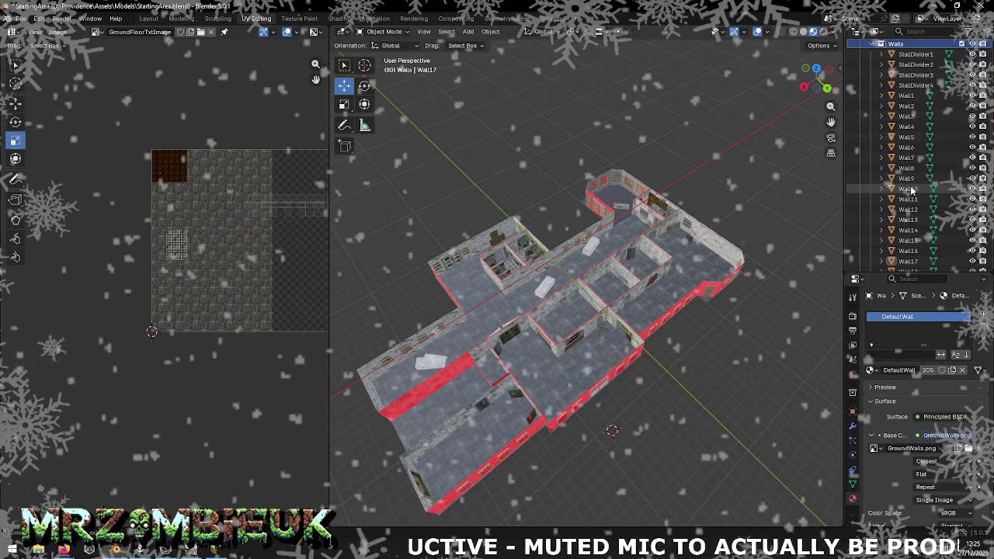
scroll("up", 3)
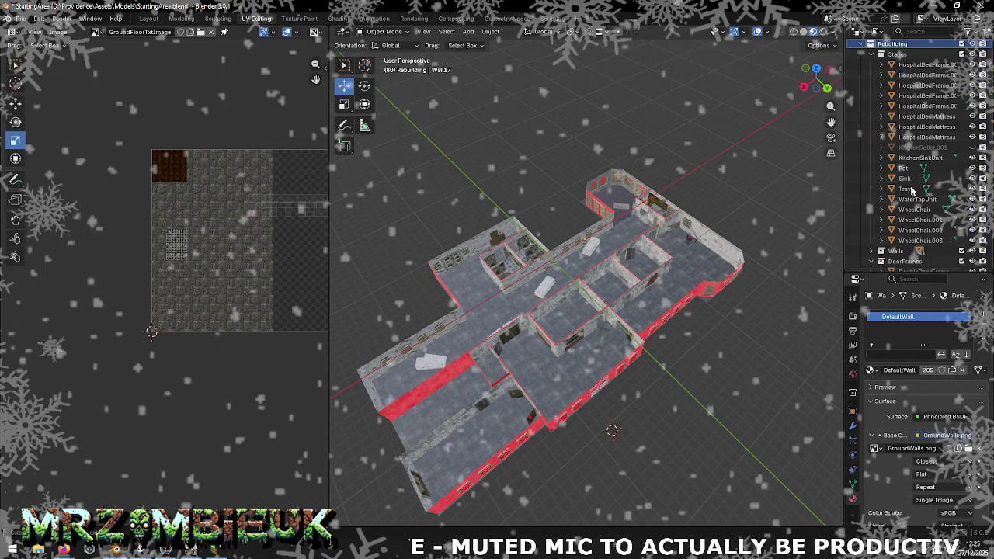
scroll("down", 3)
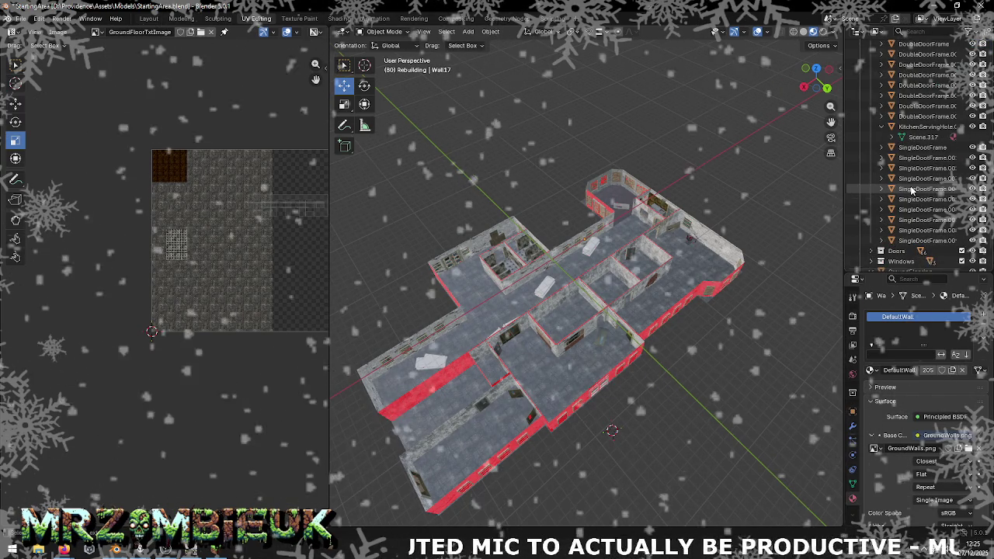
left_click(932, 126)
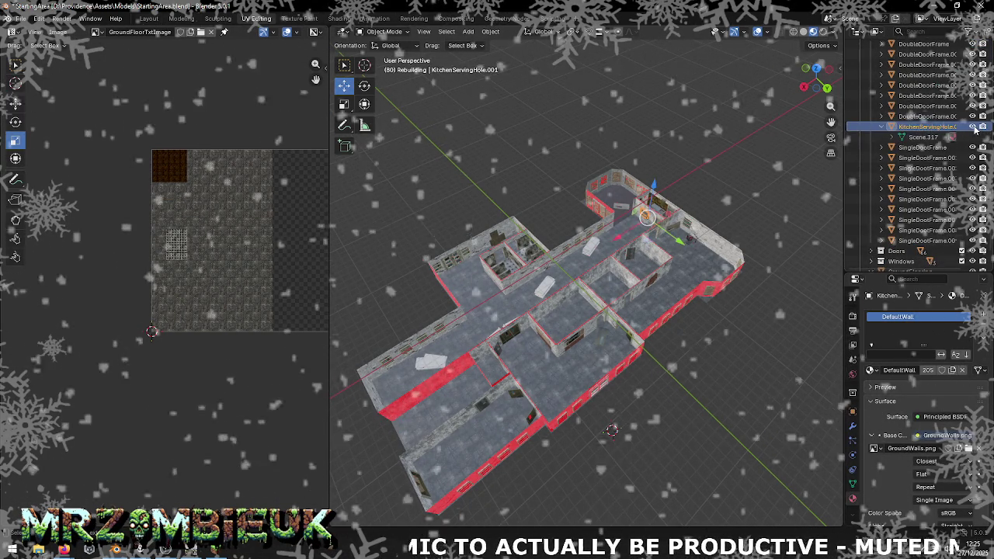
key("a")
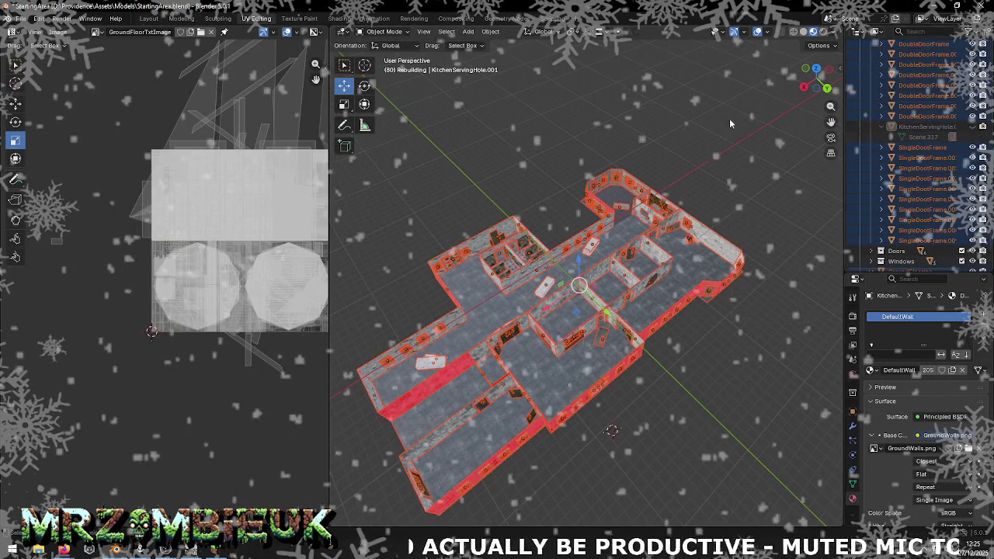
- Re-export the whole hospital level as a Wavefront OBJ and return to Unity
left_click(21, 18)
mouse_move(38, 176)
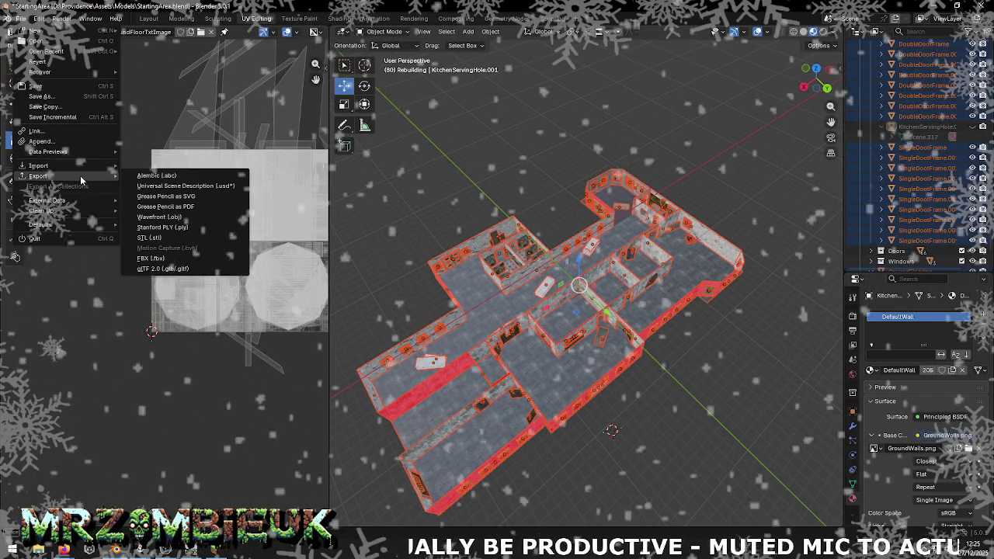
left_click(166, 220)
left_click(484, 363)
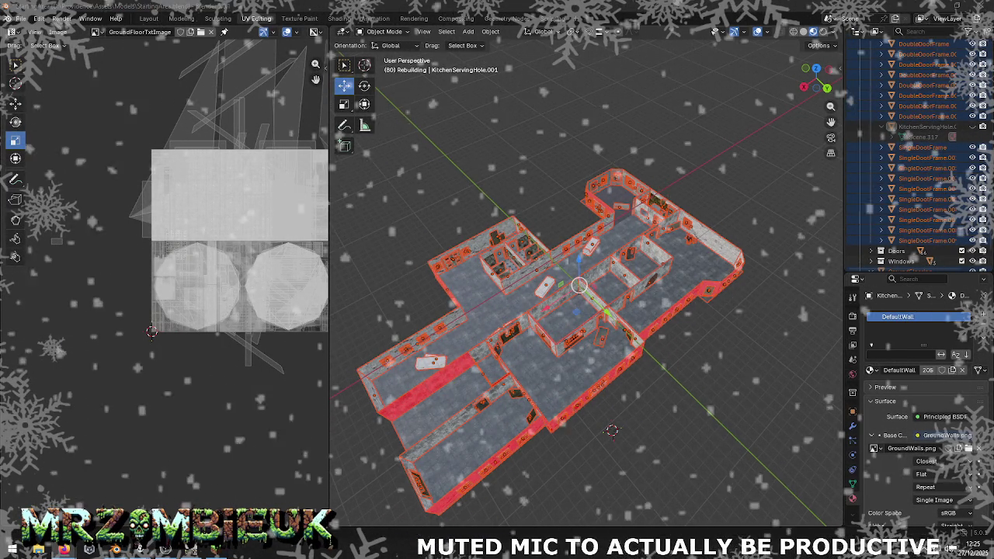
key("alt+Tab")
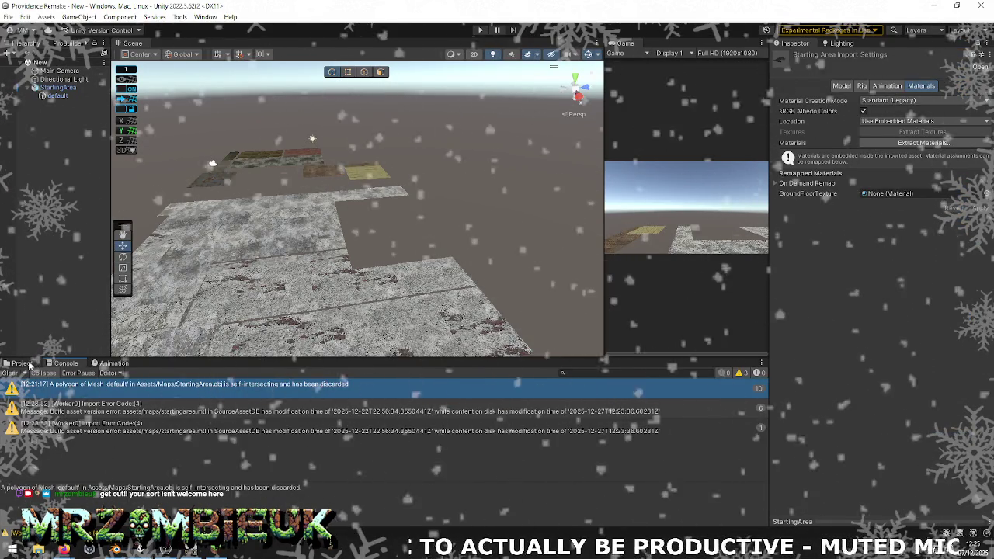
- Reimport the StartingArea asset and orbit the Scene view over the building
left_click(22, 362)
right_click(520, 423)
left_click(573, 321)
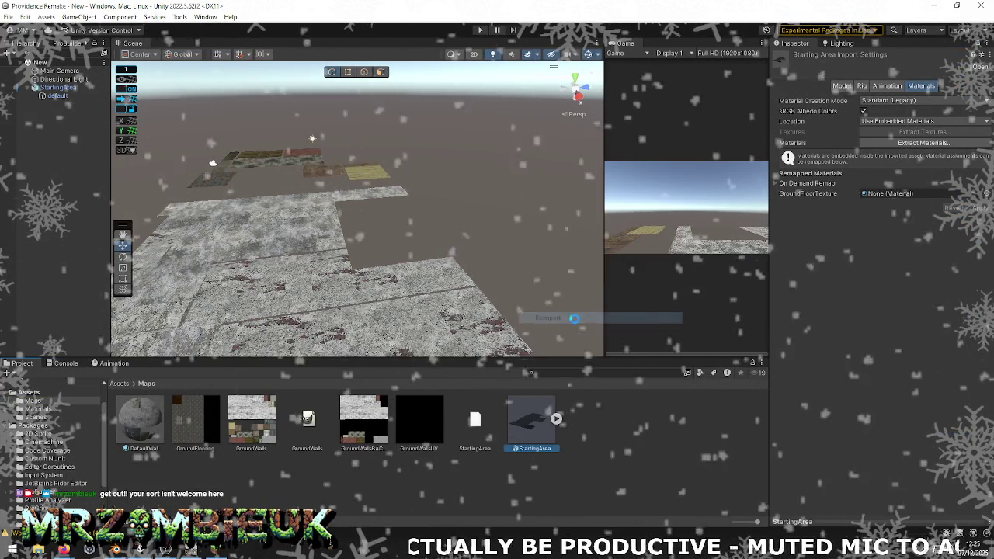
left_click_drag(578, 256, 527, 326)
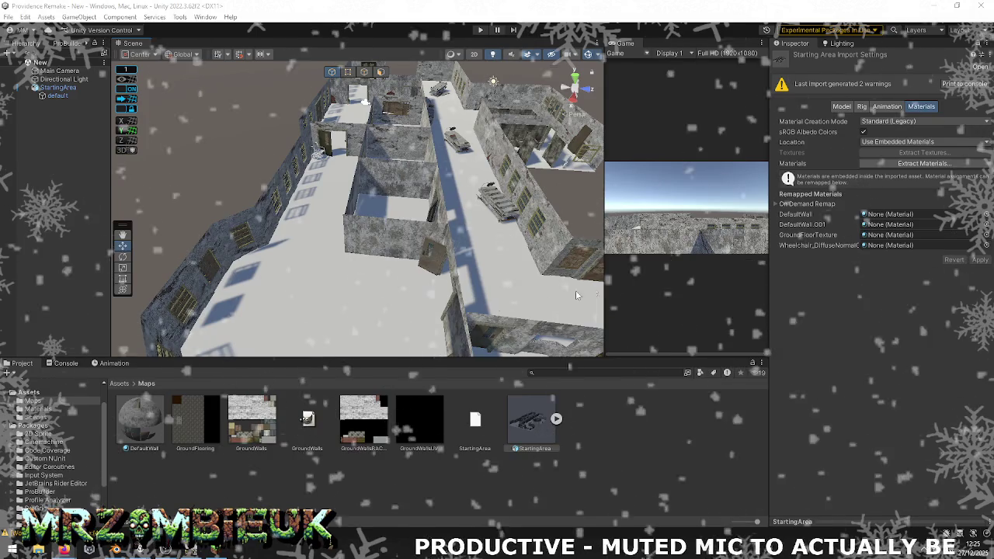
- Select the GroundFlooring object in Blender, then bring up the GroundFlooring texture's context menu in Unity
key("alt+Tab")
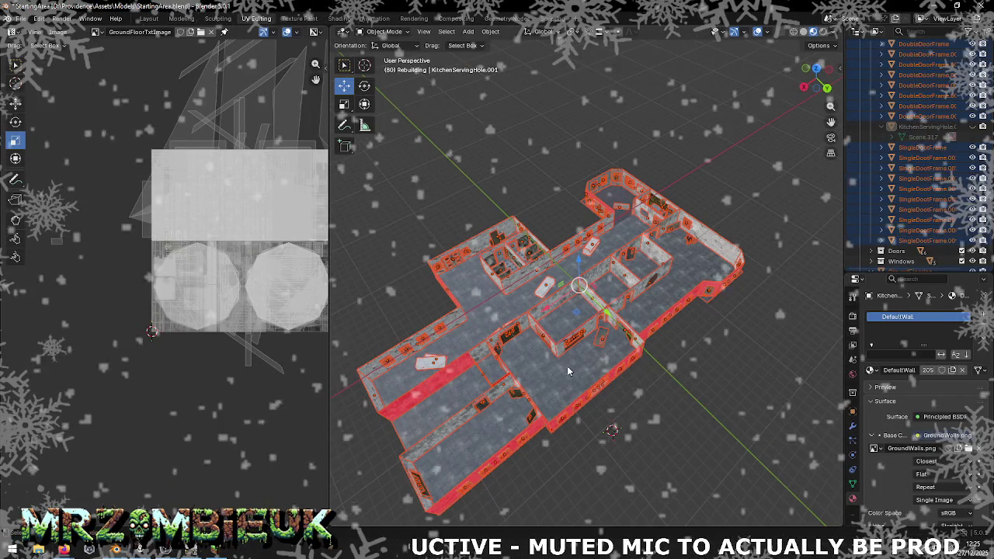
left_click(567, 370)
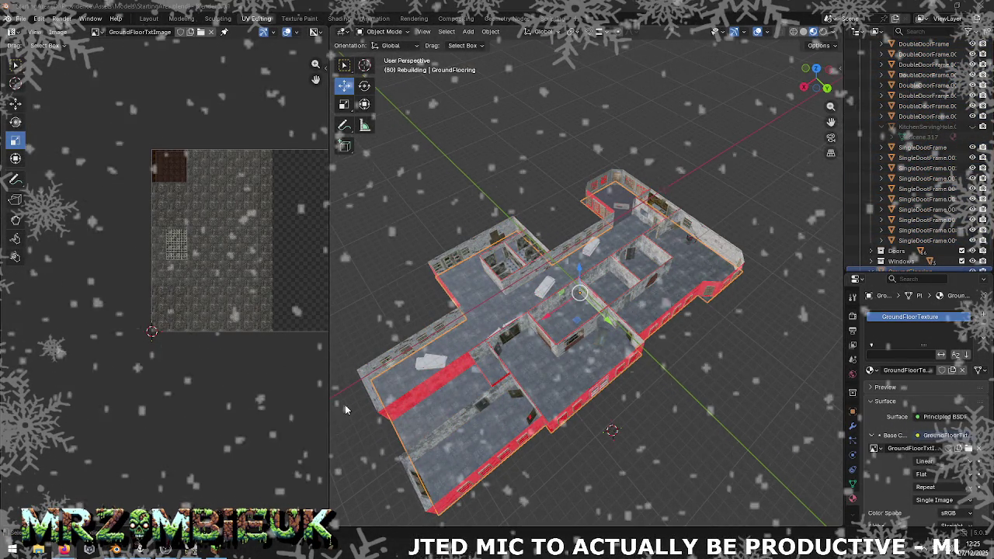
key("alt+Tab")
right_click(194, 416)
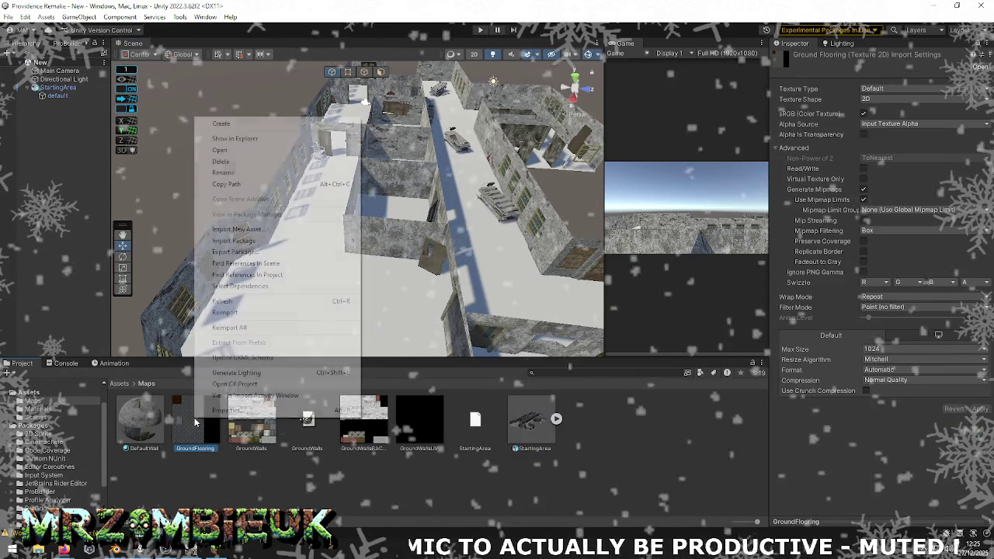
- Reimport the GroundFlooring texture, the StartingArea model and the DefaultWall material
left_click(252, 313)
left_click(528, 423)
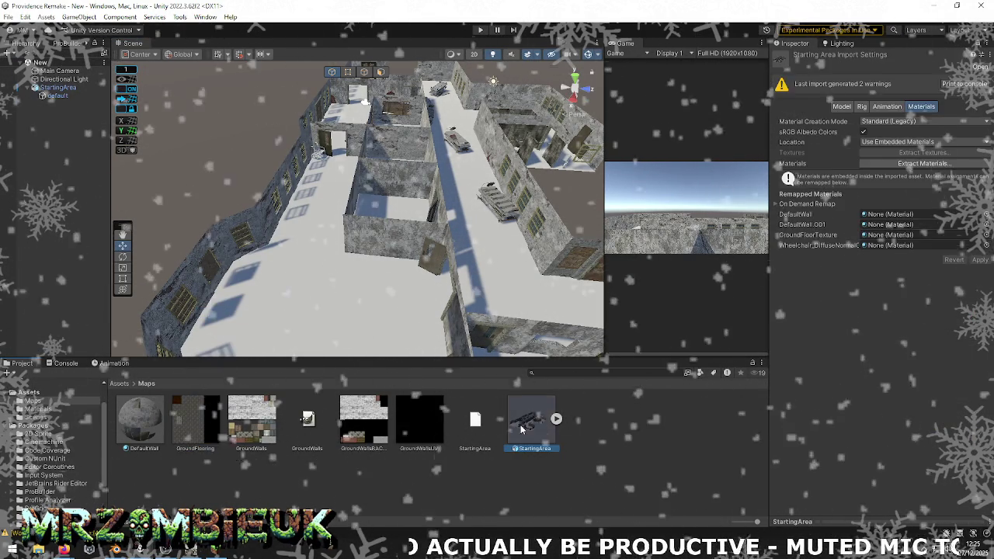
right_click(522, 423)
left_click(550, 319)
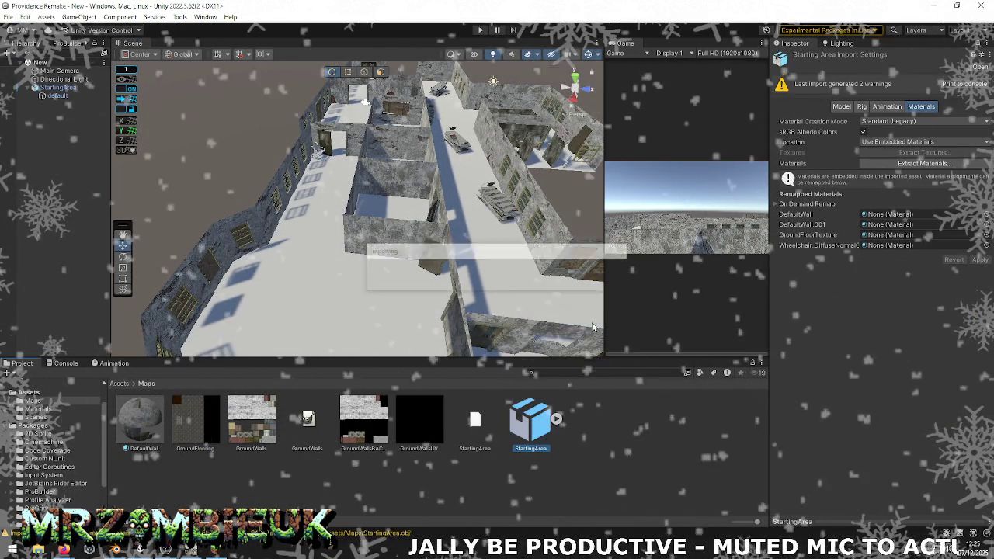
right_click(145, 425)
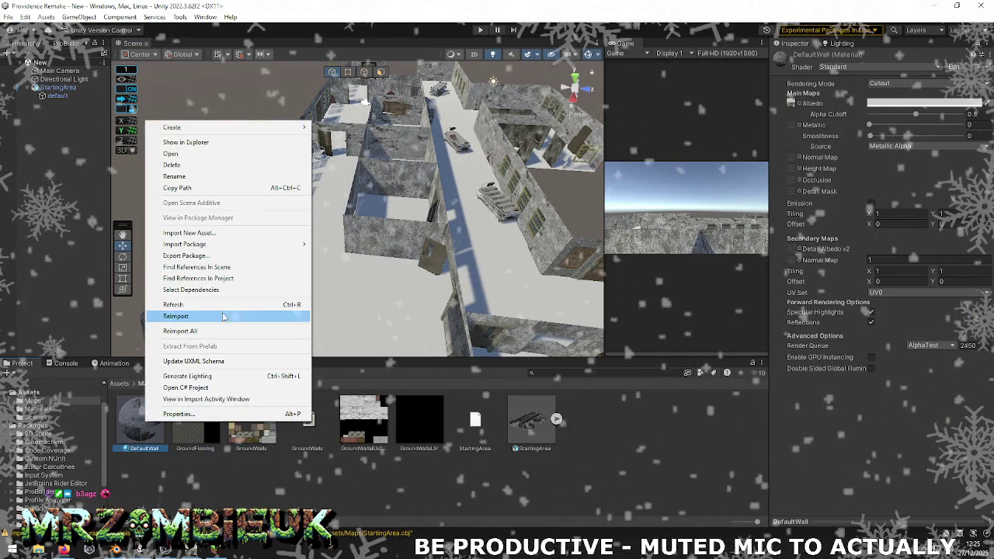
left_click(222, 307)
- Reimport StartingArea several more times, then select the StartingArea object in the scene
right_click(519, 431)
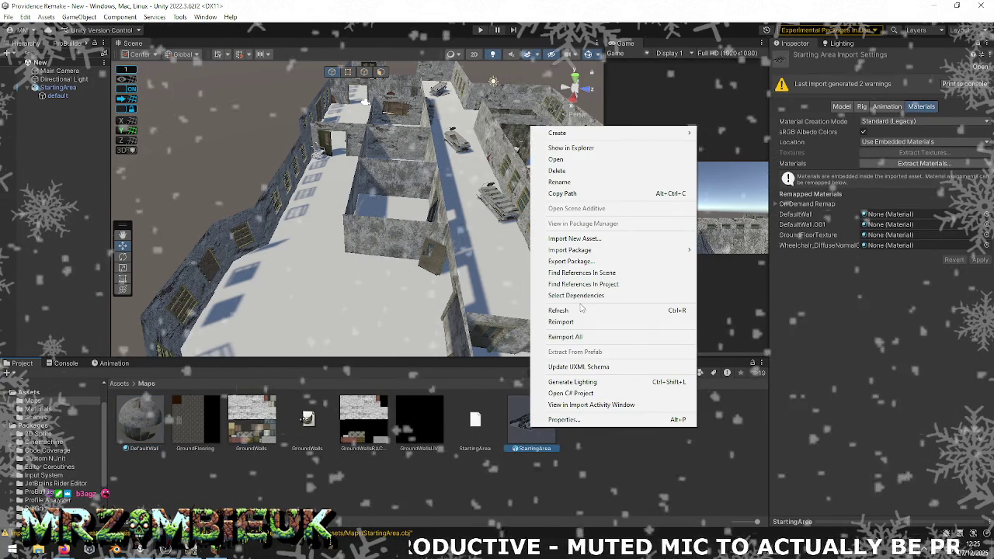
left_click(578, 322)
right_click(428, 423)
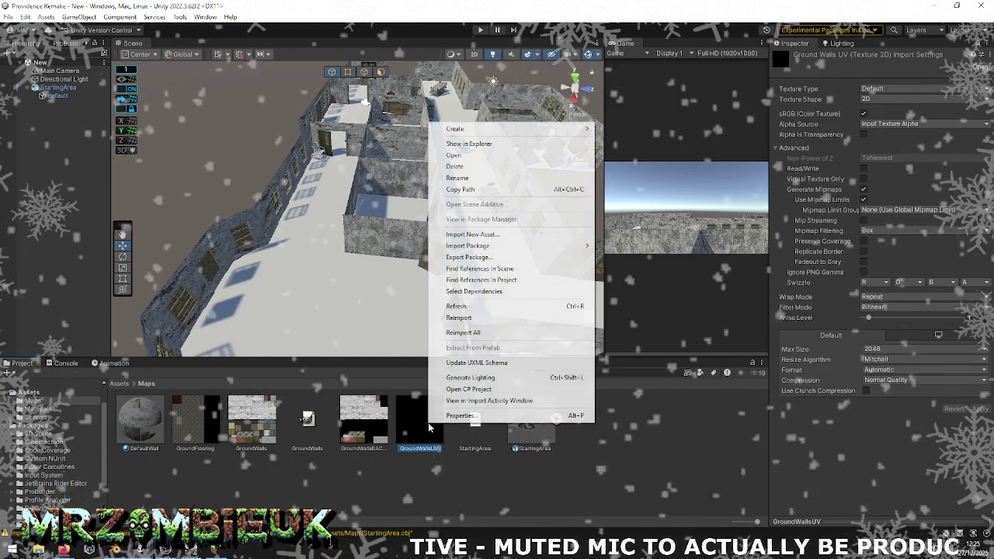
right_click(462, 435)
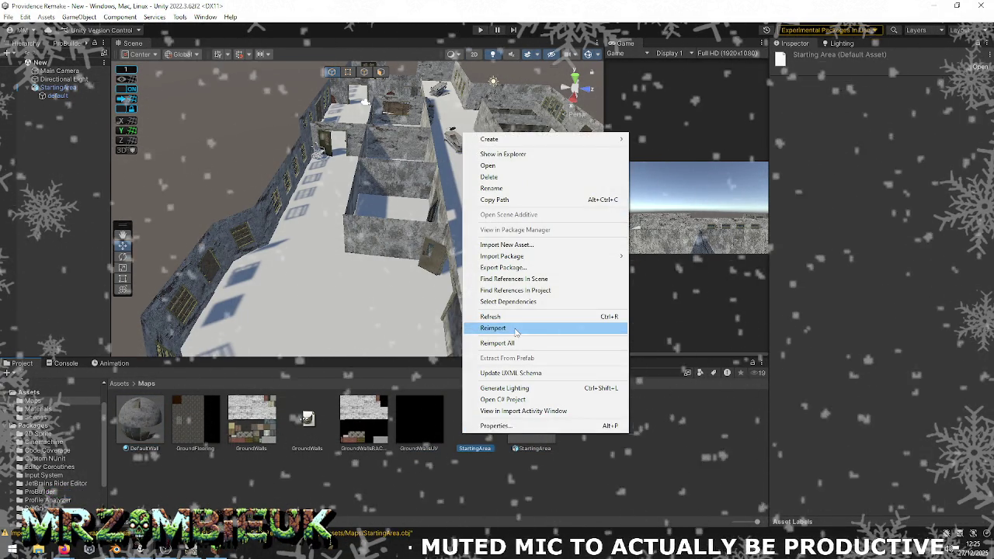
left_click(515, 328)
right_click(517, 427)
left_click(570, 310)
left_click(395, 314)
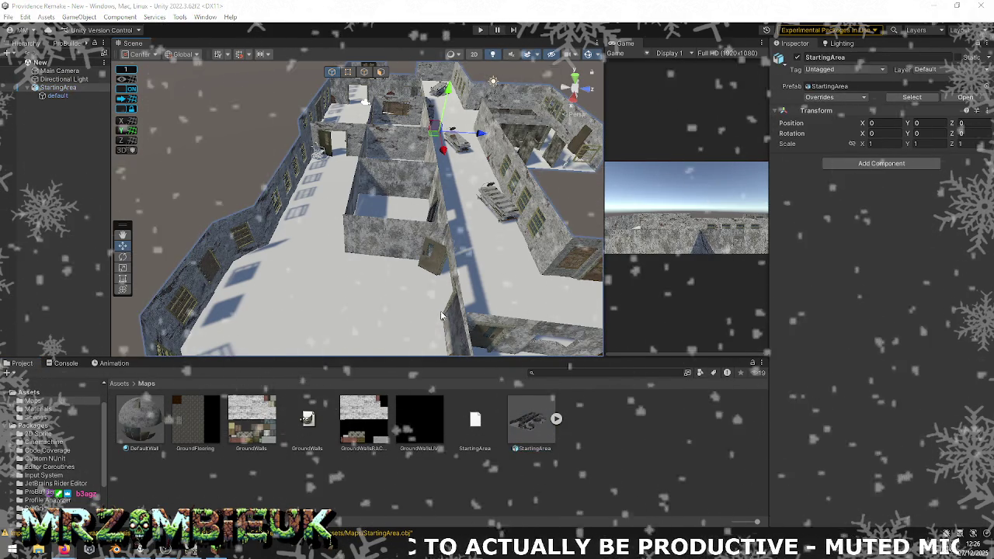
key("alt+Tab")
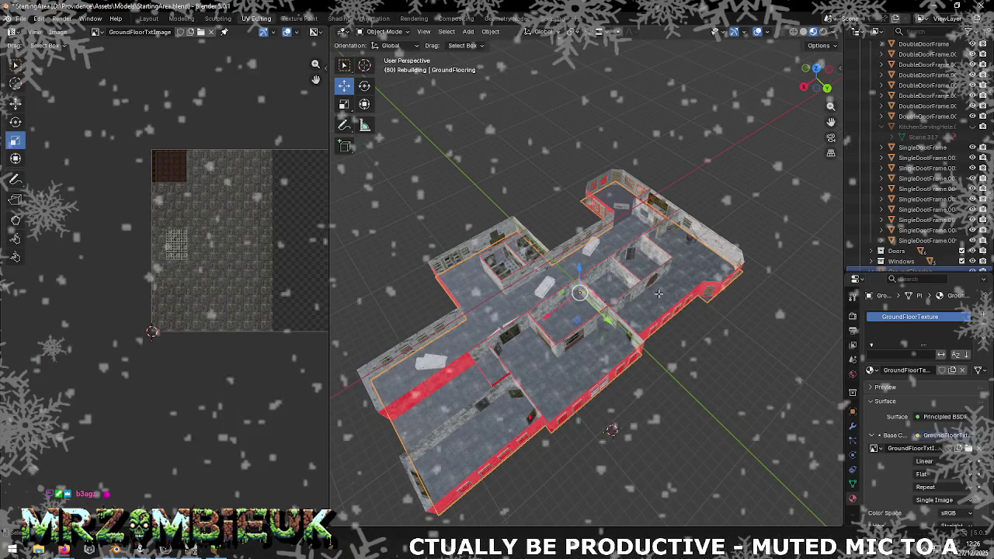
- Enter Edit Mode on the floor mesh and save StartingArea.blend
key("Tab")
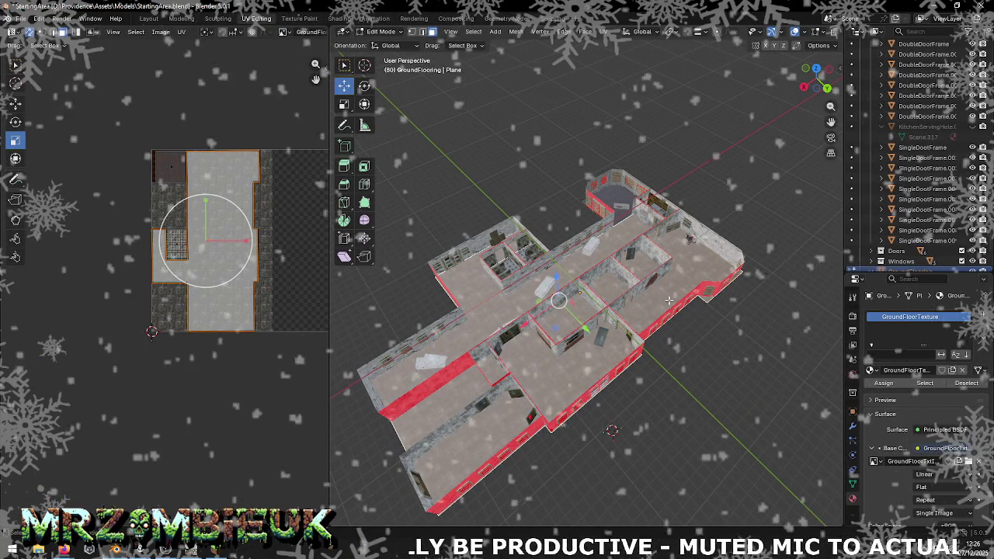
left_click(21, 18)
mouse_move(38, 175)
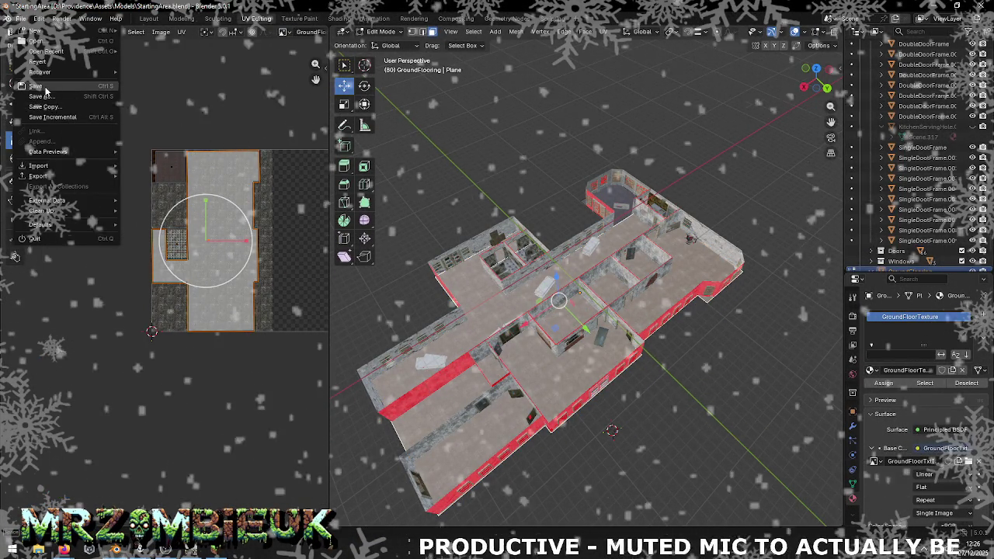
left_click(45, 85)
- Export the level again as a Wavefront OBJ and return to Unity
left_click(21, 17)
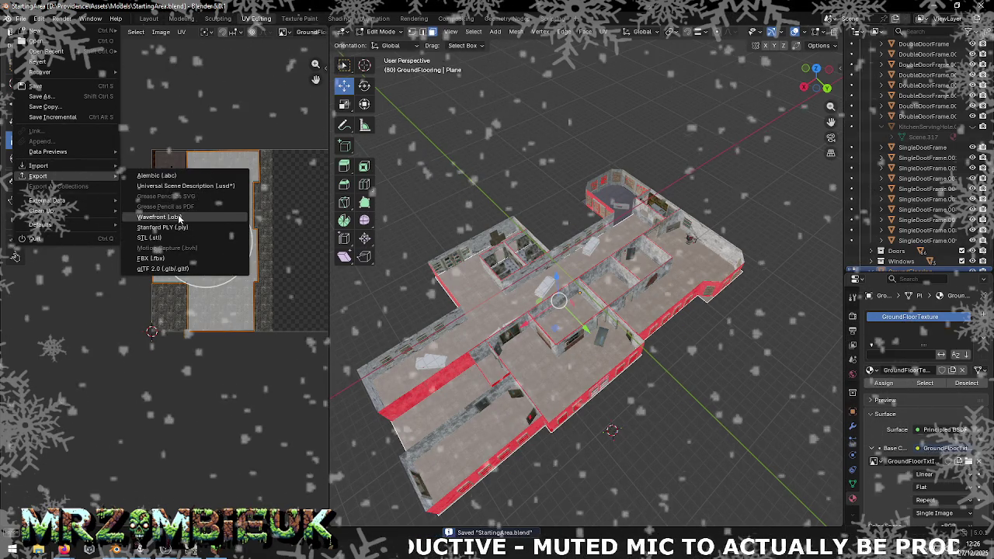
left_click(178, 218)
left_click(493, 361)
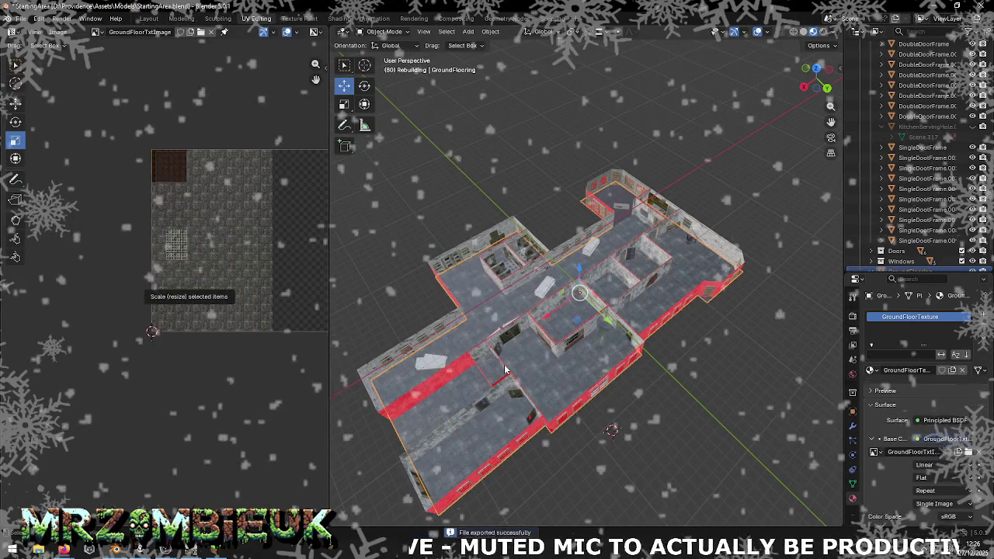
key("alt+Tab")
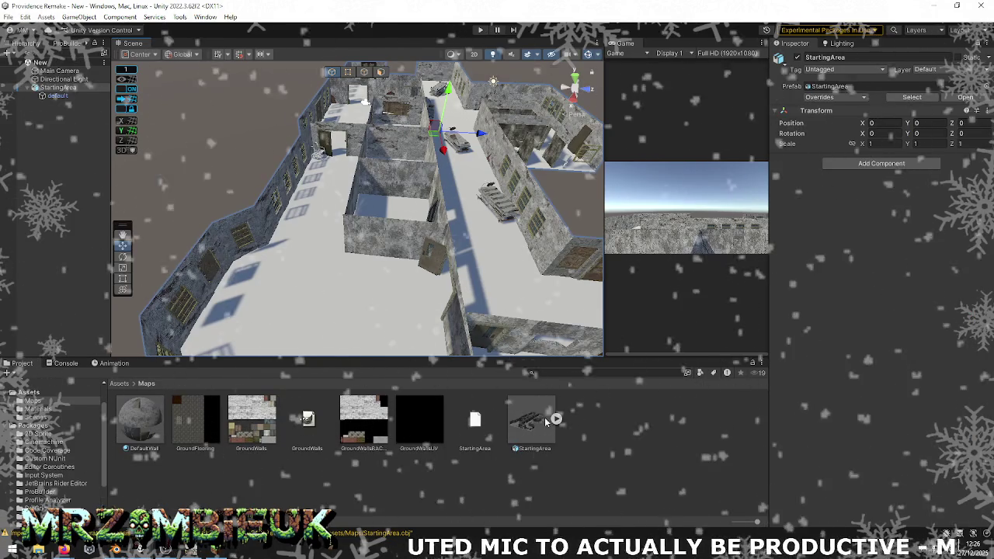
- Run Reimport All from the StartingArea model's context menu, then go back to Blender
right_click(553, 420)
left_click(578, 327)
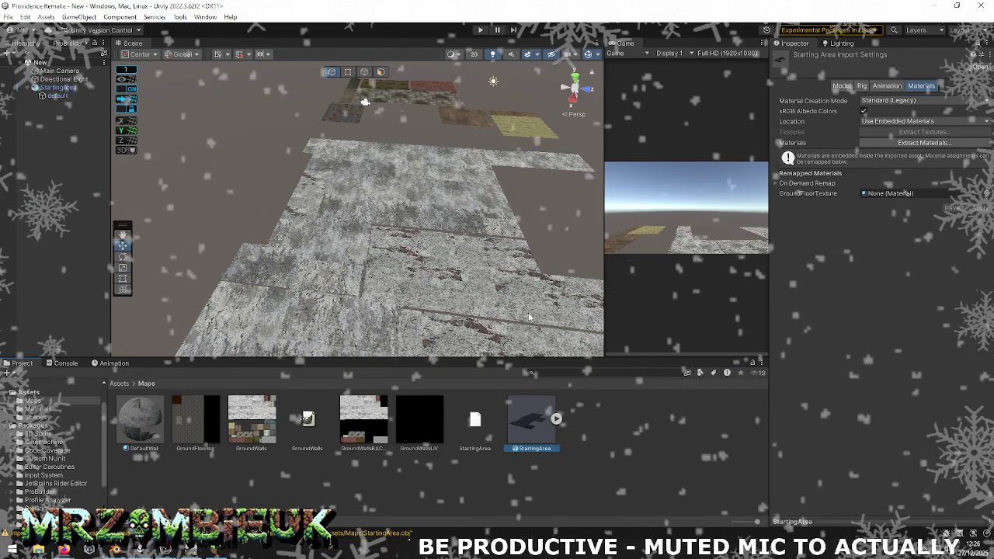
key("alt+Tab")
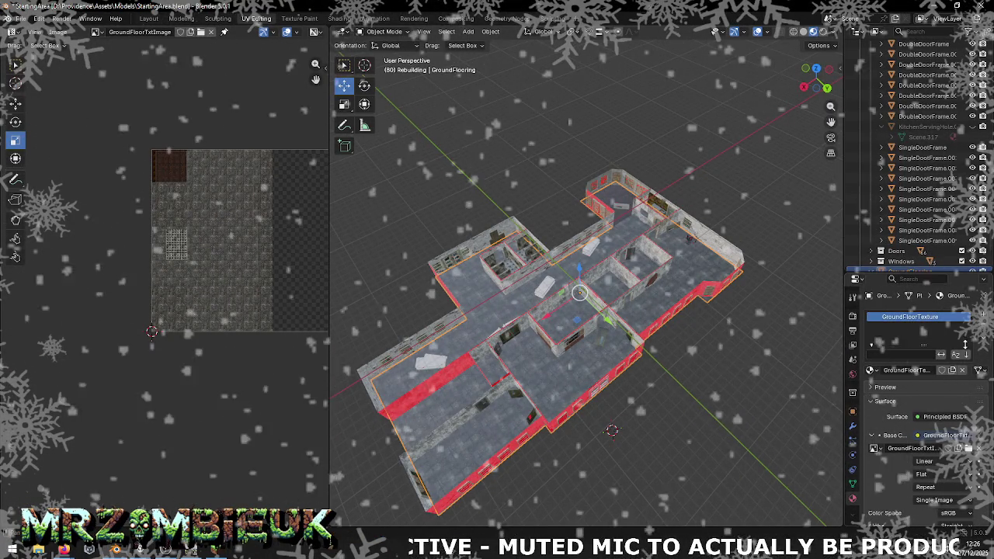
- Unlink the floor's current material and assign GroundFloorTexture from the material browser
left_click(982, 327)
left_click(871, 369)
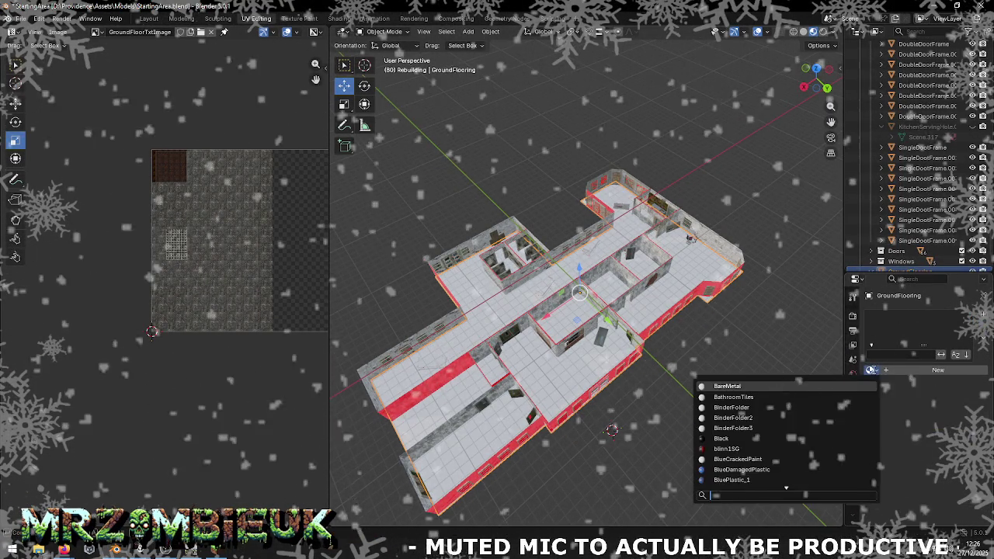
scroll("down", 3)
scroll("down", 3)
scroll("down", 3)
scroll("down", 3)
scroll("down", 3)
scroll("down", 3)
scroll("down", 3)
scroll("down", 3)
scroll("down", 3)
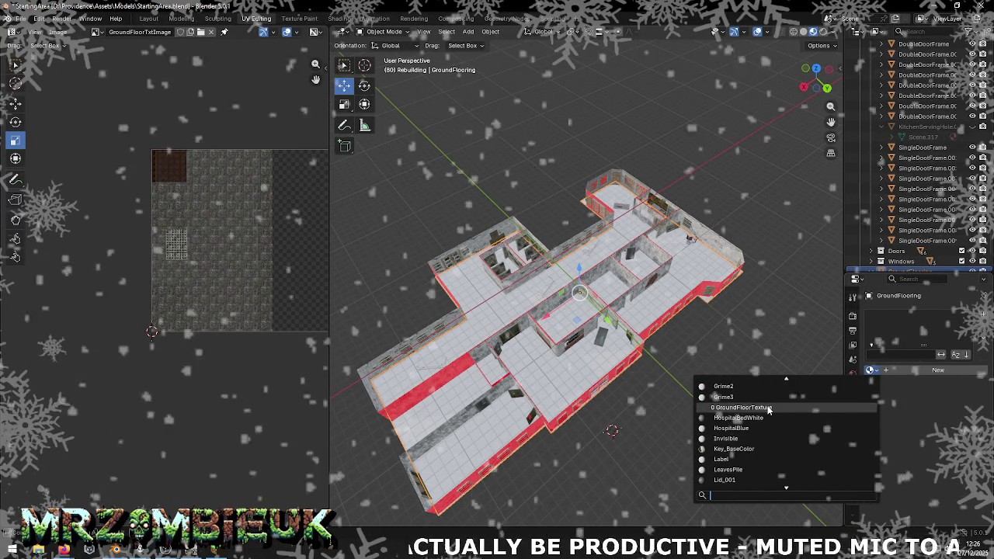
left_click(769, 407)
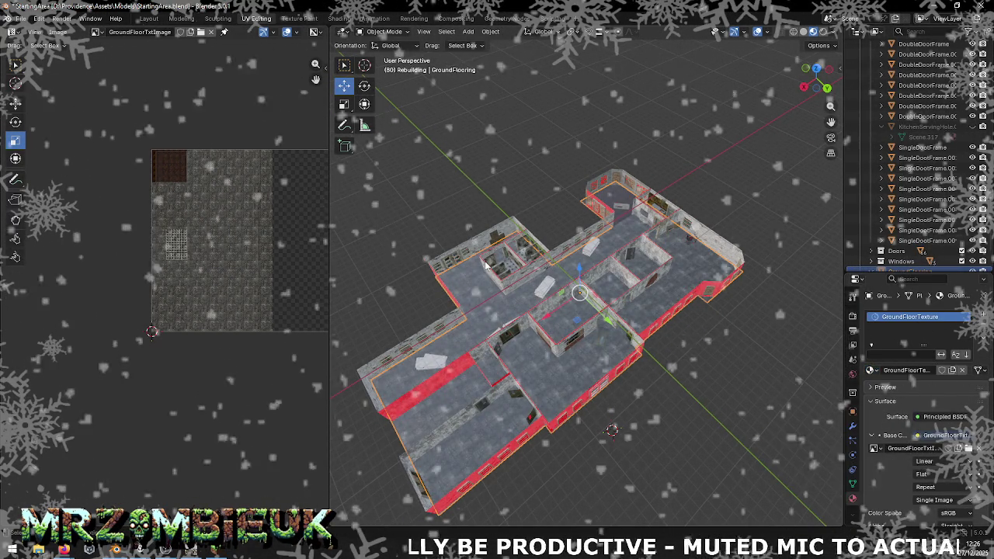
- Select all, clear the selection, and enter Edit Mode to view the floor UVs
key("a")
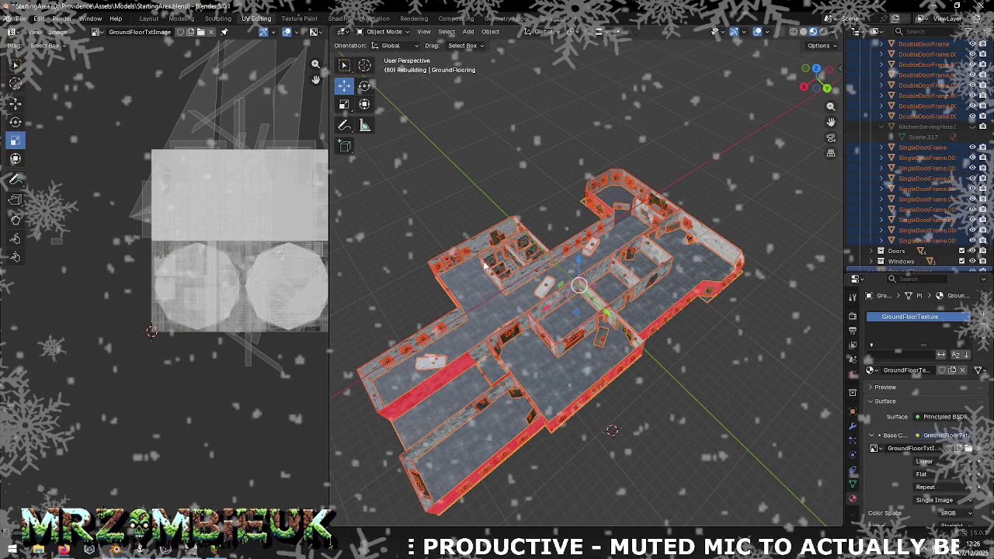
left_click(477, 290)
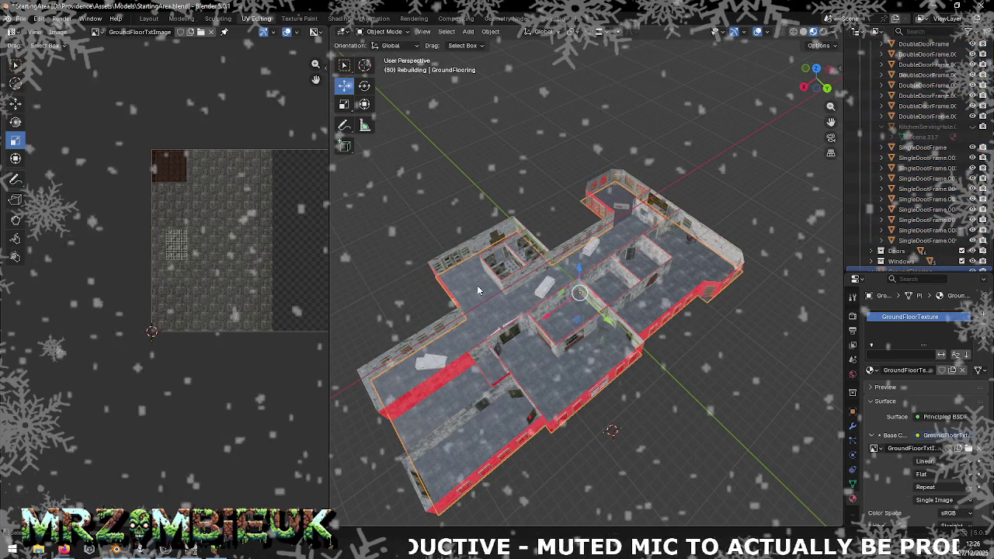
key("Tab")
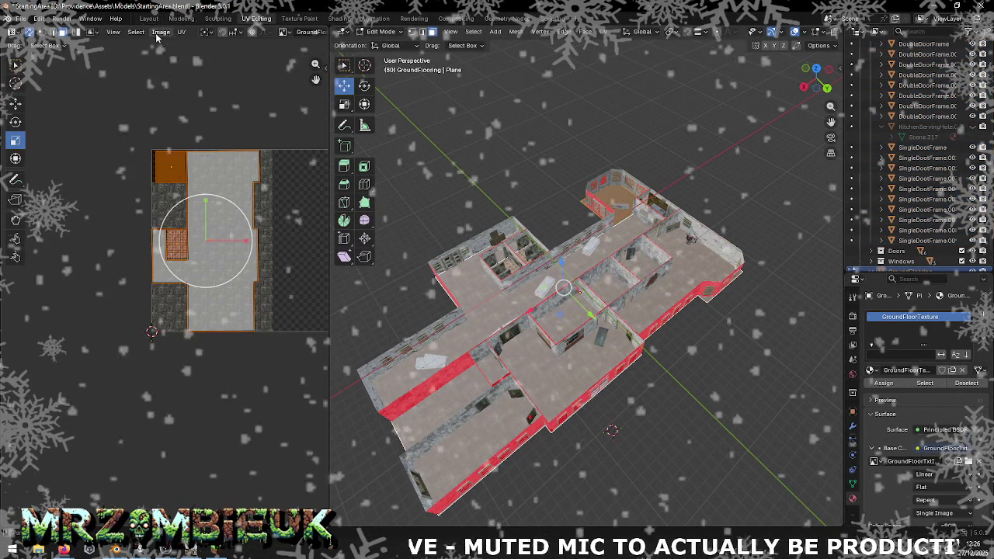
- Save the floor image as GroundFlooring.png and save the blend file
left_click(160, 32)
left_click(186, 137)
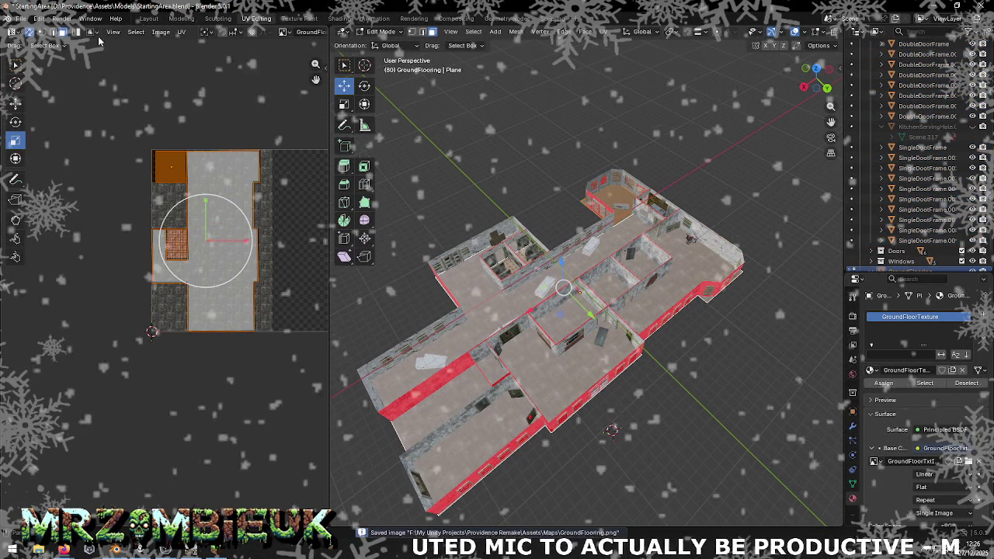
left_click(21, 18)
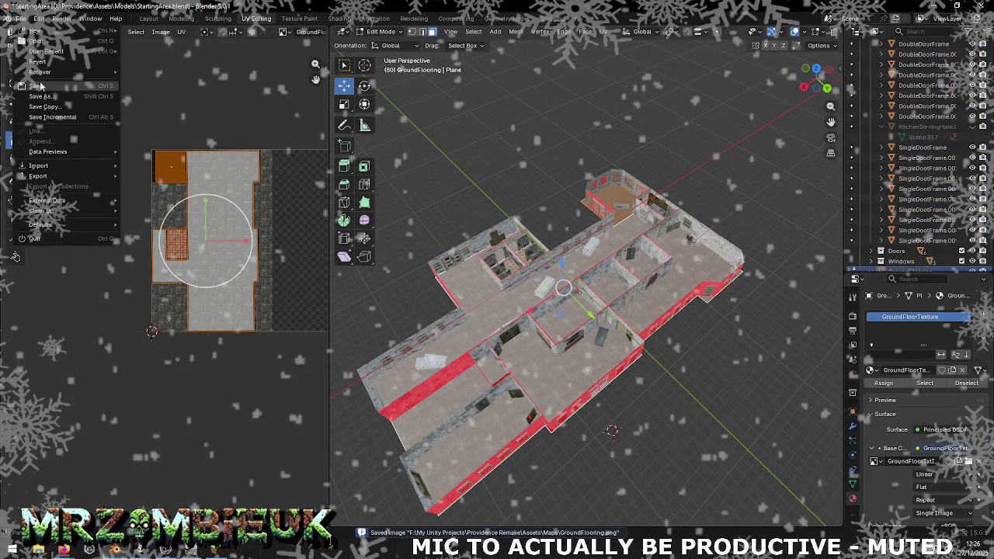
left_click(40, 85)
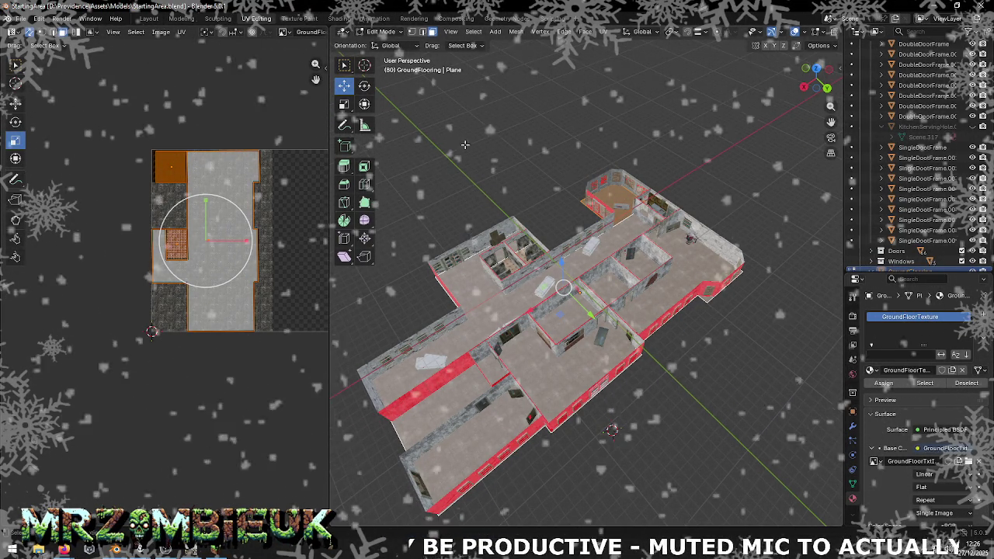
- Export StartingArea.obj, check Unity's console for import warnings, and return to Blender
left_click(20, 18)
mouse_move(38, 176)
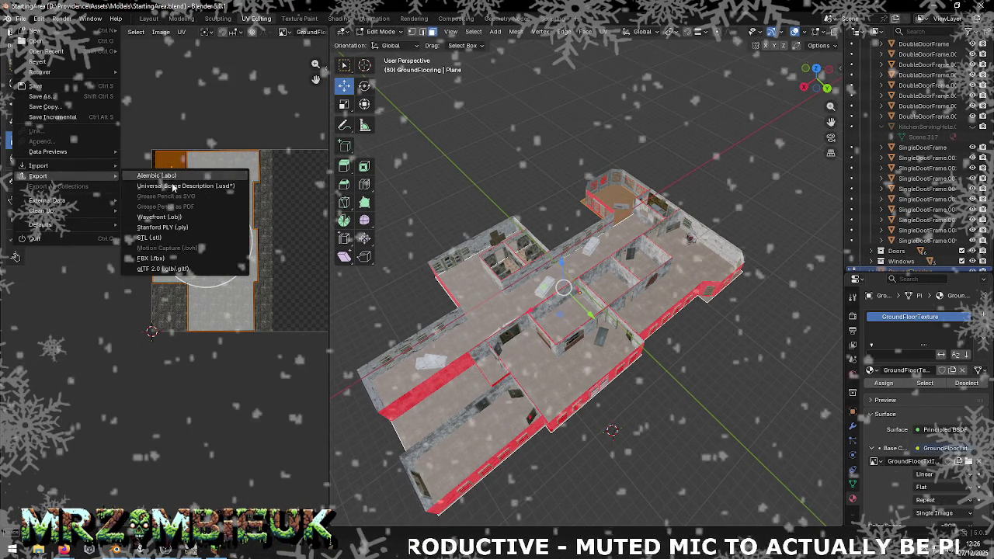
left_click(204, 216)
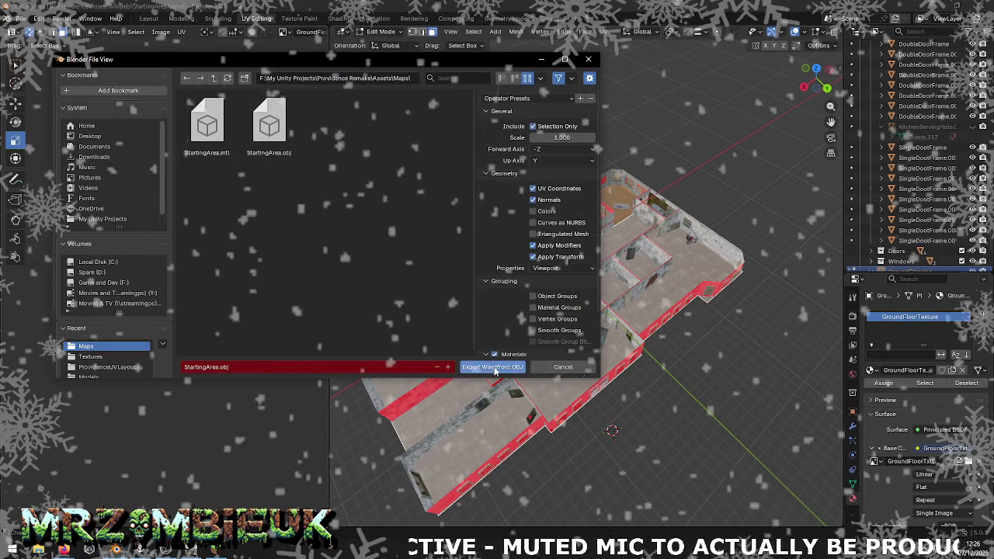
left_click(492, 367)
key("alt+Tab")
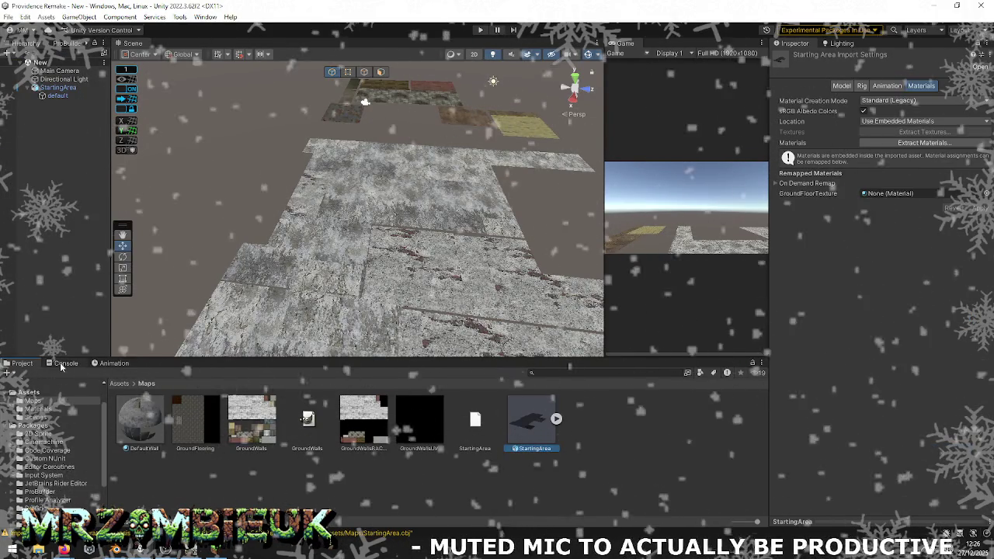
left_click(63, 364)
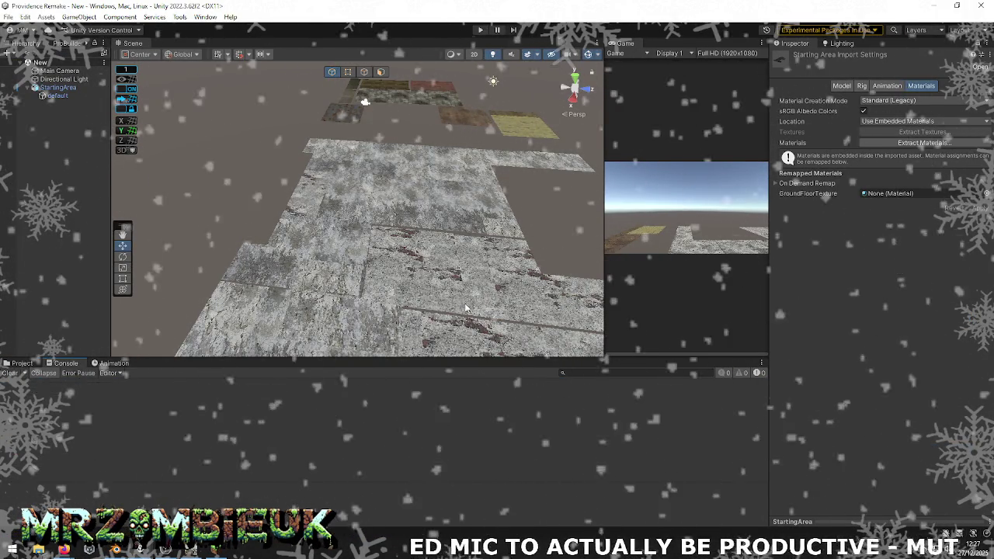
key("alt+Tab")
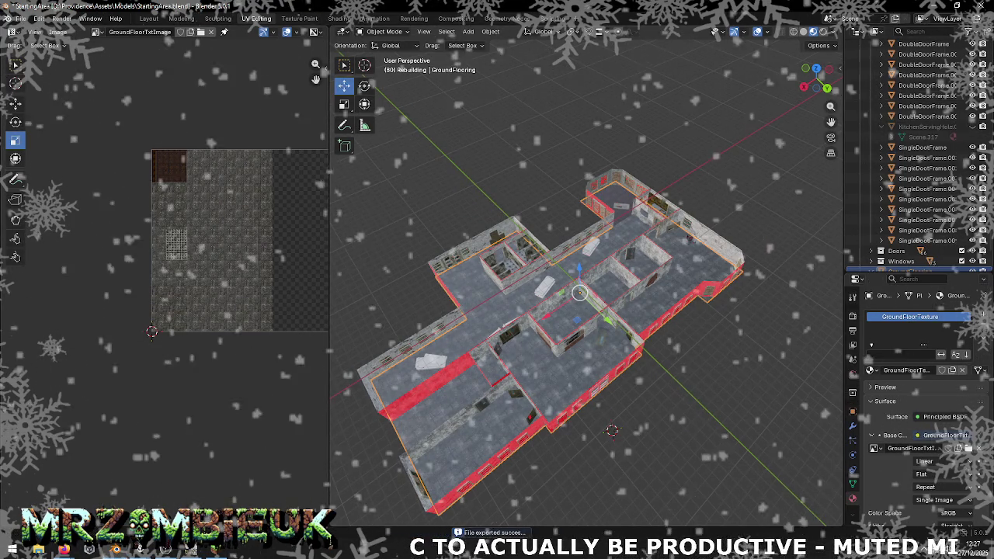
- Hide the hospital bed frames and a mattress in the Outliner's Statics collection
scroll("up", 3)
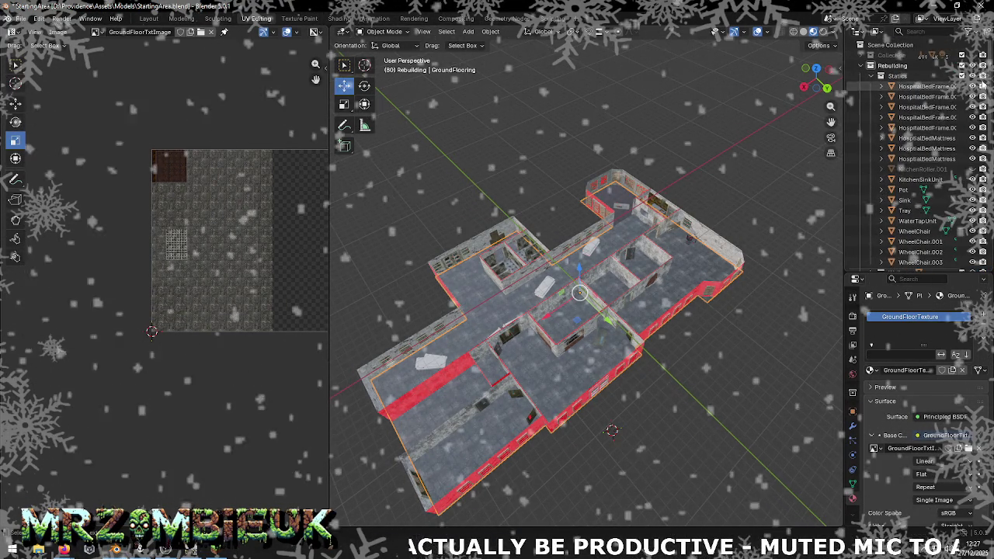
left_click(972, 76)
left_click(972, 76)
left_click(972, 87)
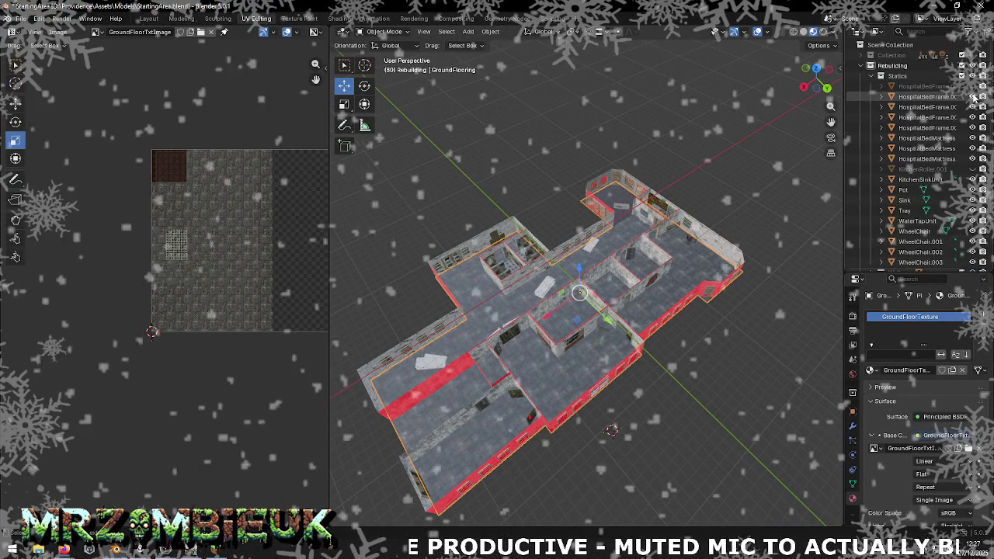
left_click_drag(972, 96, 972, 160)
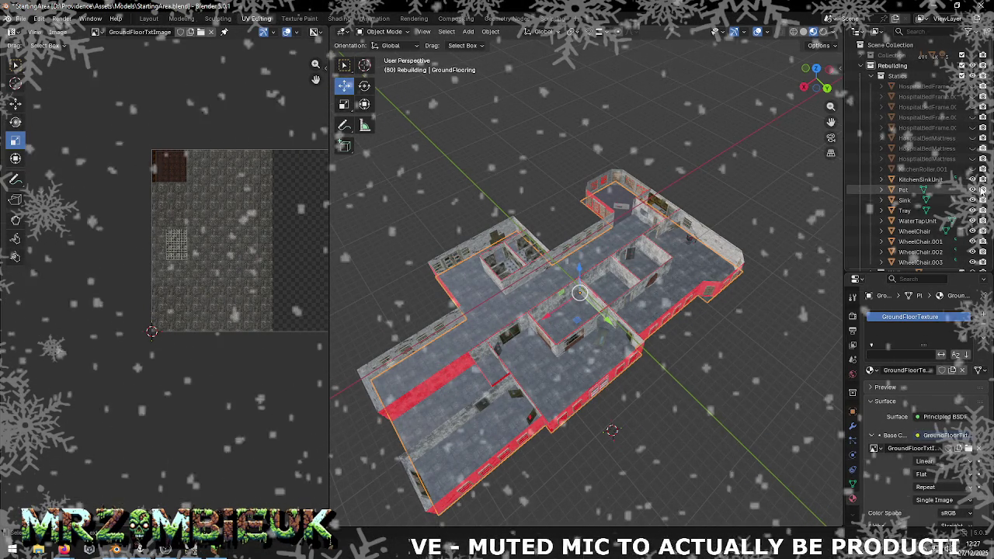
left_click_drag(972, 230, 972, 261)
scroll("down", 3)
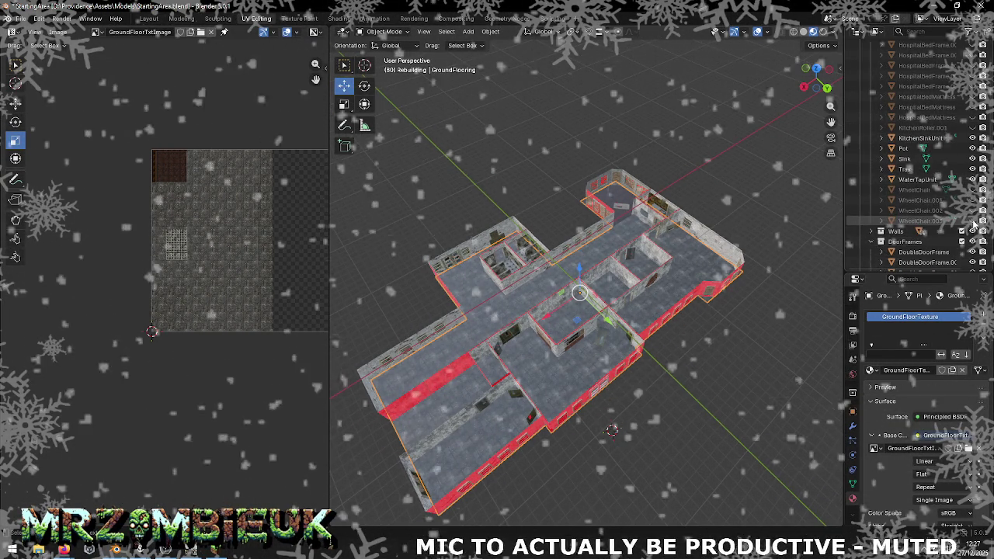
- Select all visible objects and export them over StartingArea.obj
left_click(21, 18)
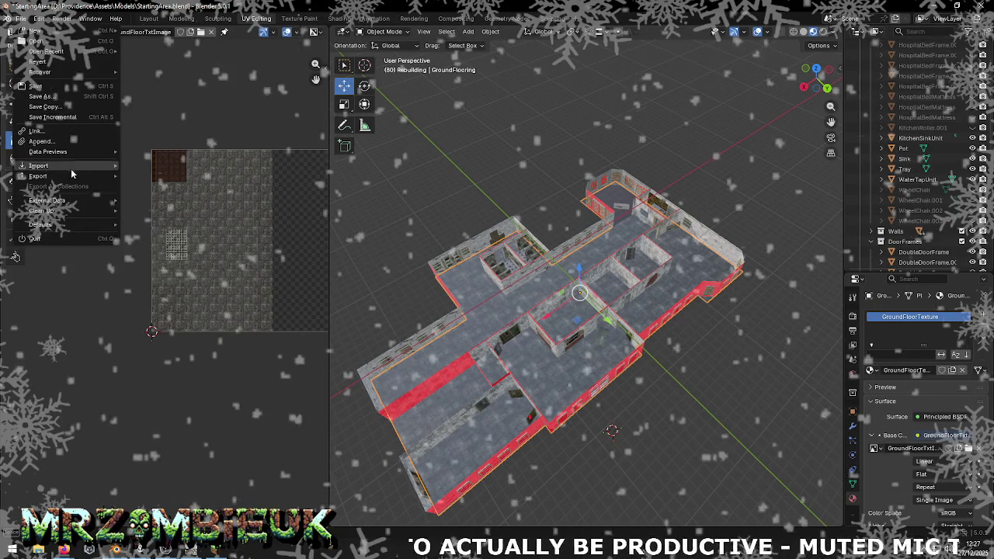
key("a")
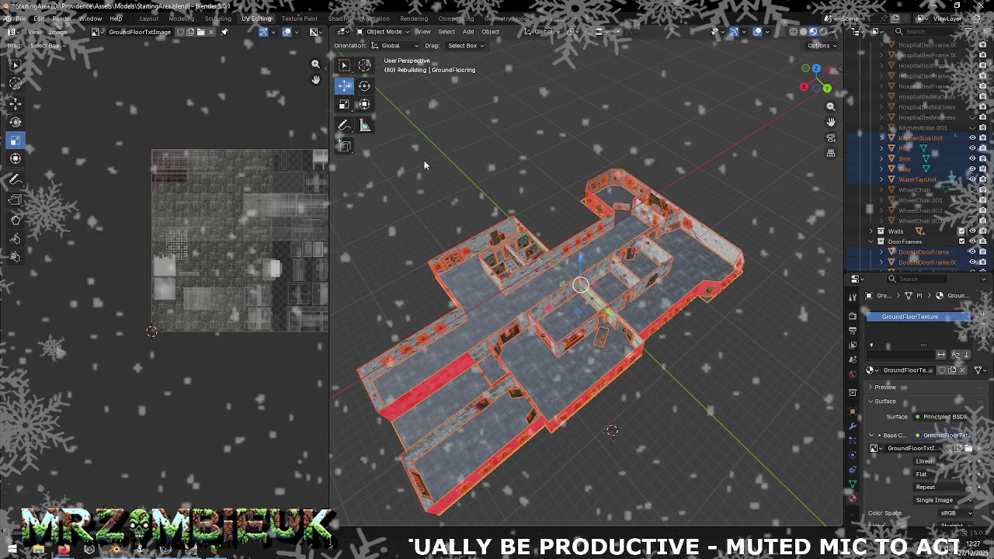
left_click(21, 18)
mouse_move(39, 165)
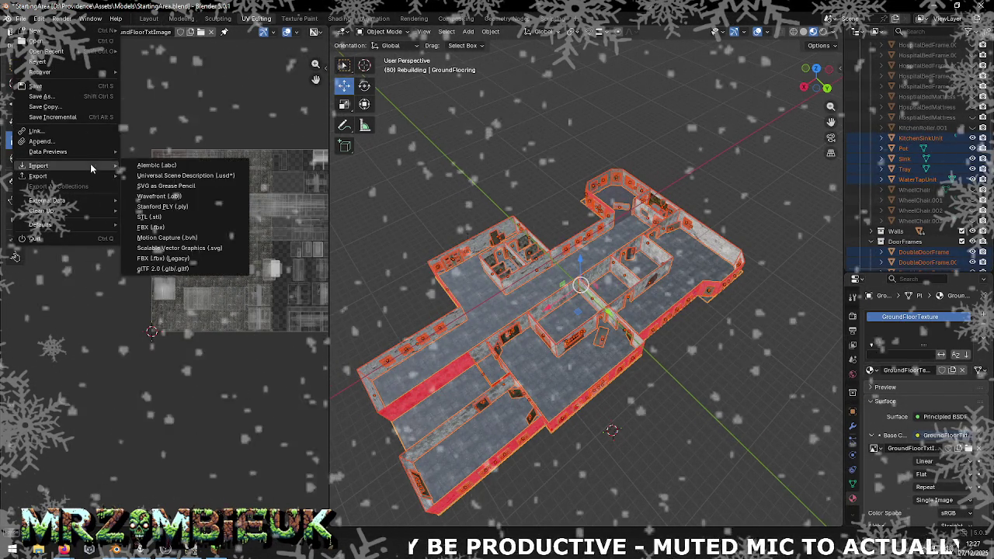
left_click(163, 221)
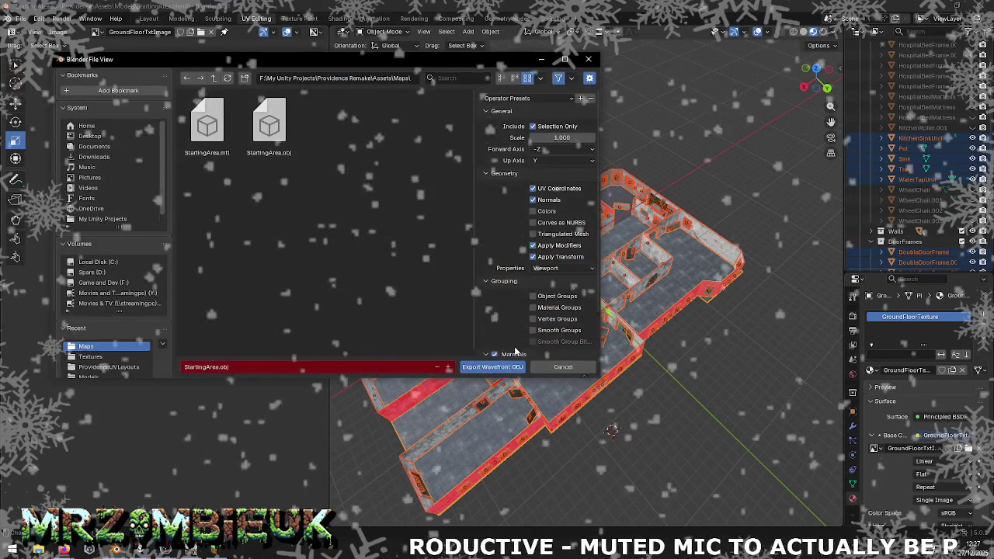
left_click(492, 367)
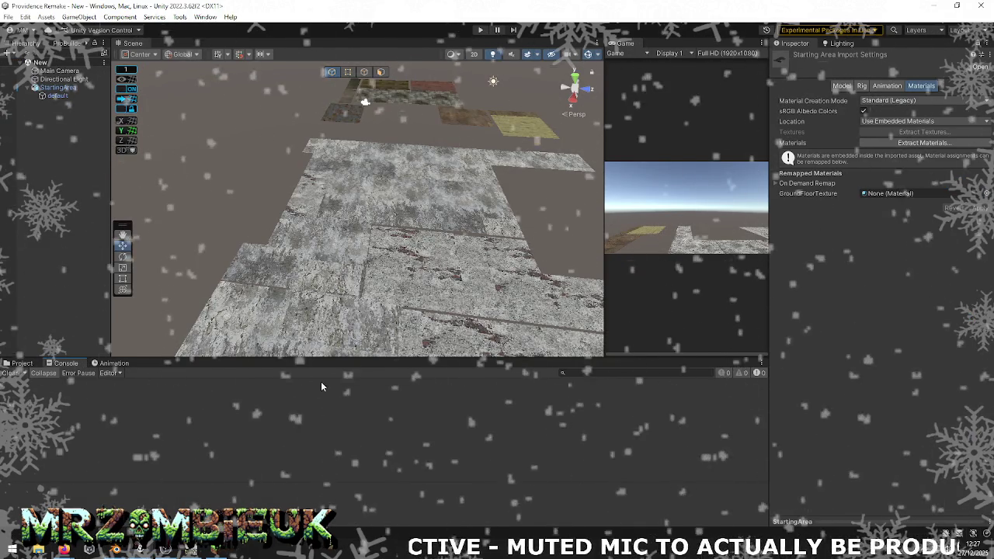
- Reimport the StartingArea model from the Maps folder
left_click(22, 363)
right_click(517, 423)
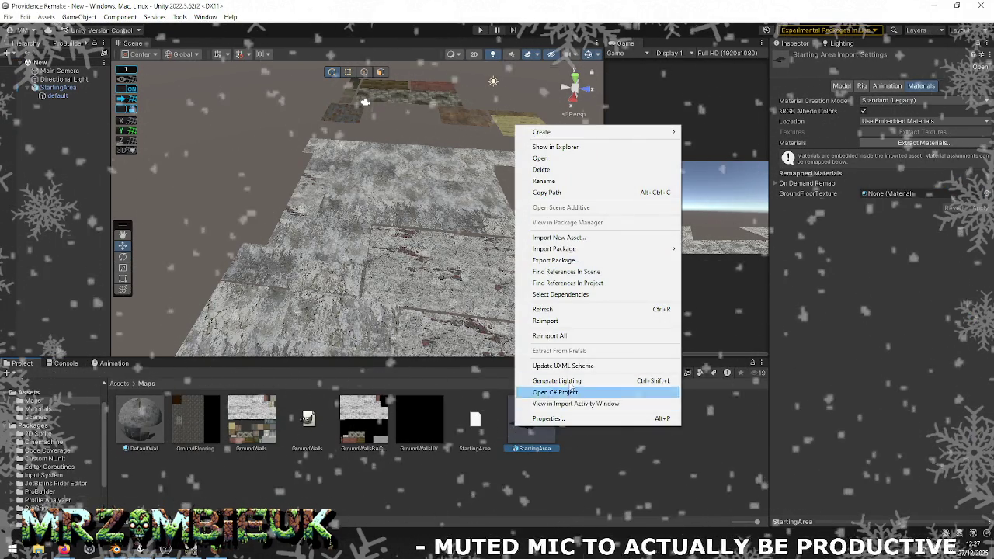
left_click(545, 320)
- Fly the Scene view through the level to inspect walls and windows
left_click_drag(499, 253, 408, 241)
left_click_drag(407, 241, 165, 232)
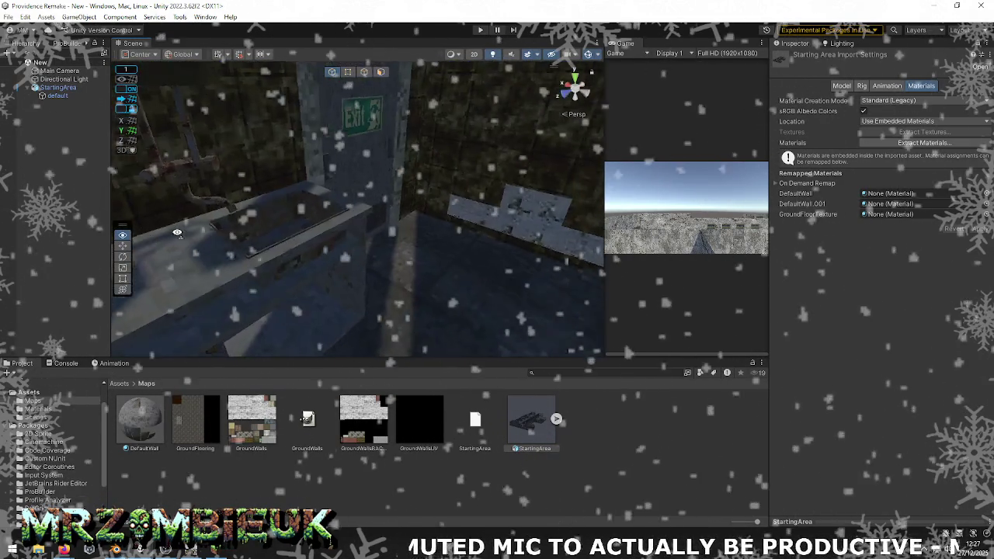
left_click_drag(165, 232, 84, 184)
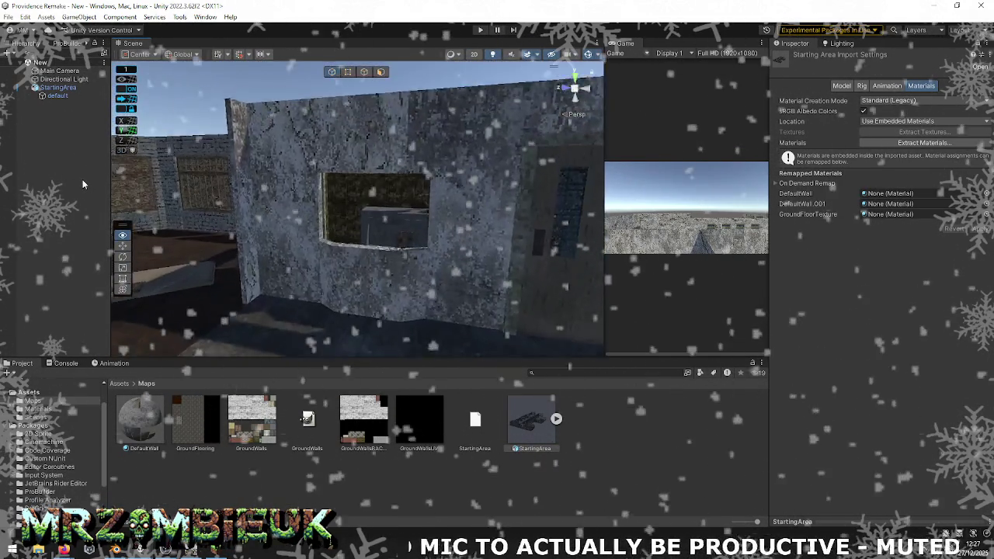
key("alt+Tab")
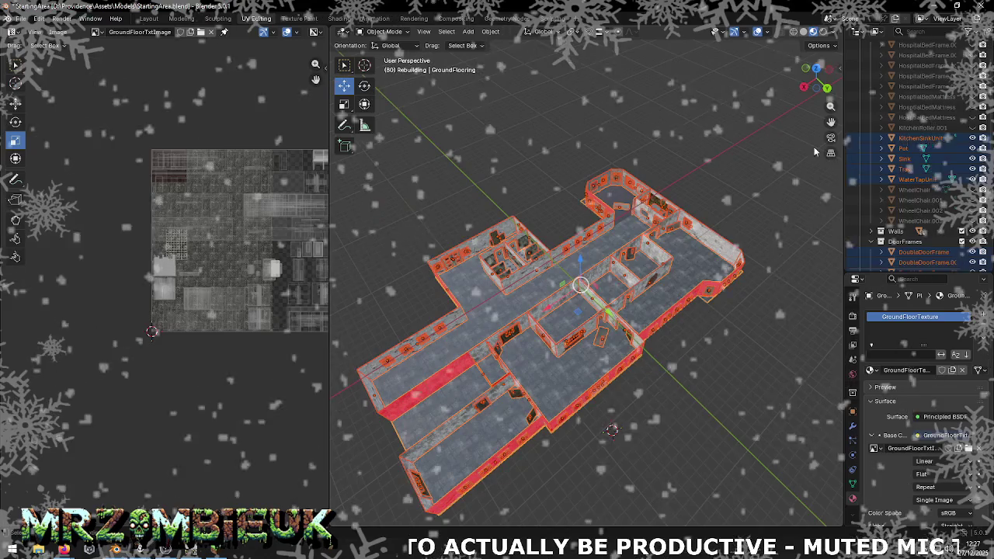
- Unhide the kitchen serving hole and add it to the selection with the door frames
scroll("down", 3)
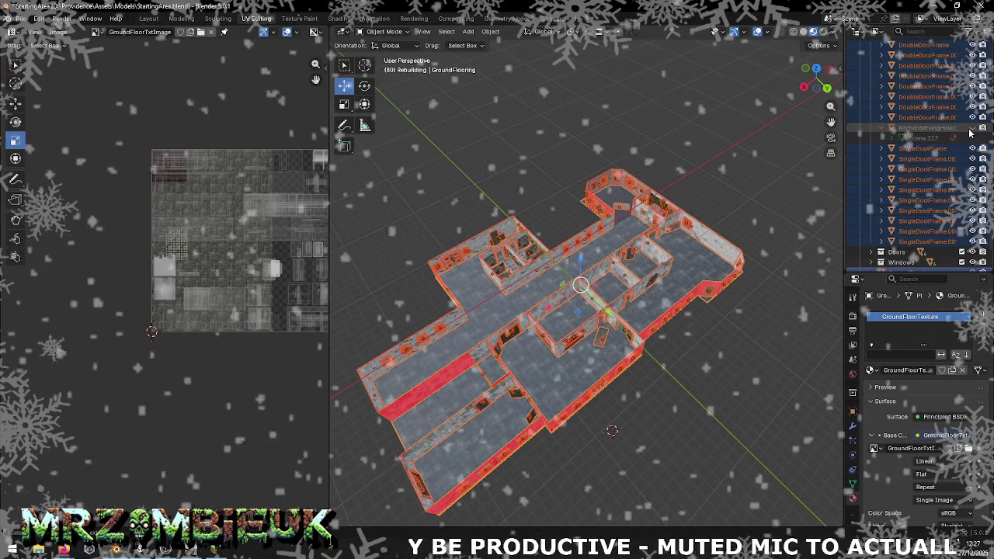
left_click(971, 128)
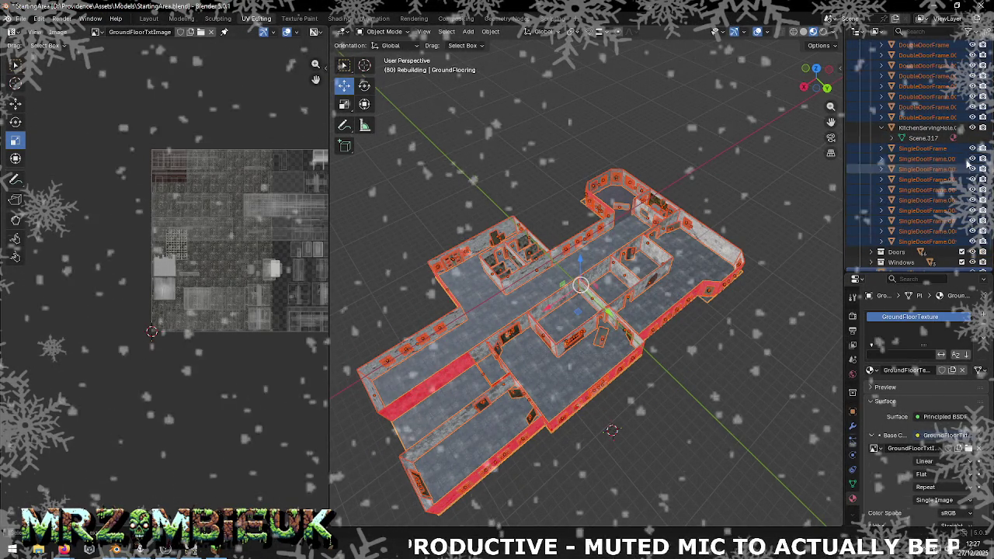
left_click(920, 129)
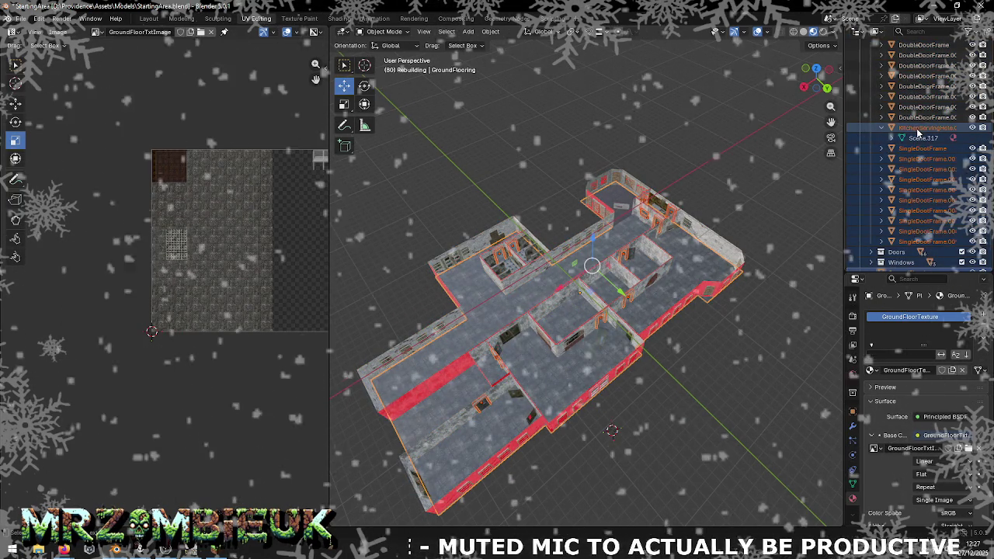
left_click(918, 129)
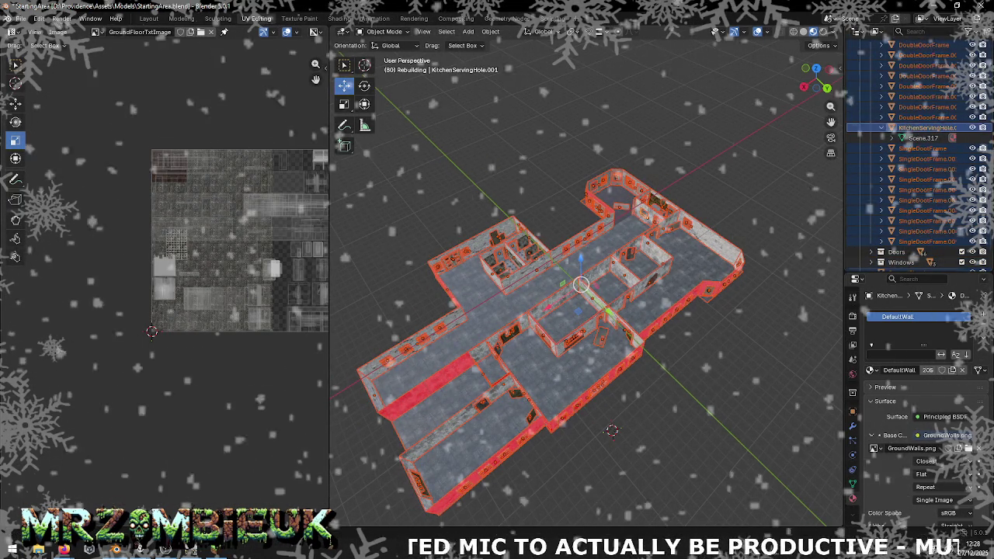
- Export the selection as Wavefront OBJ over StartingArea.obj and return to Unity
left_click(21, 18)
mouse_move(38, 176)
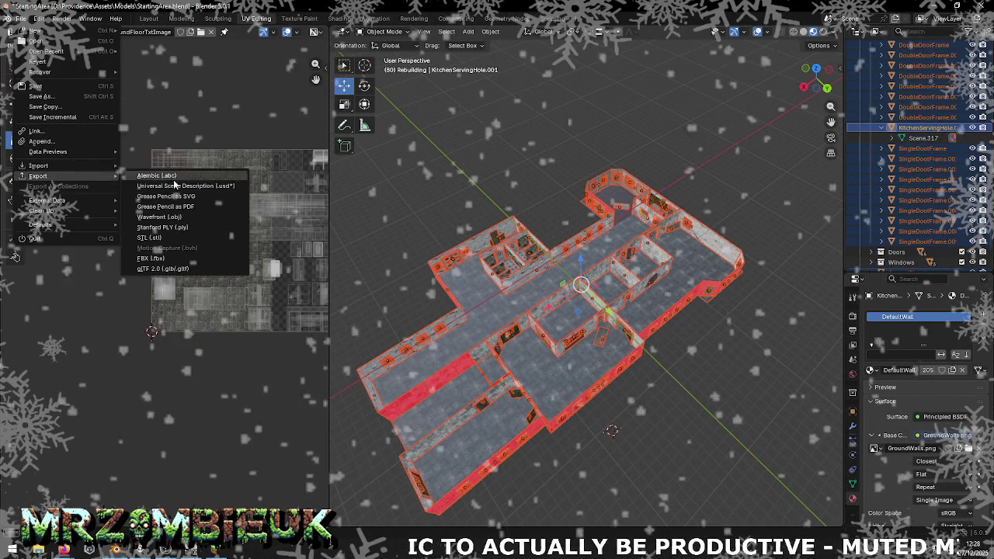
left_click(159, 216)
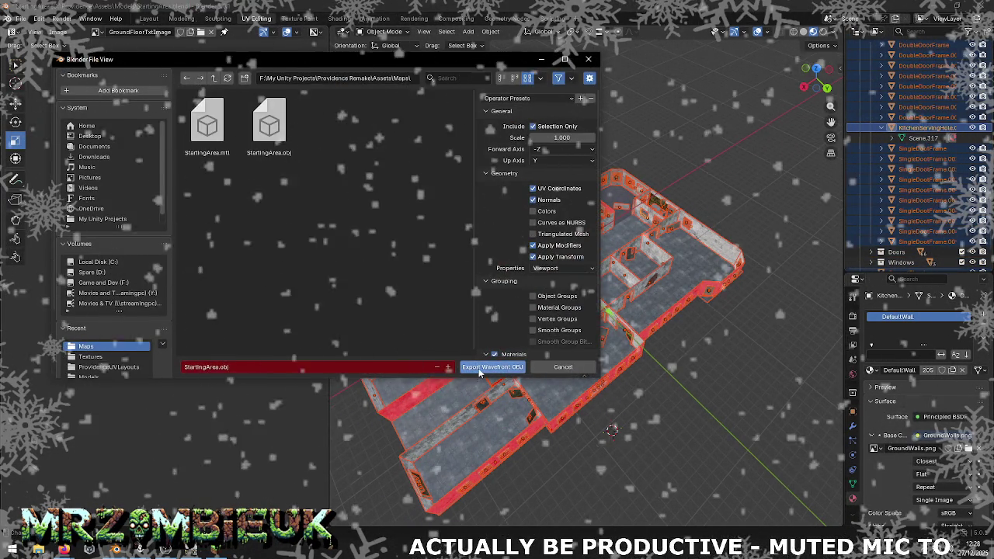
left_click(479, 374)
key("alt+Tab")
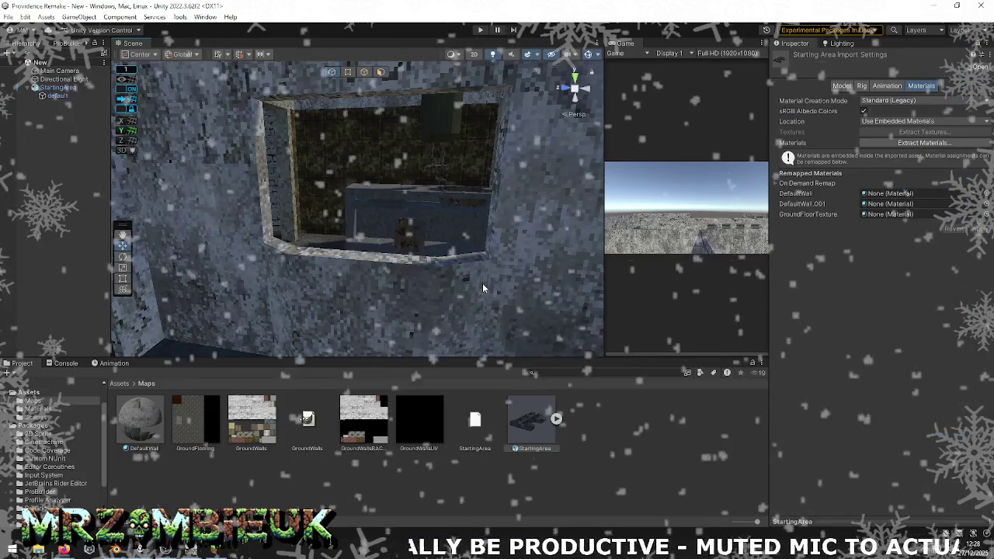
- Reimport the StartingArea asset and fly through the window to inspect the kitchen hatch
right_click(532, 419)
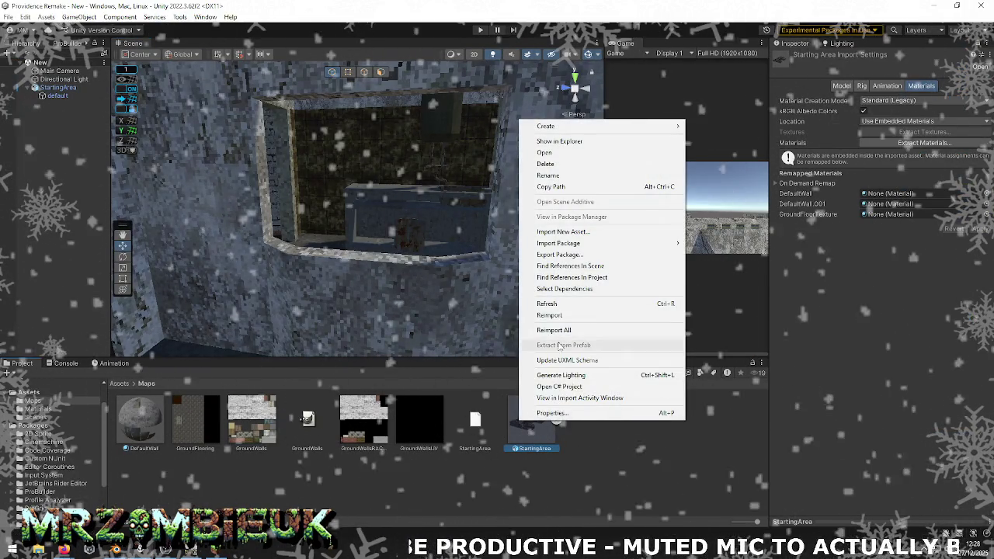
left_click(548, 315)
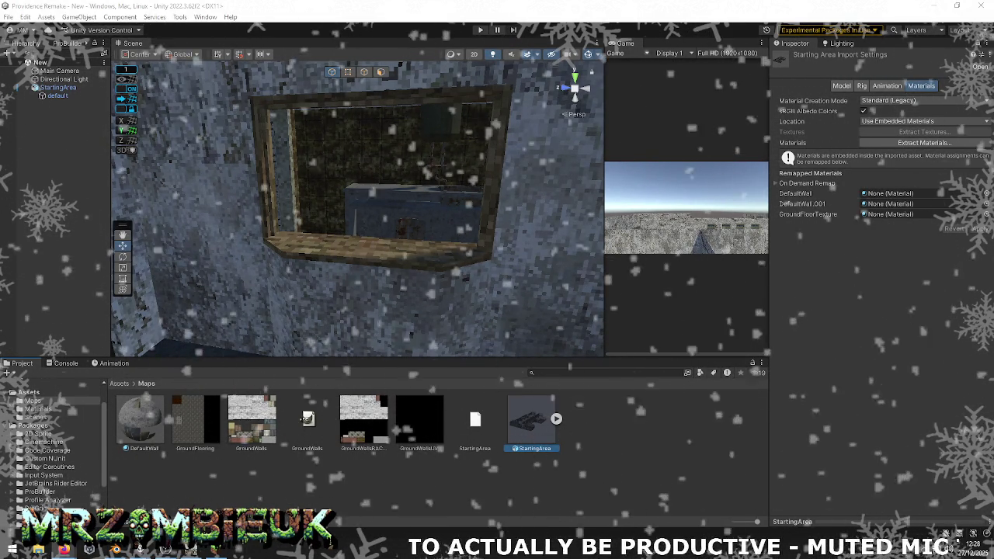
left_click_drag(342, 350, 347, 290)
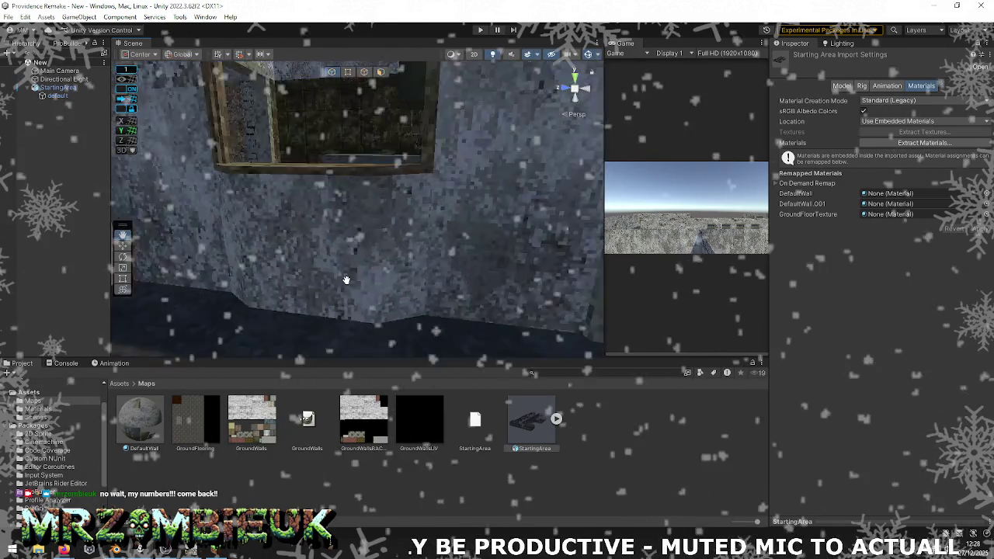
left_click_drag(347, 290, 935, 134)
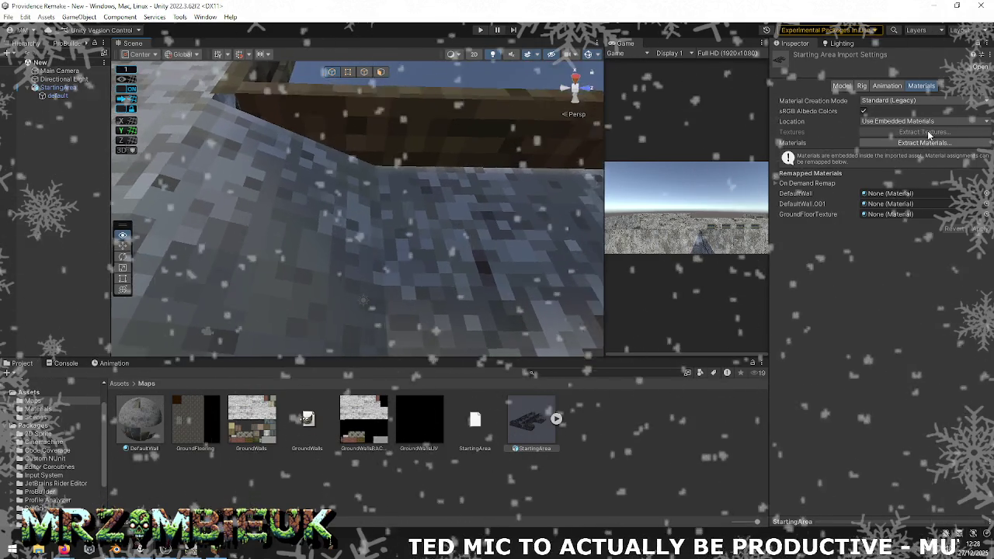
left_click_drag(935, 134, 379, 252)
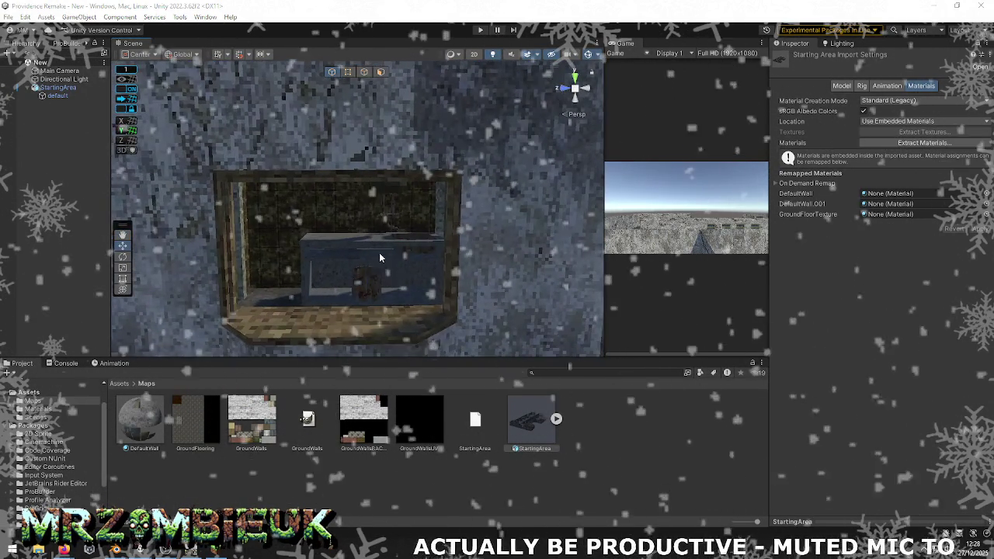
key("alt+Tab")
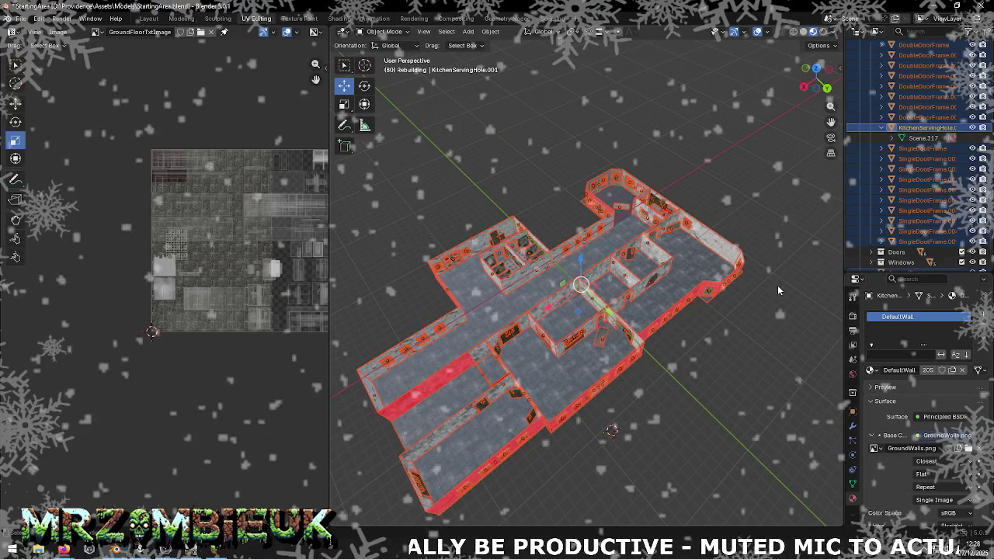
- Frame the KitchenRoller.001 shutter in Object Mode and delete its Shutter.001 material slot
scroll("up", 3)
scroll("up", 3)
scroll("up", 3)
scroll("up", 3)
left_click(922, 106)
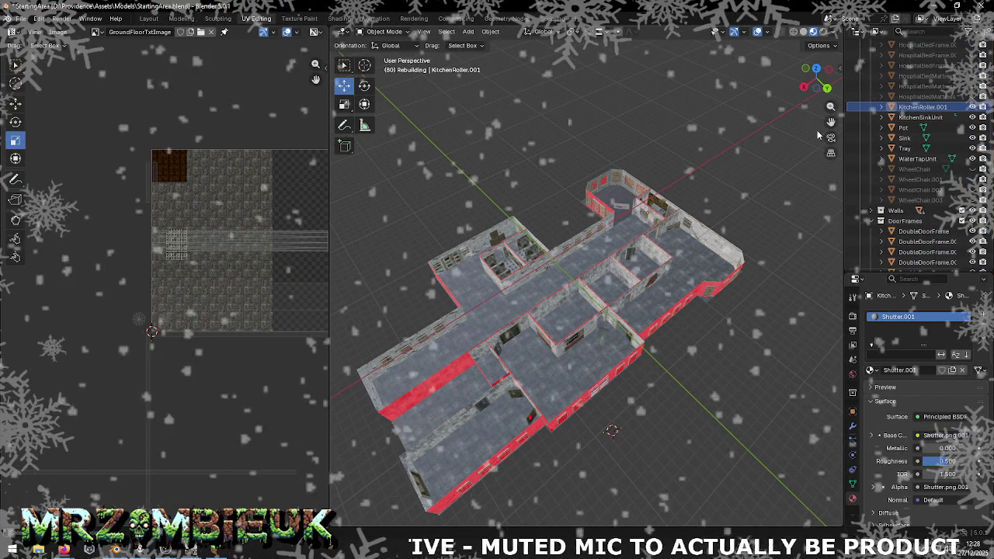
key("Tab")
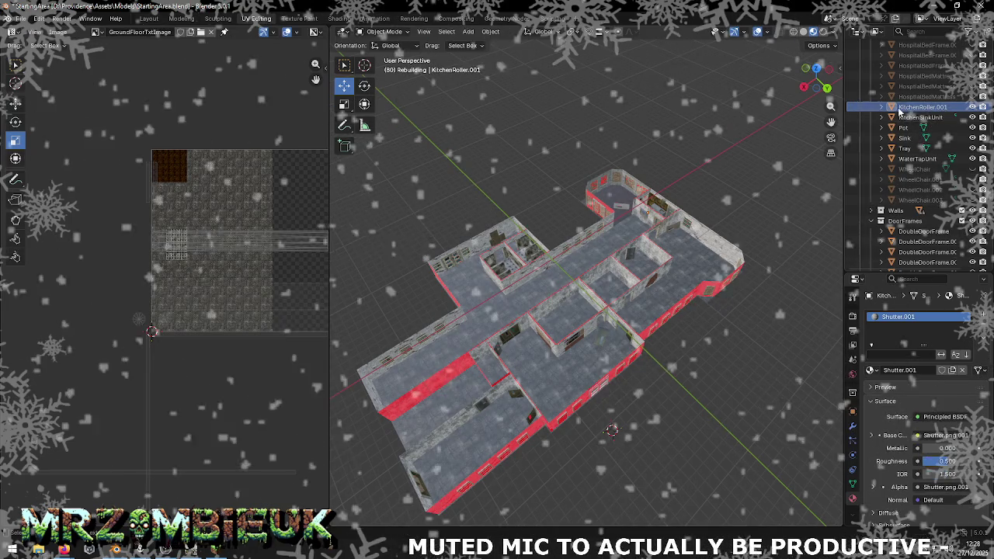
key("KP_Decimal")
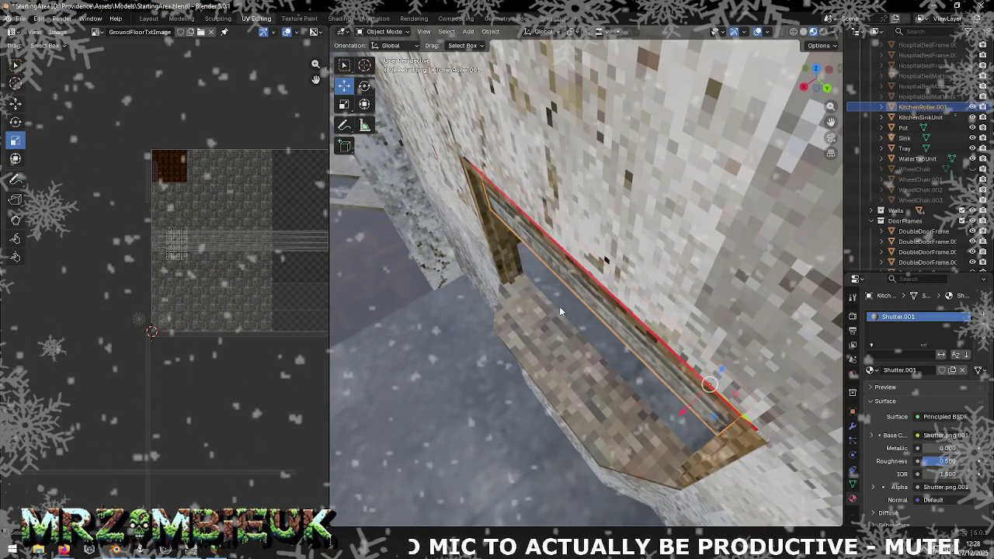
left_click_drag(552, 316, 608, 280)
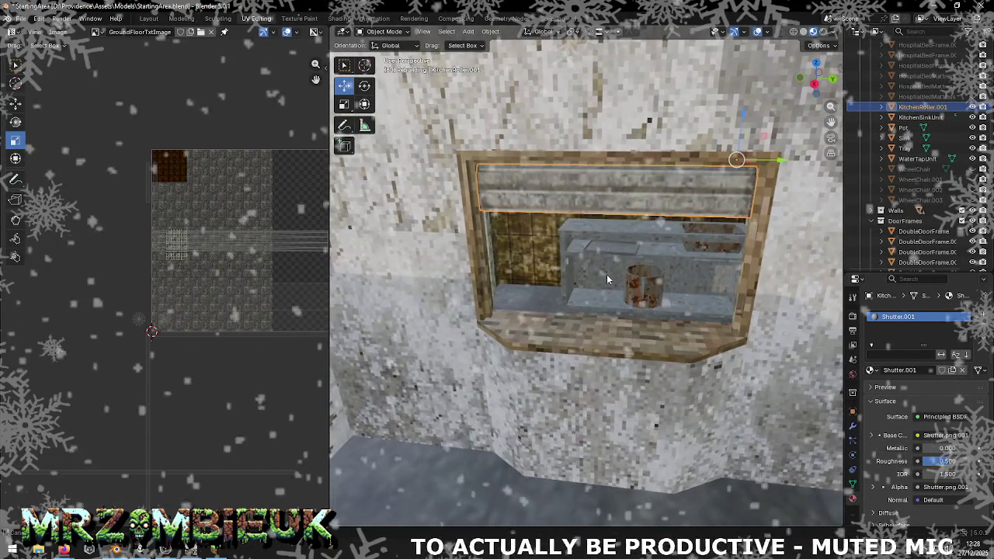
left_click(984, 327)
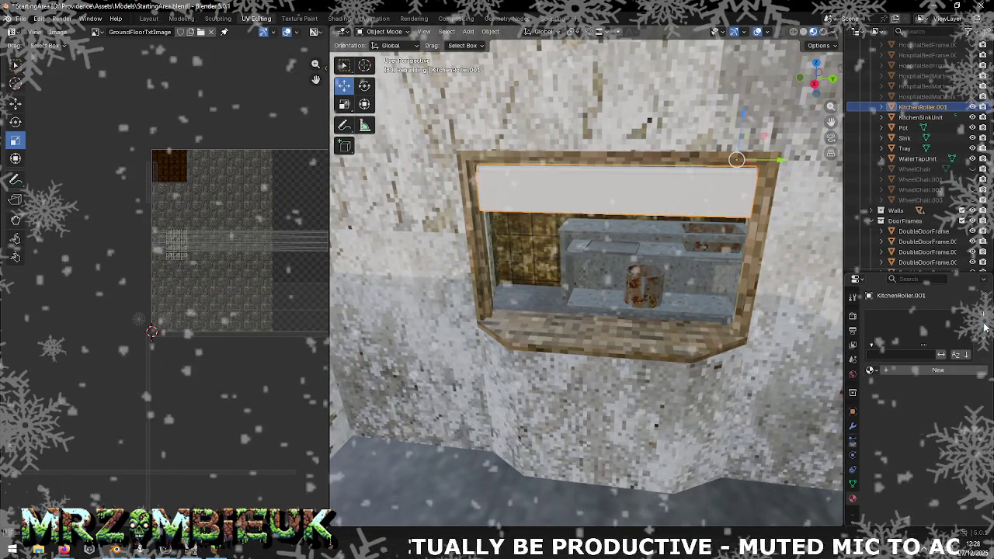
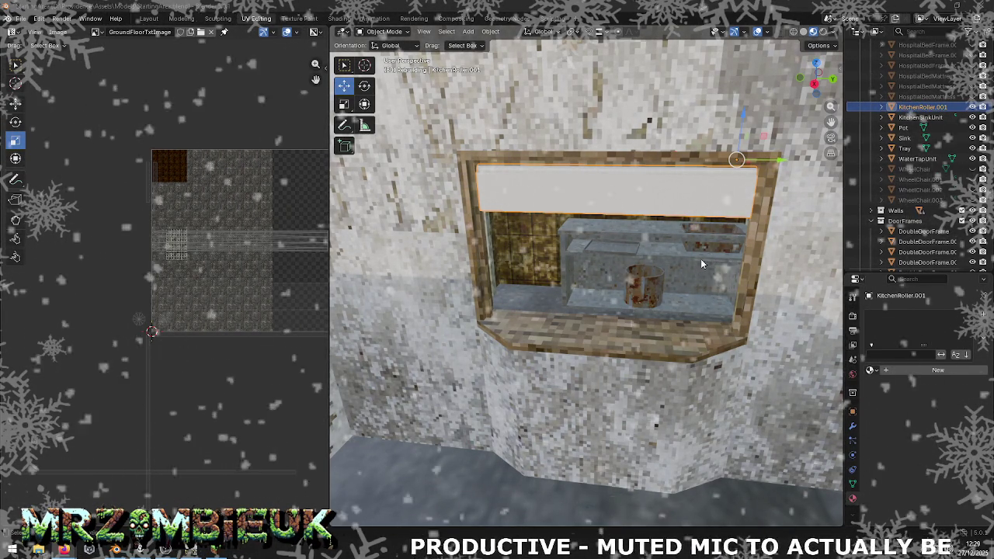
- Flat-shade the kitchen shutter and set its origin to its geometry
key("alt+Tab")
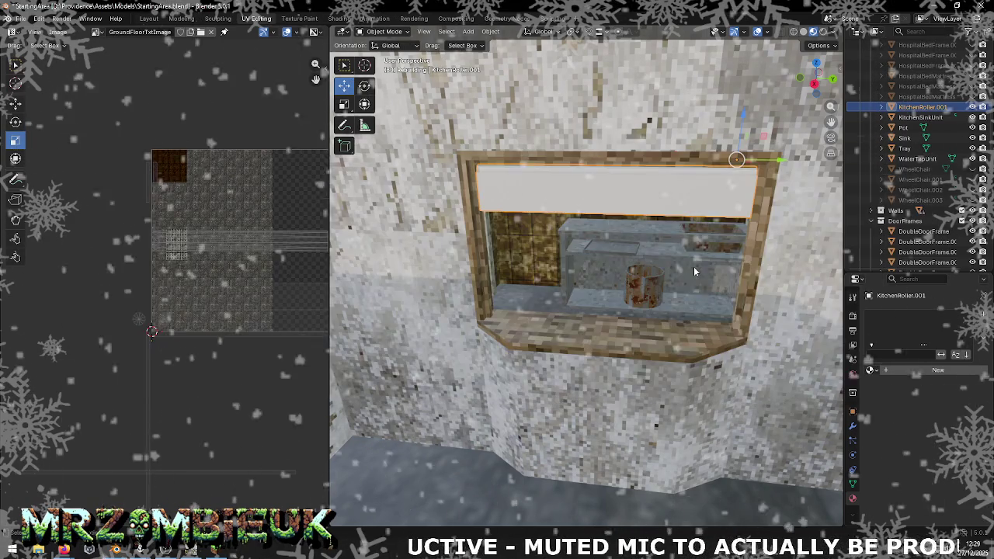
right_click(641, 247)
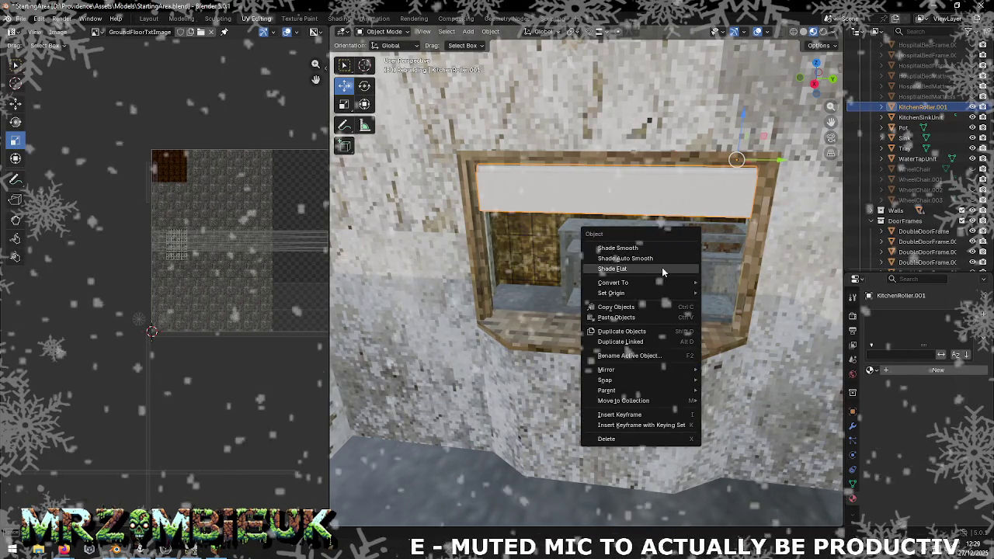
left_click(662, 268)
right_click(598, 324)
mouse_move(532, 350)
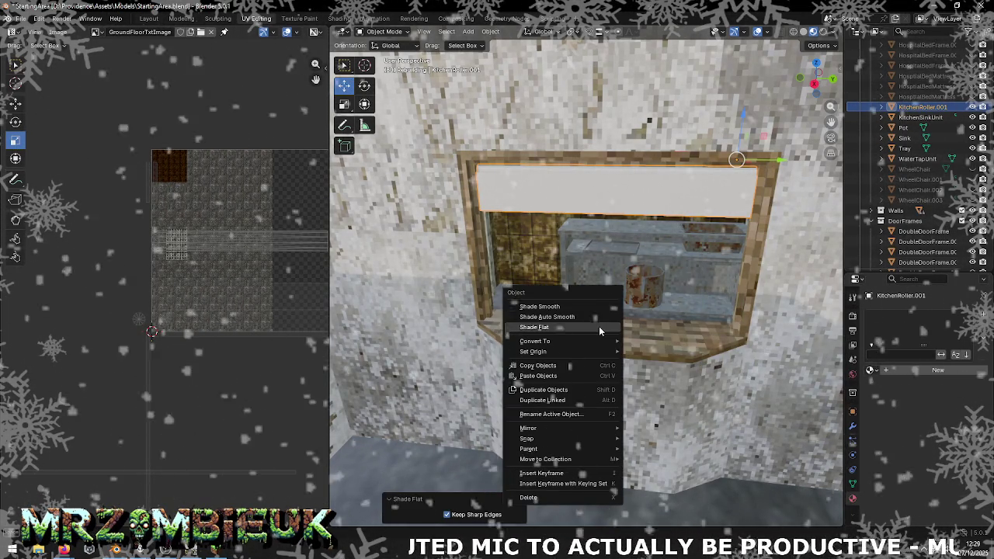
left_click(664, 359)
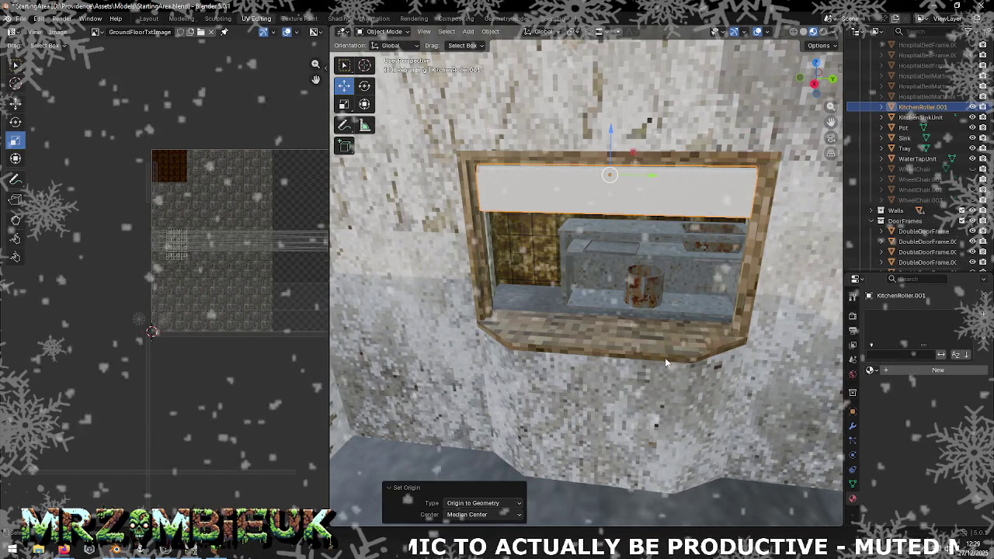
- Select the white KitchenRoller.001 panel and browse materials for its empty slot
left_click(605, 327)
right_click(605, 327)
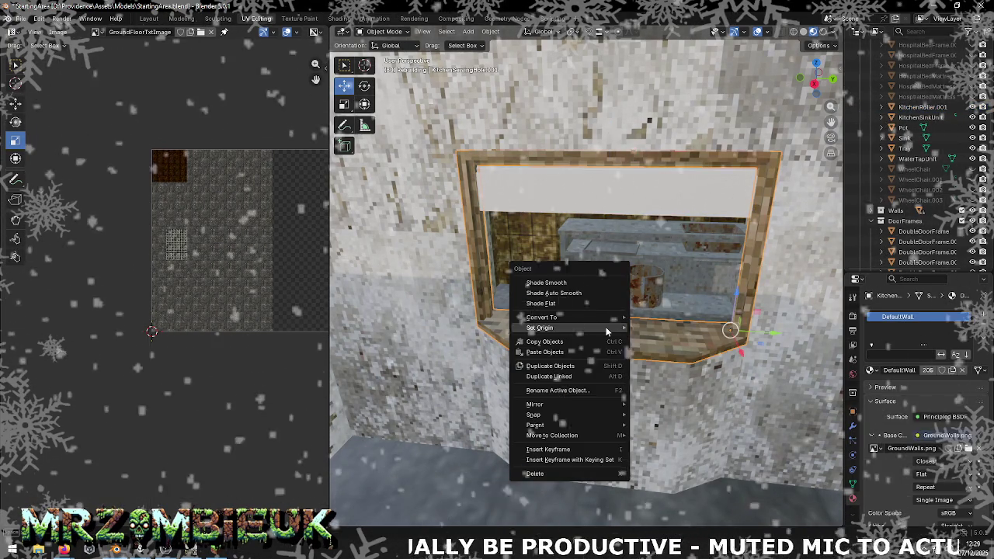
left_click(679, 342)
left_click(629, 200)
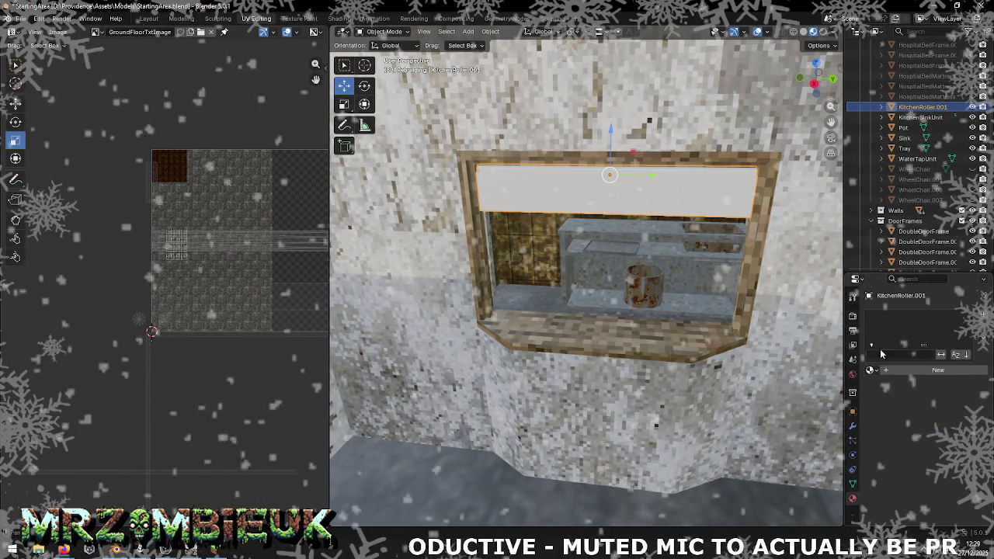
left_click(878, 371)
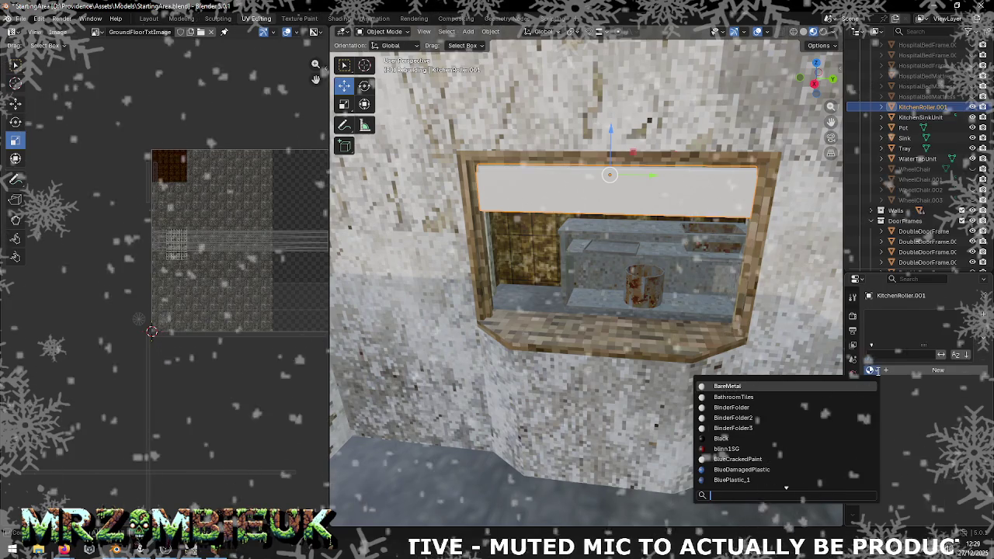
- Assign the DefaultWall material to the panel and show GroundWalls.png in the UV editor
type("def")
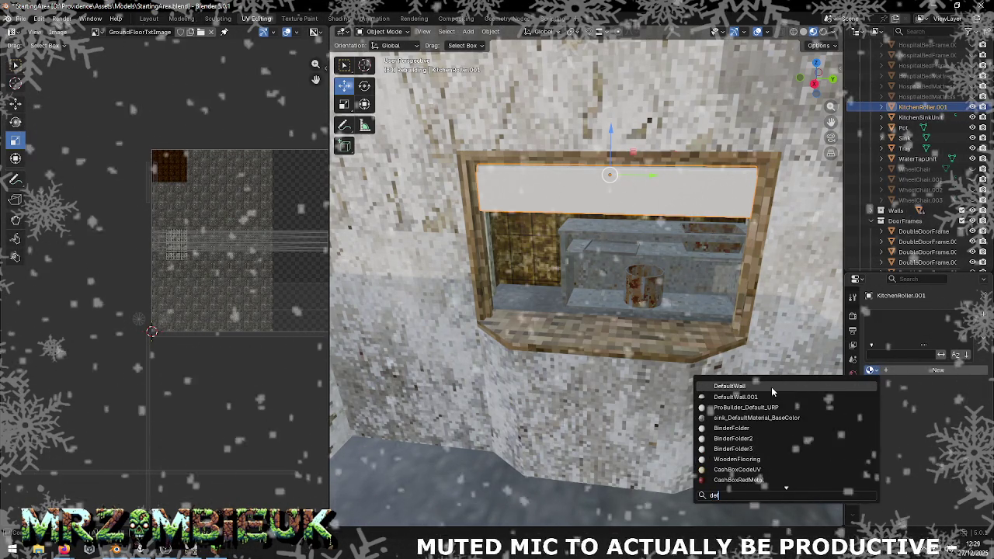
left_click(771, 387)
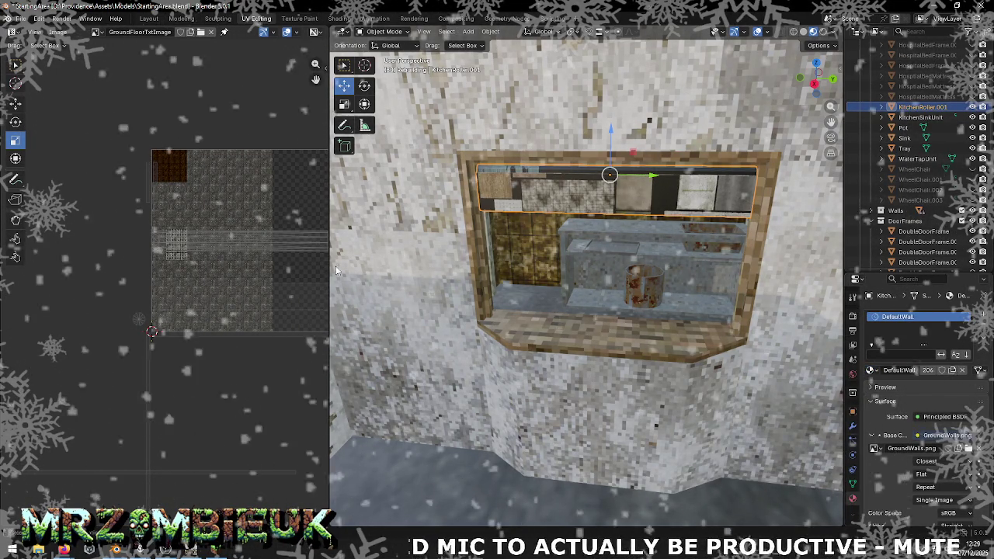
left_click(96, 32)
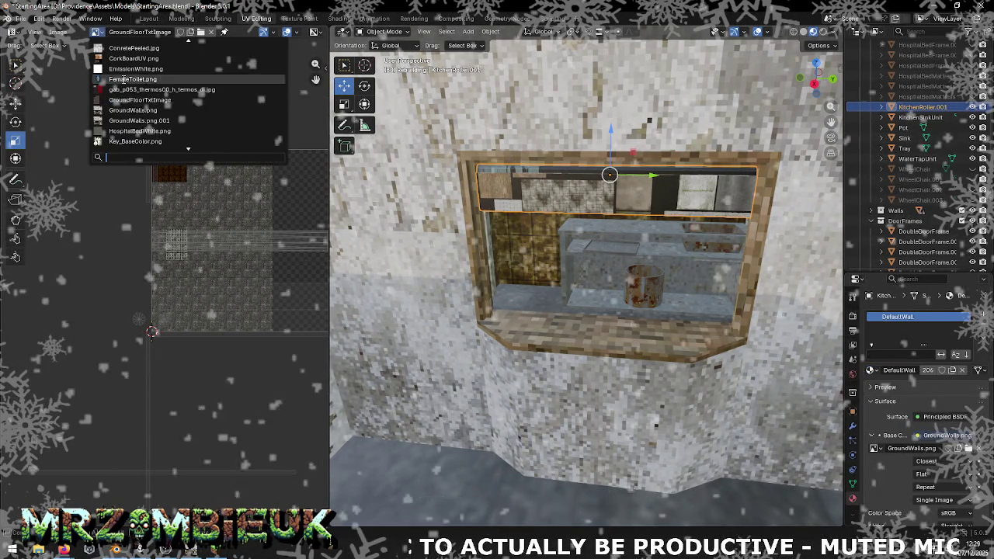
scroll("up", 3)
scroll("up", 3)
scroll("up", 3)
scroll("up", 3)
scroll("down", 3)
scroll("down", 3)
scroll("down", 3)
scroll("down", 3)
scroll("down", 3)
scroll("down", 3)
scroll("down", 3)
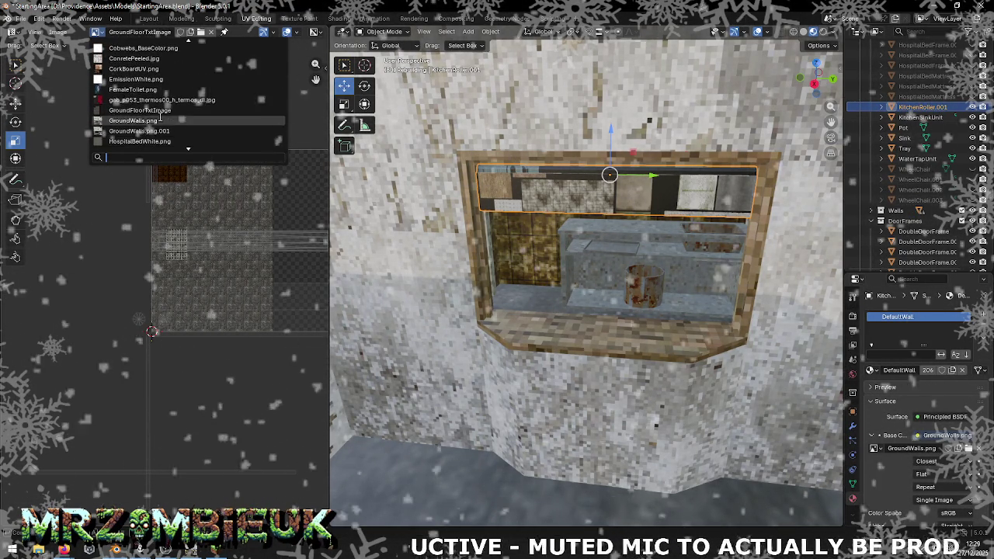
left_click(156, 122)
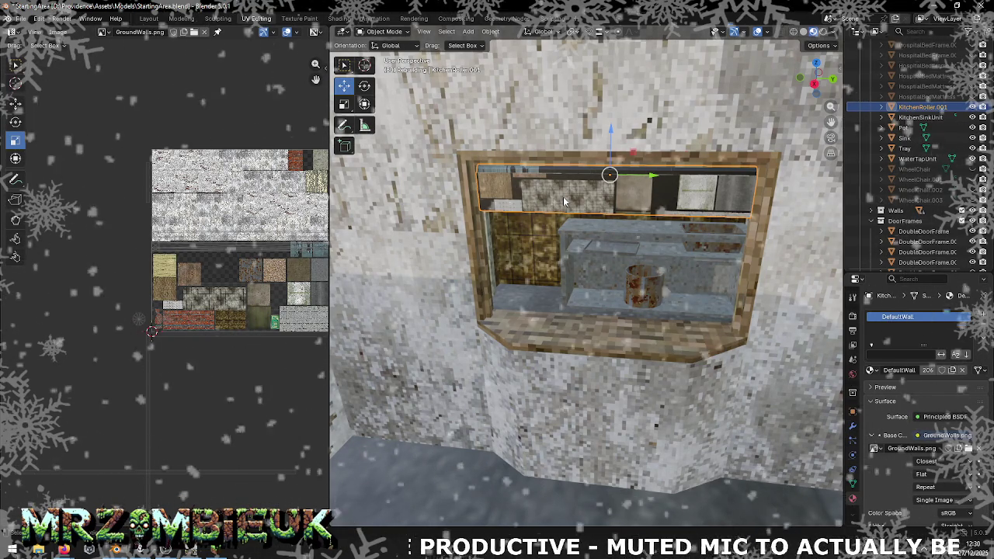
- Pan and zoom around the GroundWalls.png atlas to inspect its textures
scroll("up", 3)
scroll("up", 3)
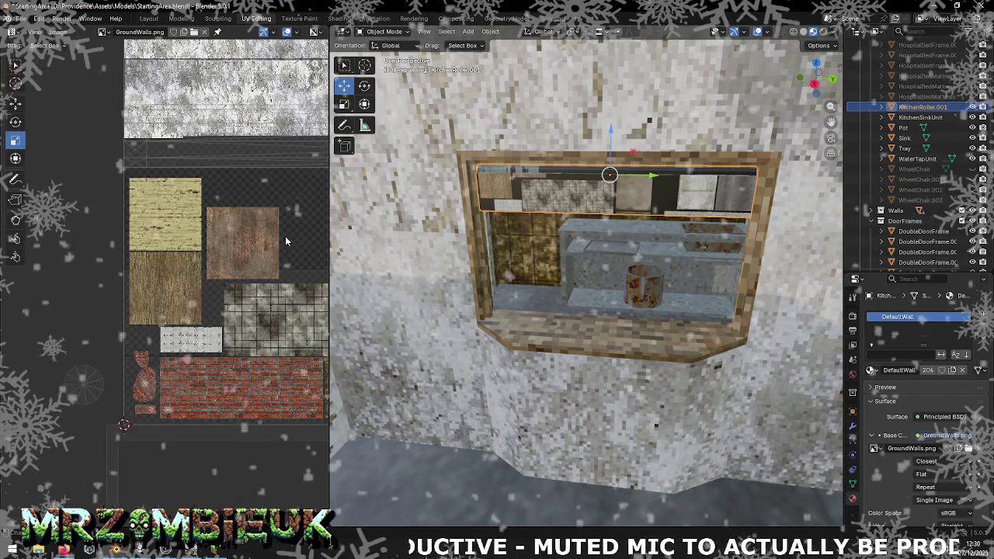
left_click_drag(286, 262, 143, 265)
scroll("down", 3)
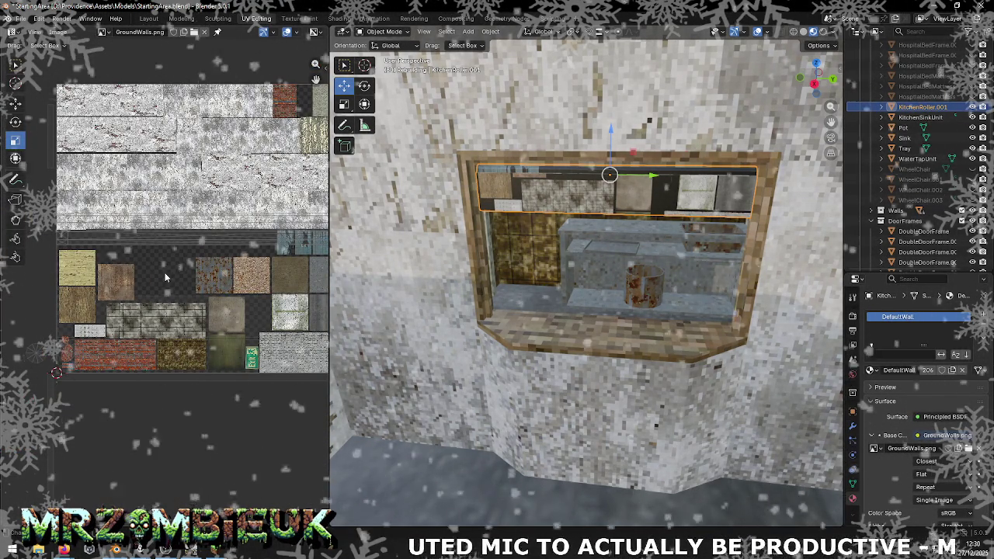
key("alt+Tab")
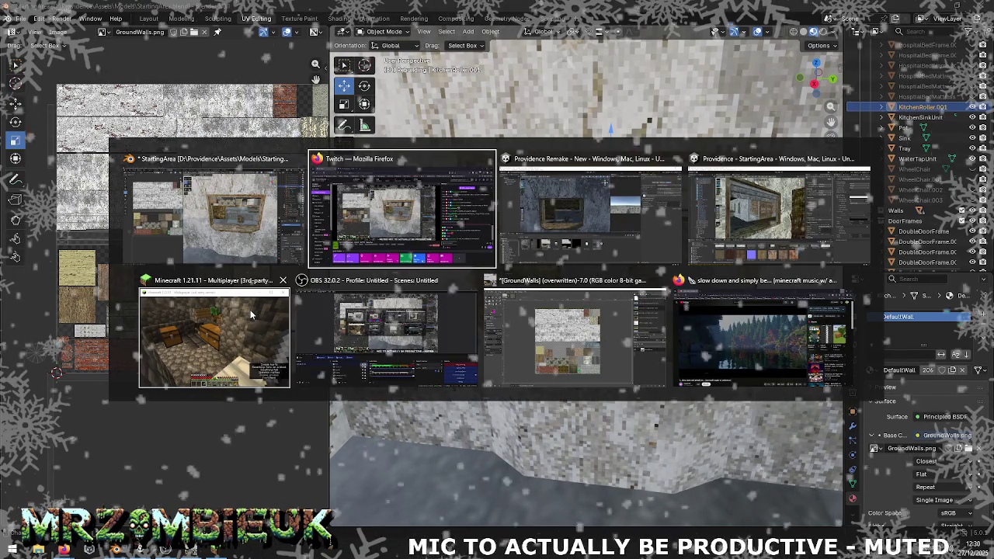
- In Unity, select the shutter, its Shutter material, then the Shutter texture's import settings
key("alt+Tab")
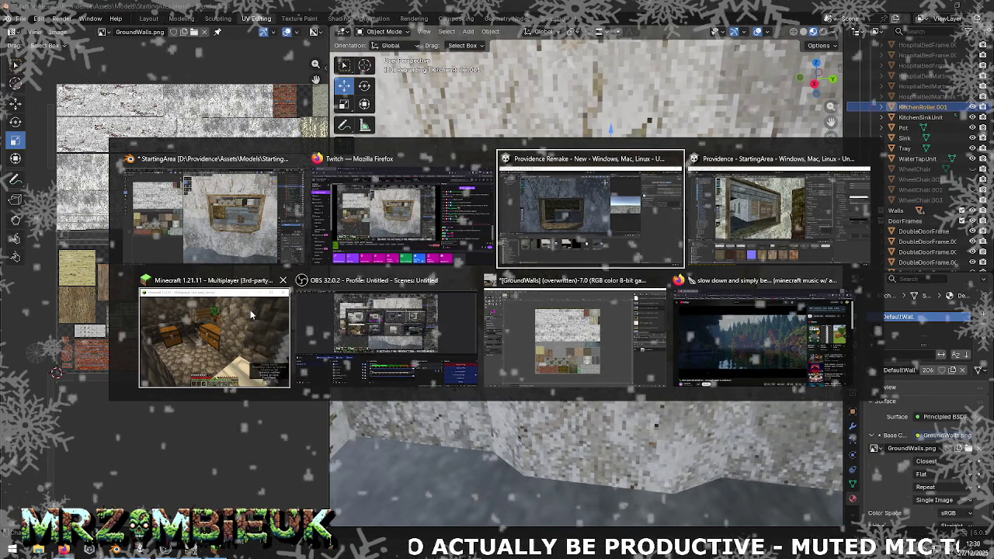
key("alt+Tab")
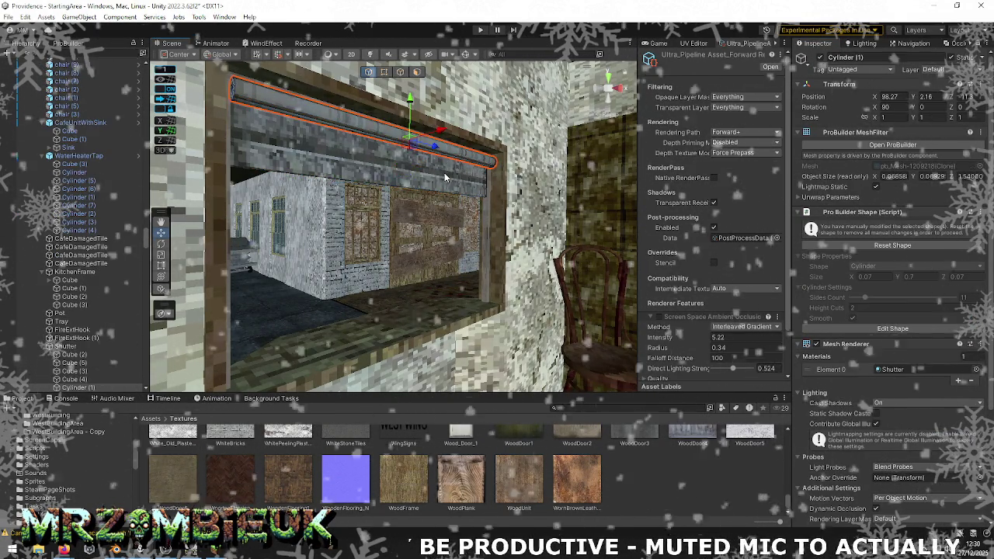
left_click(890, 338)
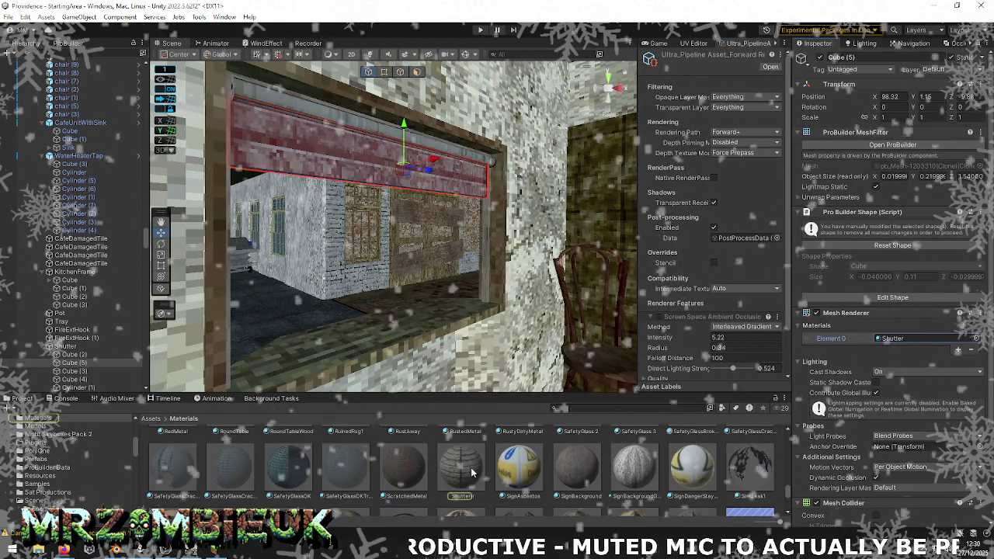
left_click(475, 467)
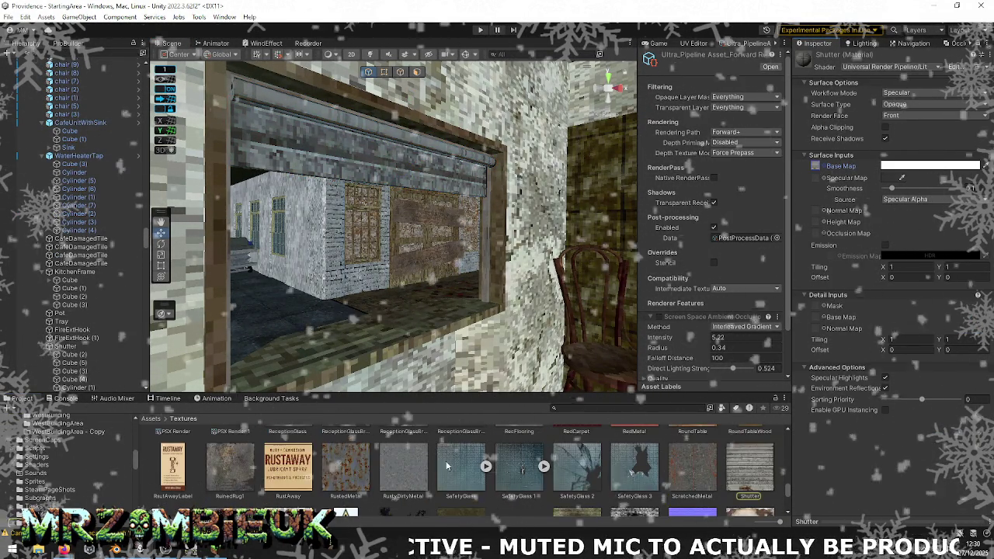
left_click(742, 464)
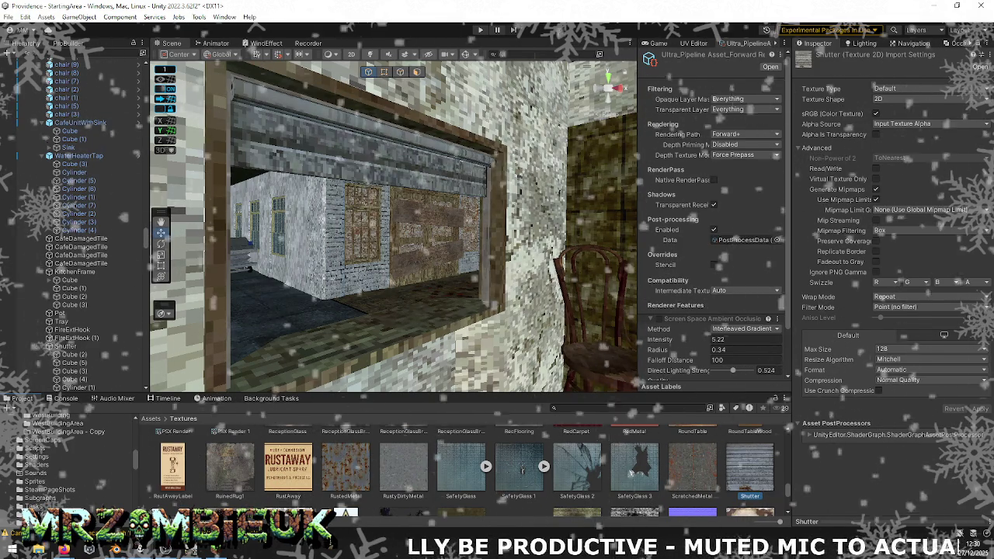
key("alt+Tab")
key("alt+Tab")
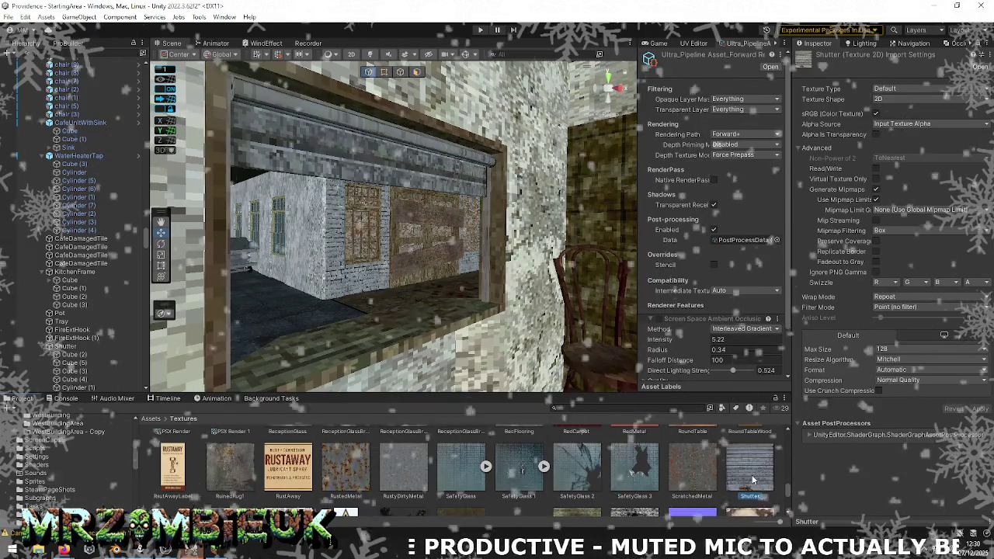
key("alt+Tab")
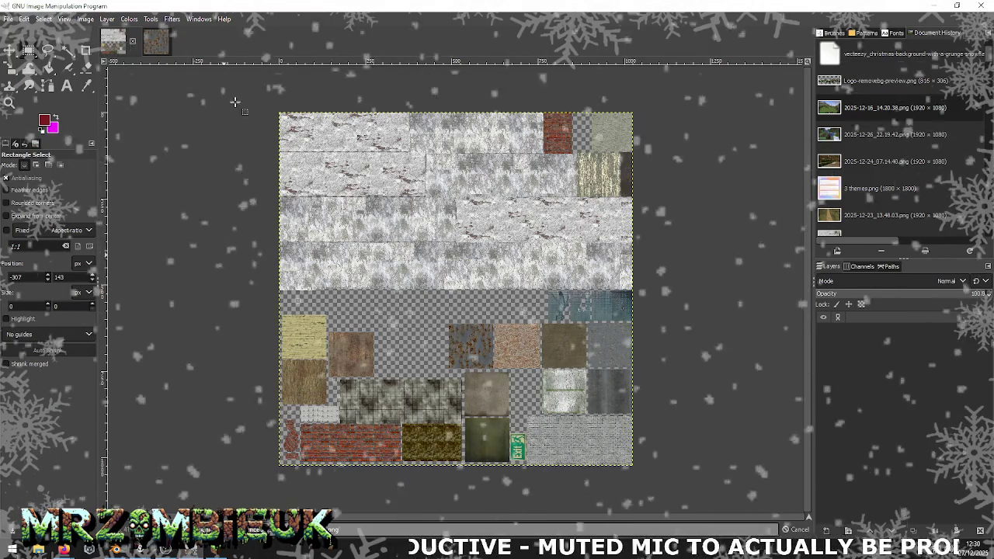
- Close the Shutter and RustedMetal images without saving and return to the GroundWalls atlas
left_click(183, 42)
left_click(222, 41)
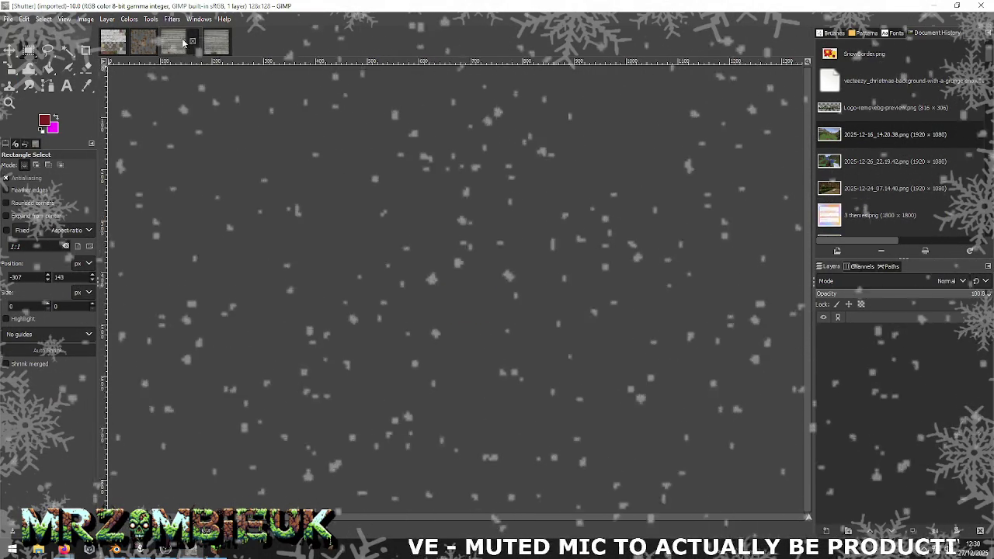
left_click(151, 42)
left_click(163, 43)
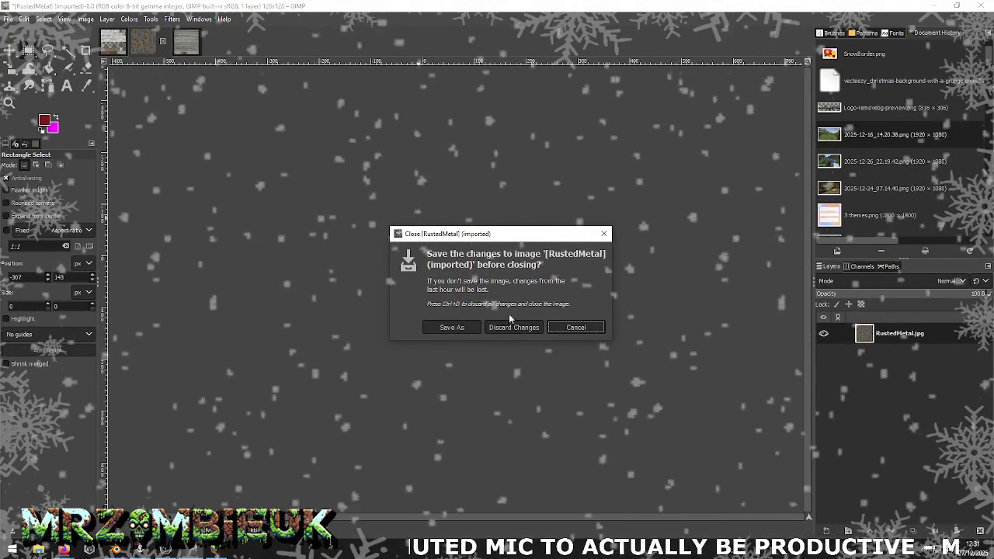
key("ctrl+d")
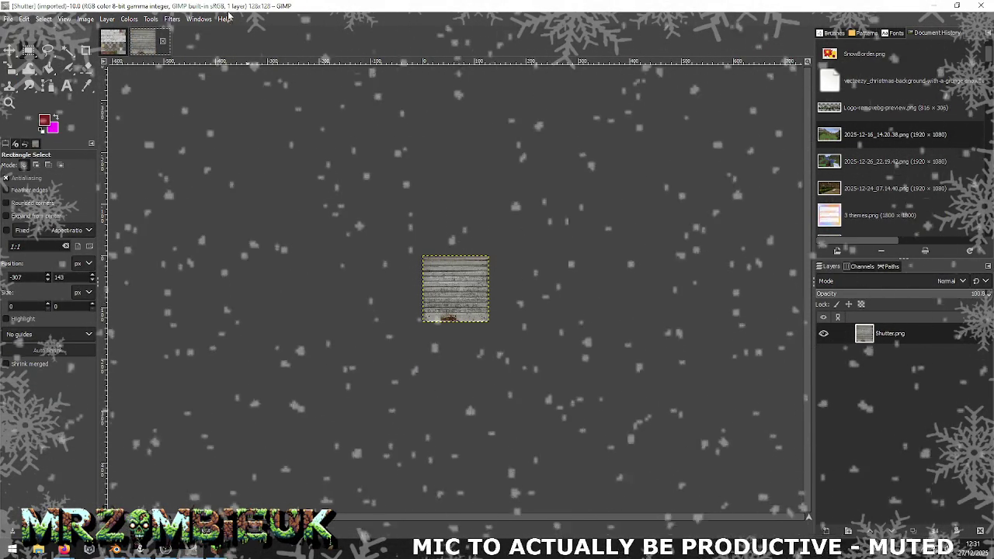
key("ctrl+a")
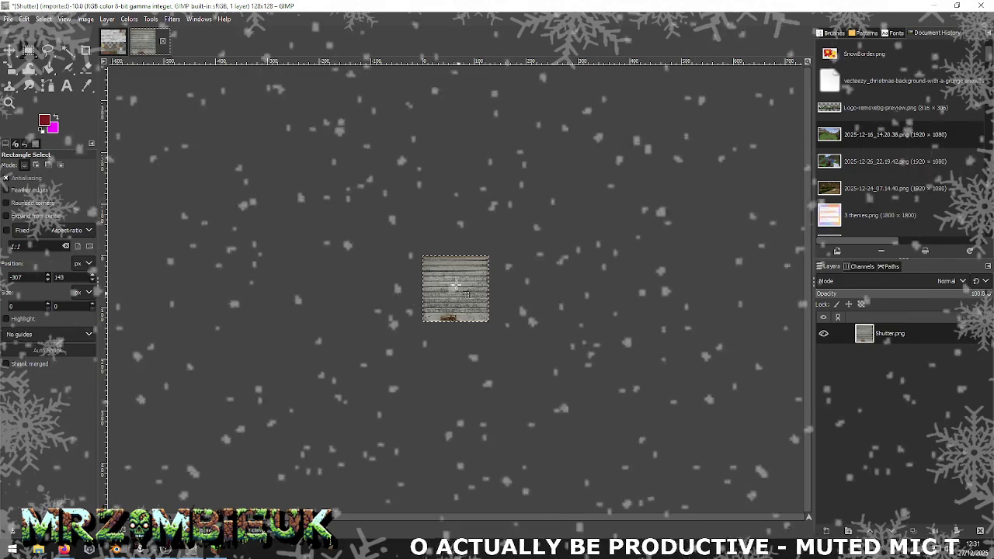
left_click(113, 40)
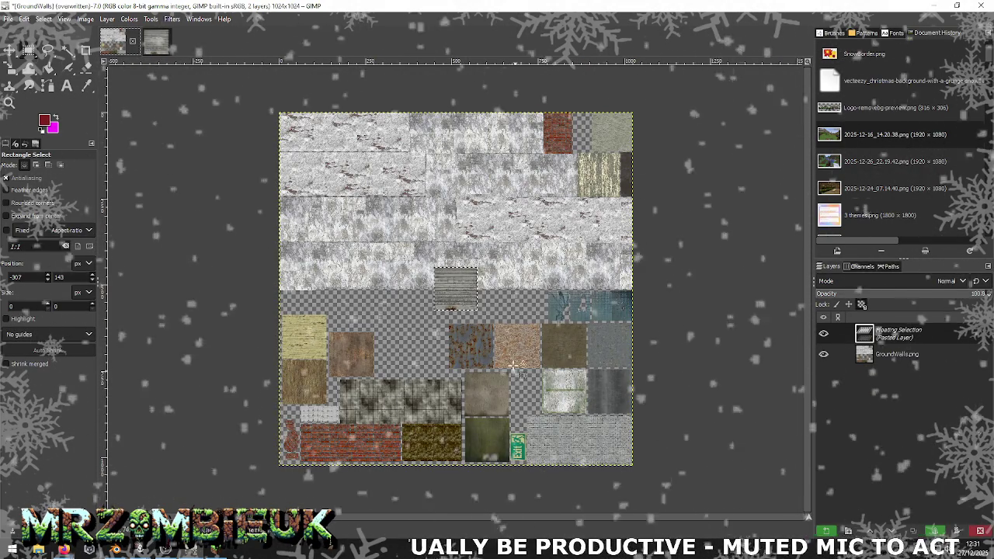
- Drag the pasted corrugated shutter texture into the empty slot beside the plaster tile
left_click_drag(537, 386, 537, 396)
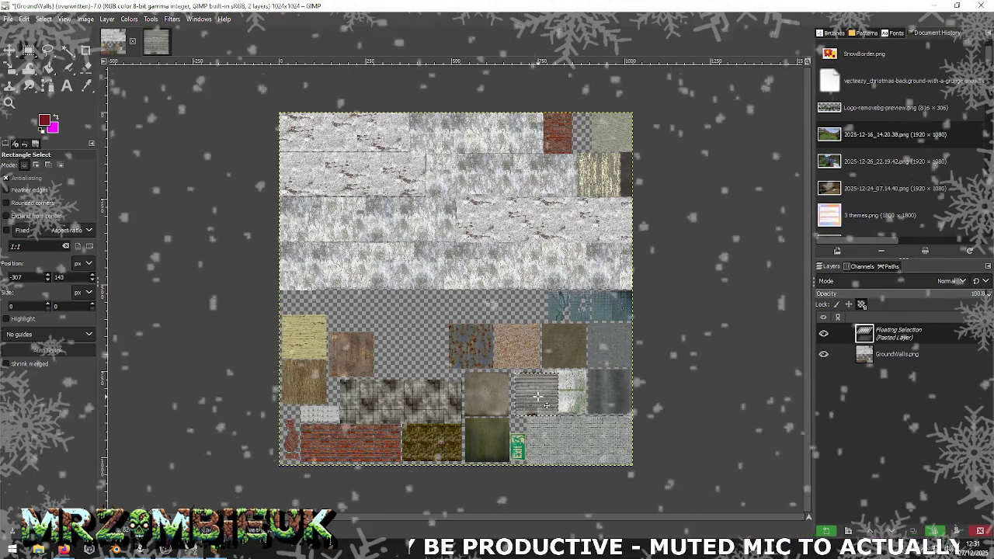
scroll("up", 3)
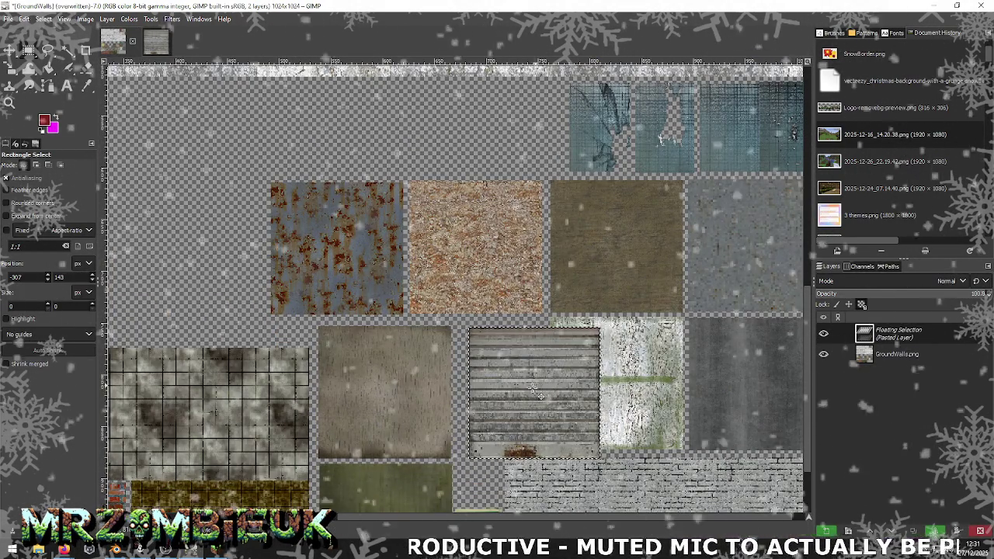
left_click_drag(217, 262, 191, 263)
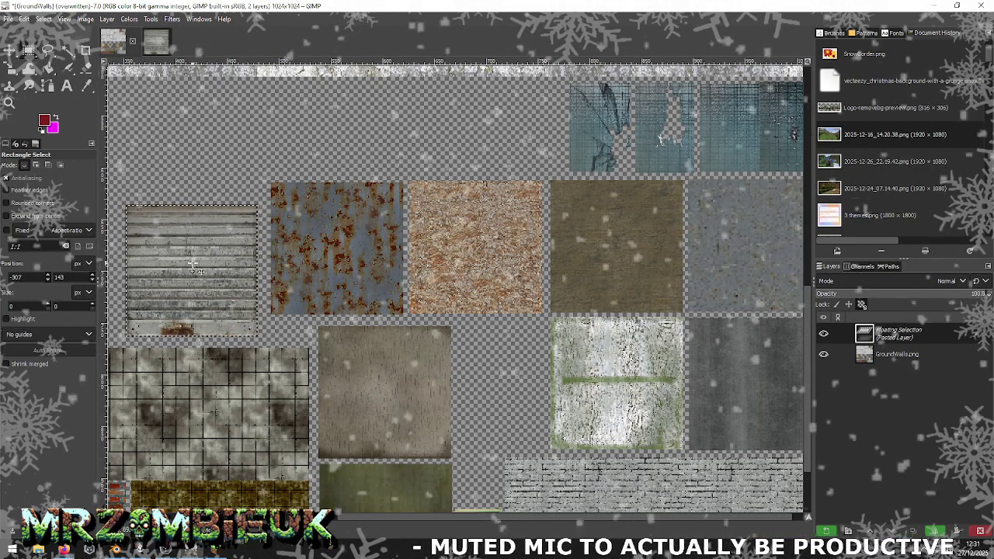
left_click_drag(250, 293, 509, 392)
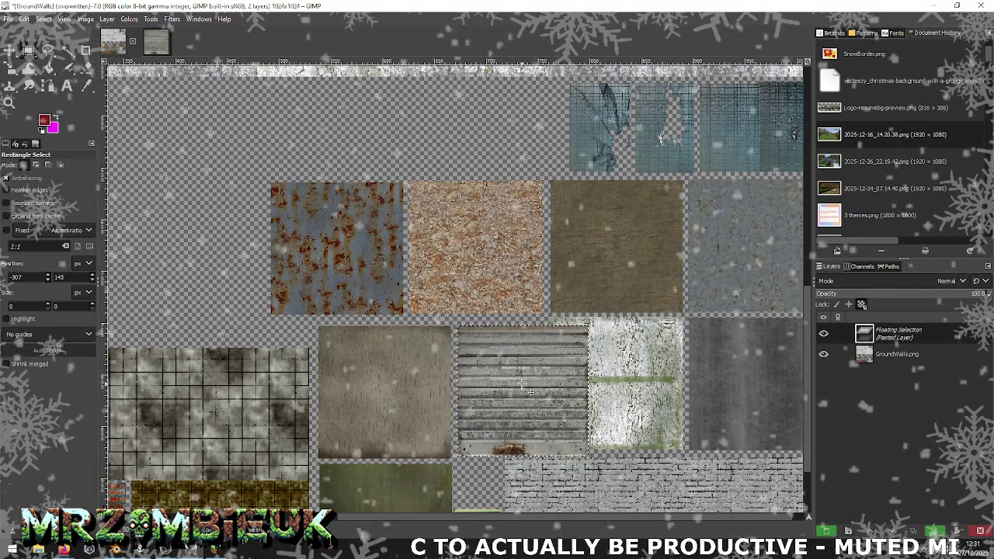
scroll("down", 3)
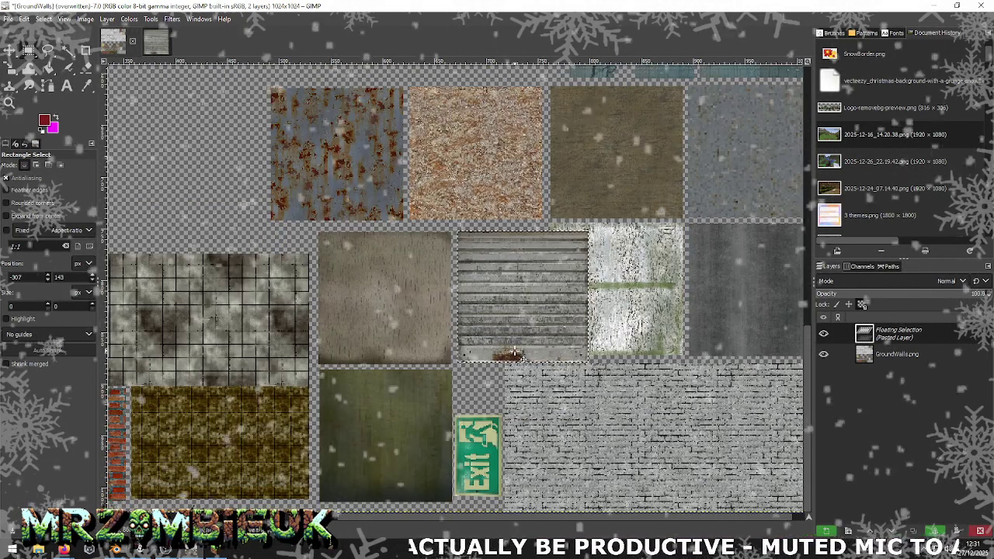
scroll("down", 3)
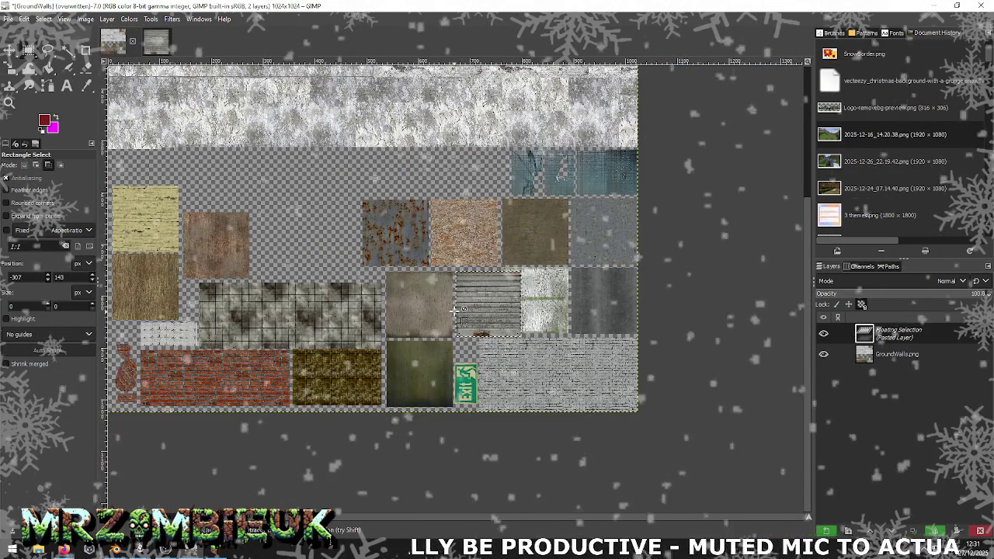
scroll("down", 3)
scroll("up", 3)
scroll("up", 3)
scroll("down", 3)
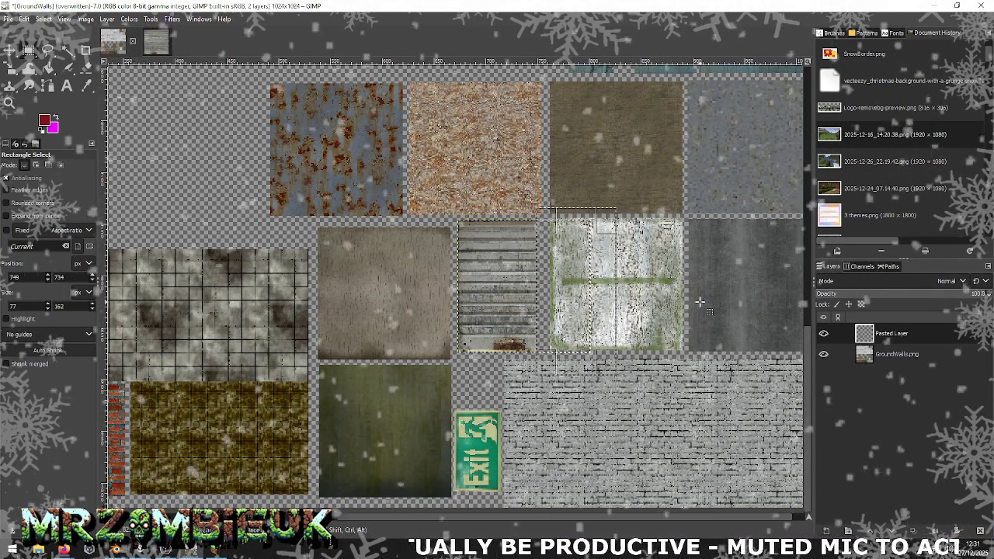
key("alt+Tab")
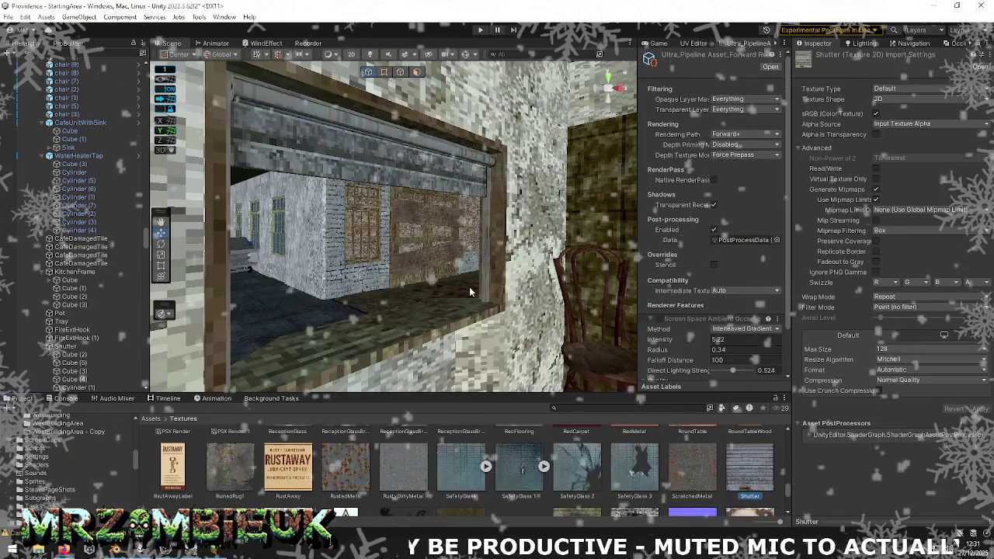
- Fly Unity's scene camera past the window, then delete the rust strip in GIMP's atlas
left_click_drag(380, 264, 784, 280)
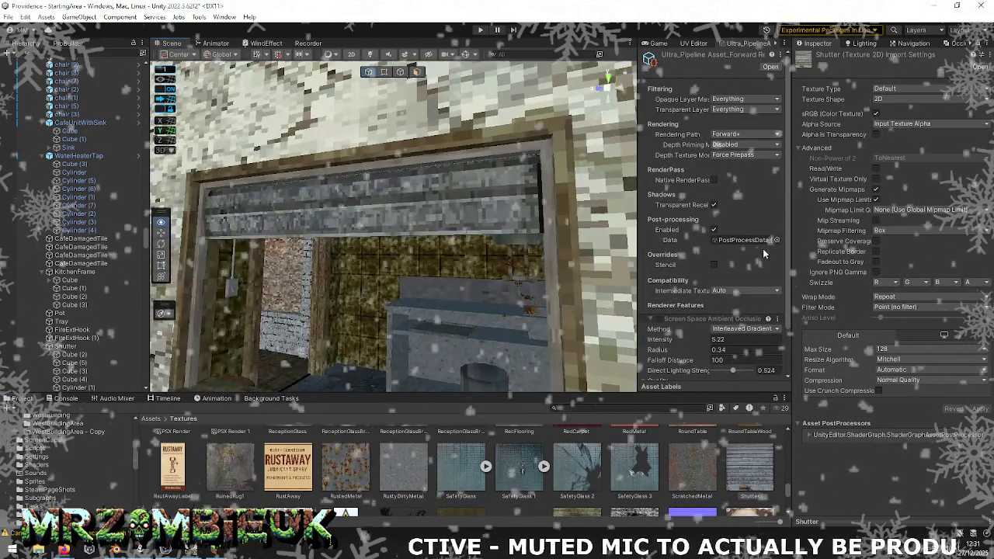
key("alt+Tab")
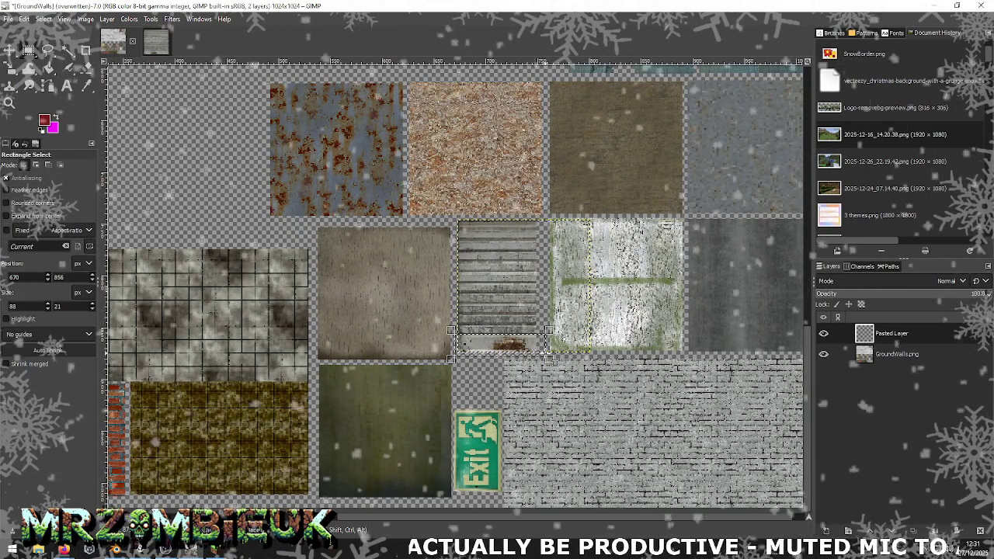
key("Delete")
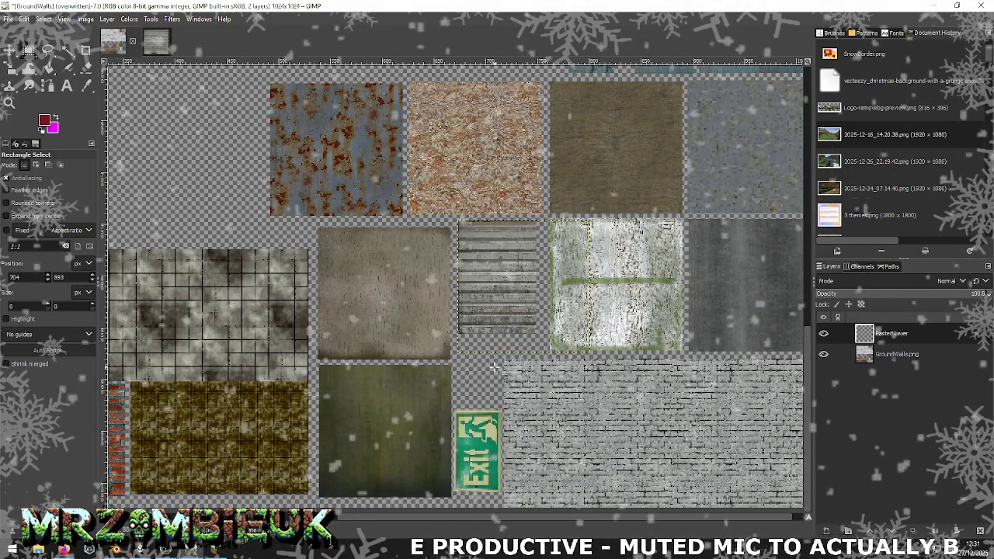
- Merge the Pasted Layer down into the GroundWalls image
left_click(8, 19)
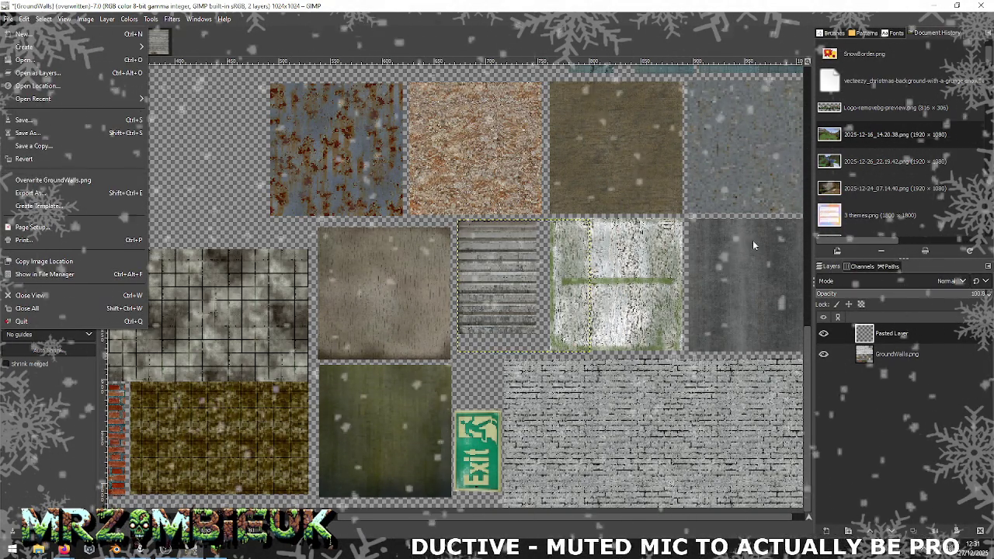
left_click(914, 331)
right_click(890, 340)
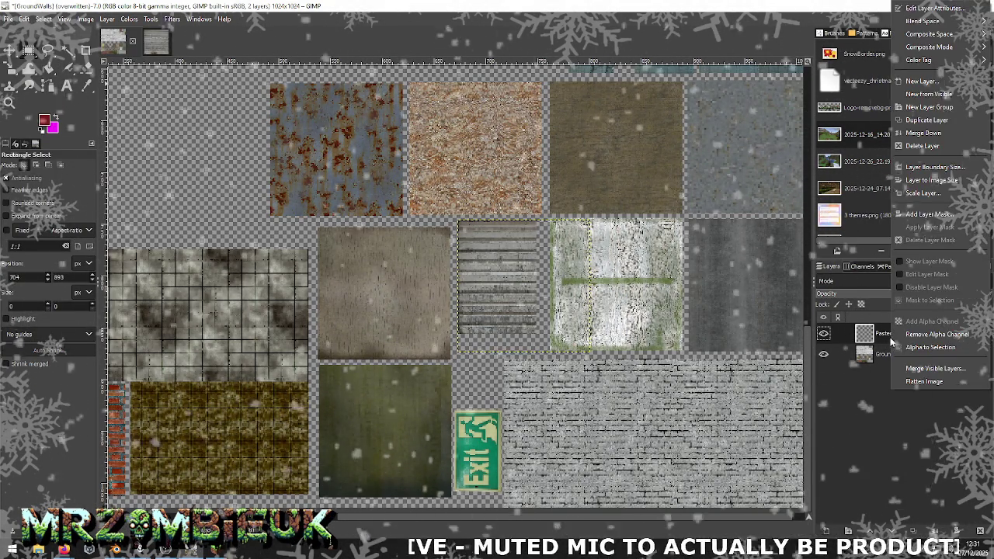
left_click(929, 146)
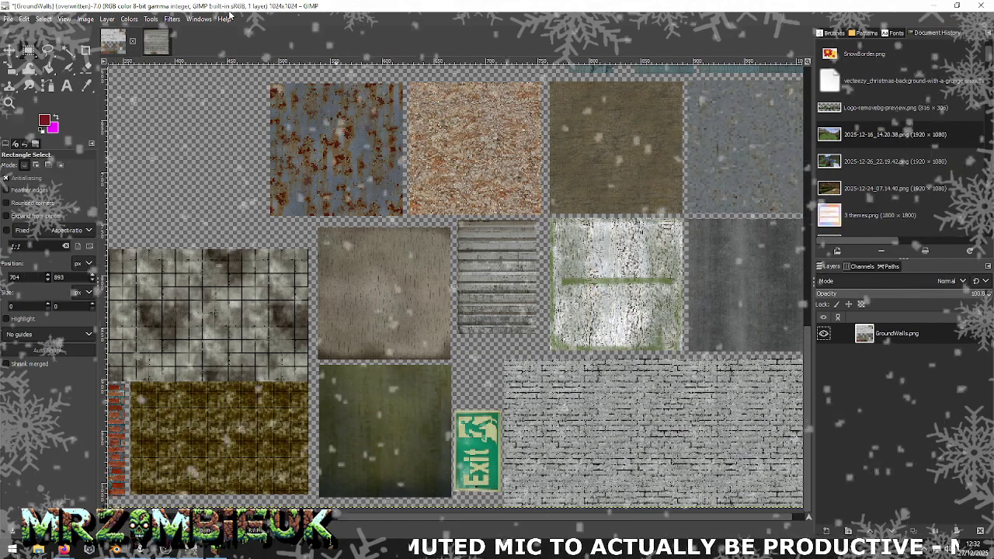
- Overwrite GroundWalls.png with the edited atlas and switch to Blender
left_click(6, 19)
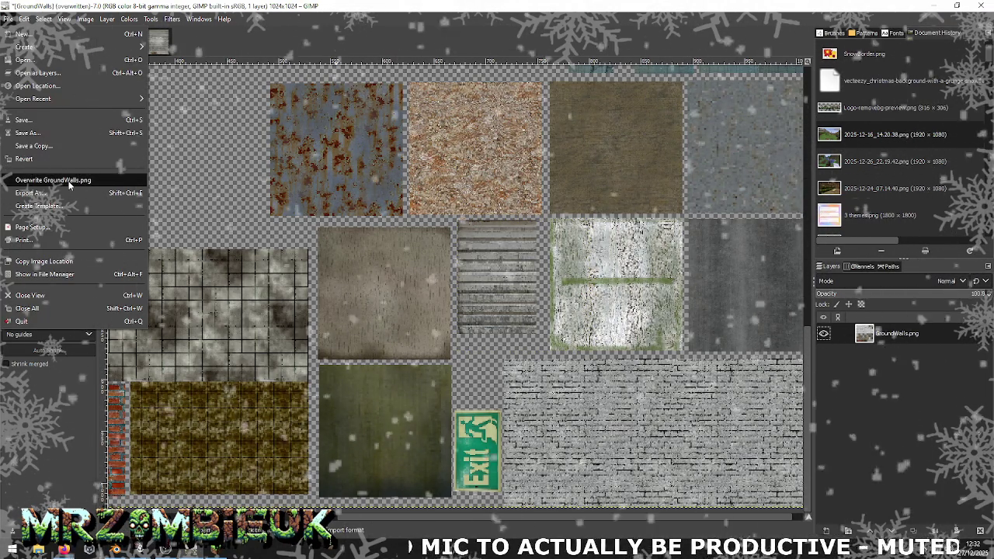
left_click(262, 224)
key("alt+Tab")
key("alt+Tab")
key("Tab")
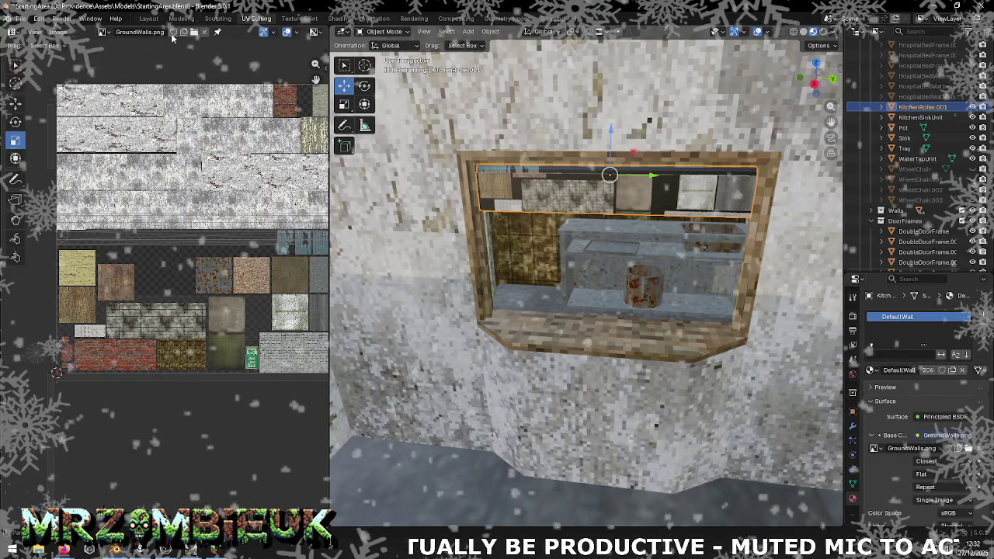
- Reload GroundWalls.png from disk in Blender's UV editor, briefly glancing at Unity
left_click(62, 32)
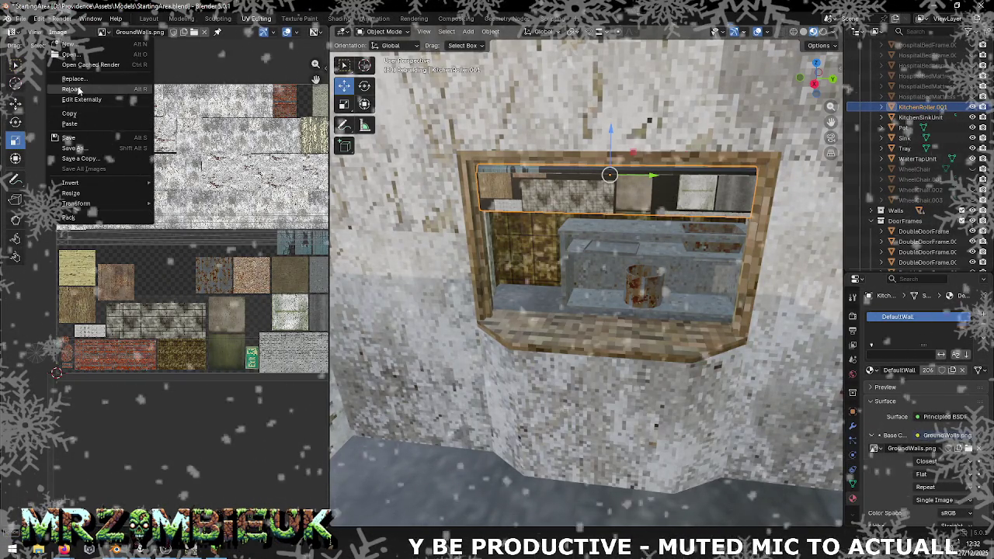
left_click(77, 113)
key("alt+Tab")
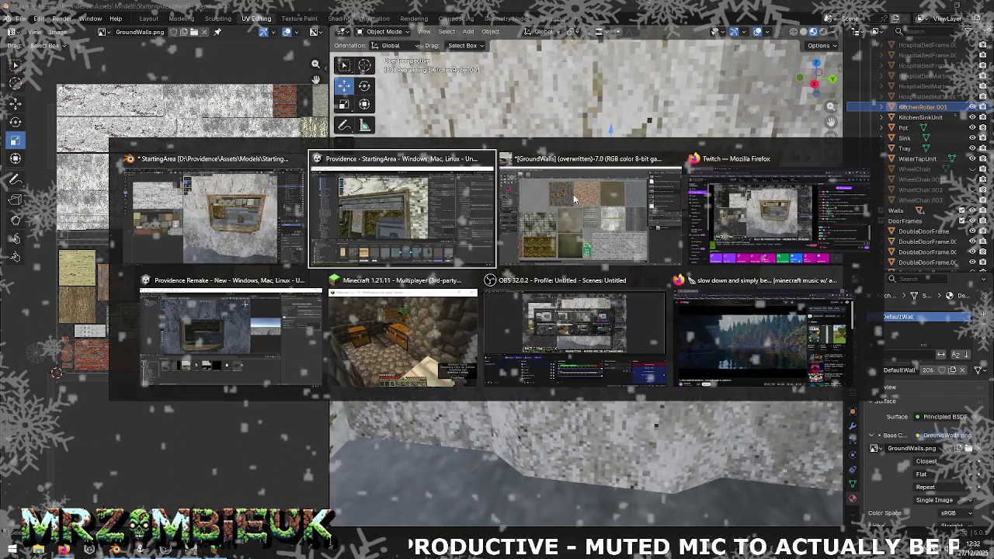
key("alt+Tab")
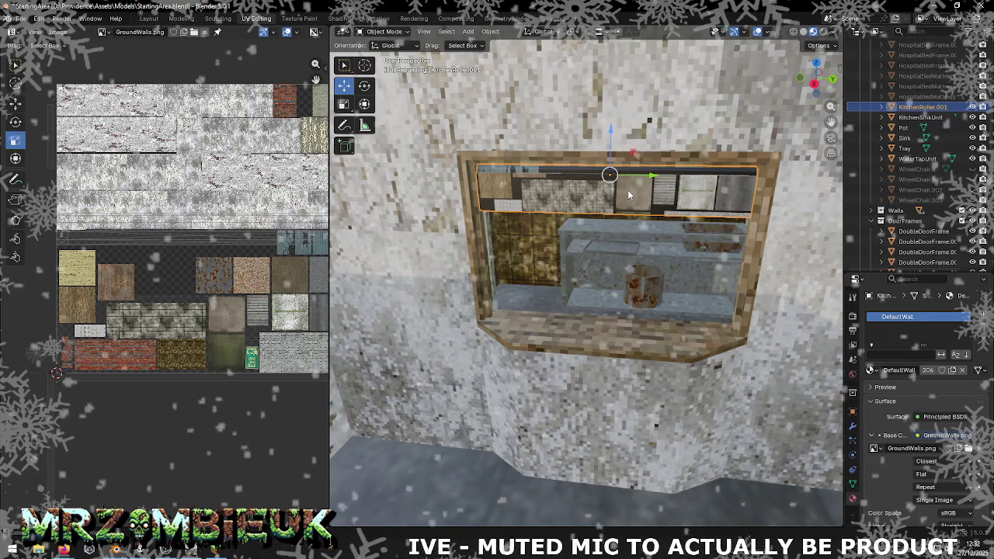
key("Tab")
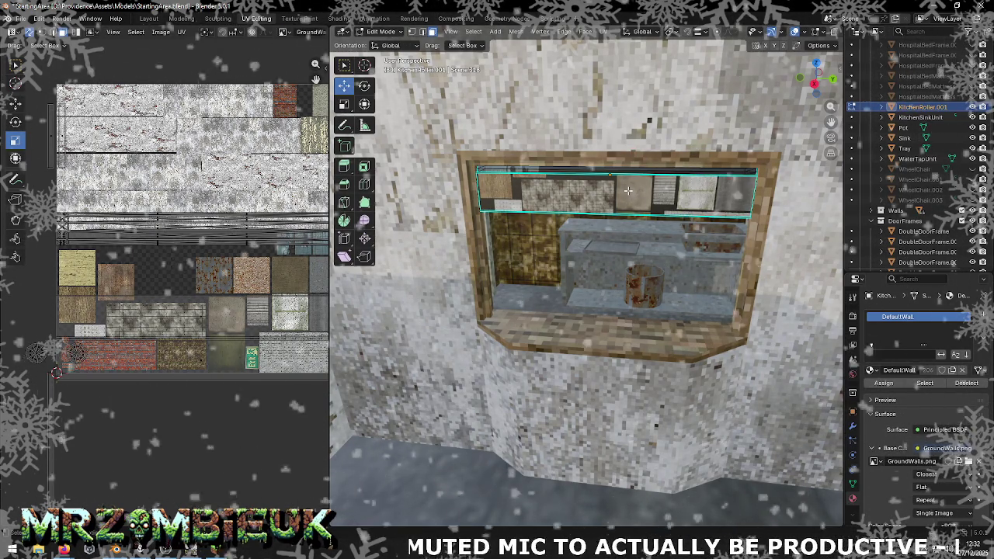
- Smart UV Project all roller faces, then move and shrink the column island on the atlas's left
key("a")
right_click(627, 190)
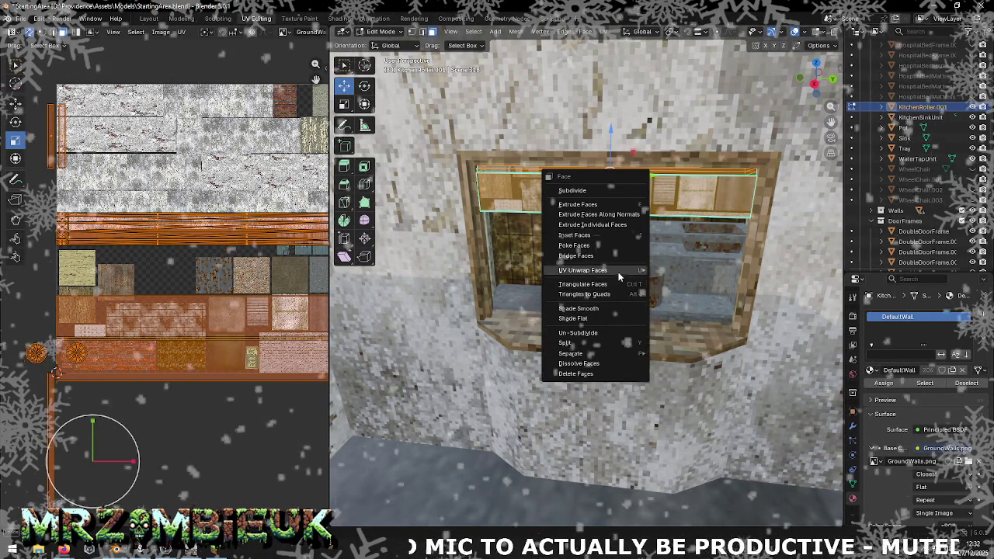
left_click(684, 281)
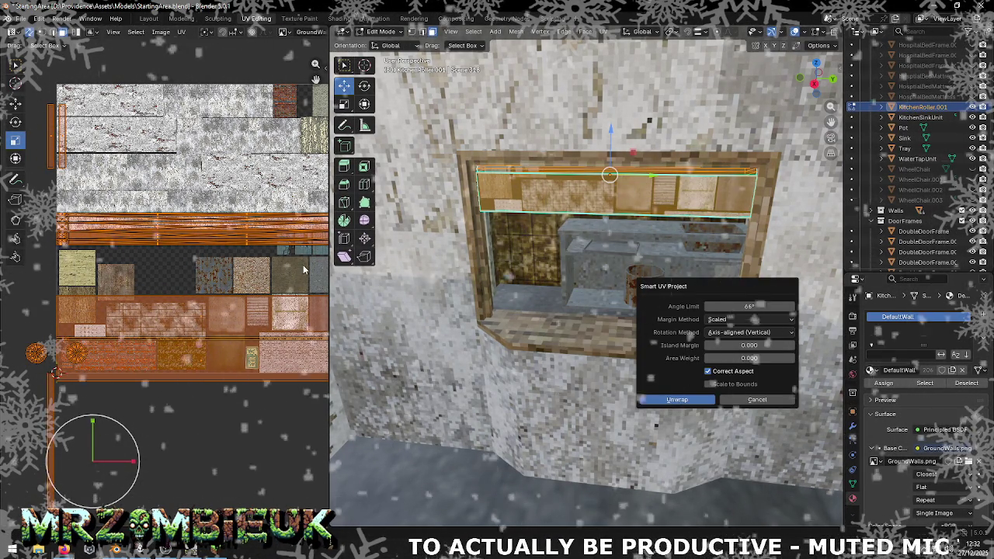
left_click(683, 399)
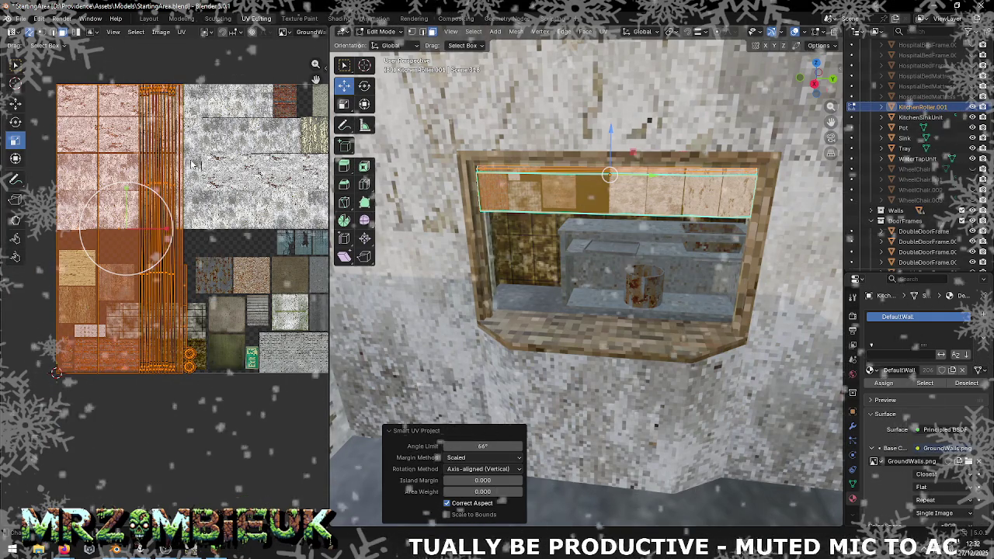
left_click(109, 159)
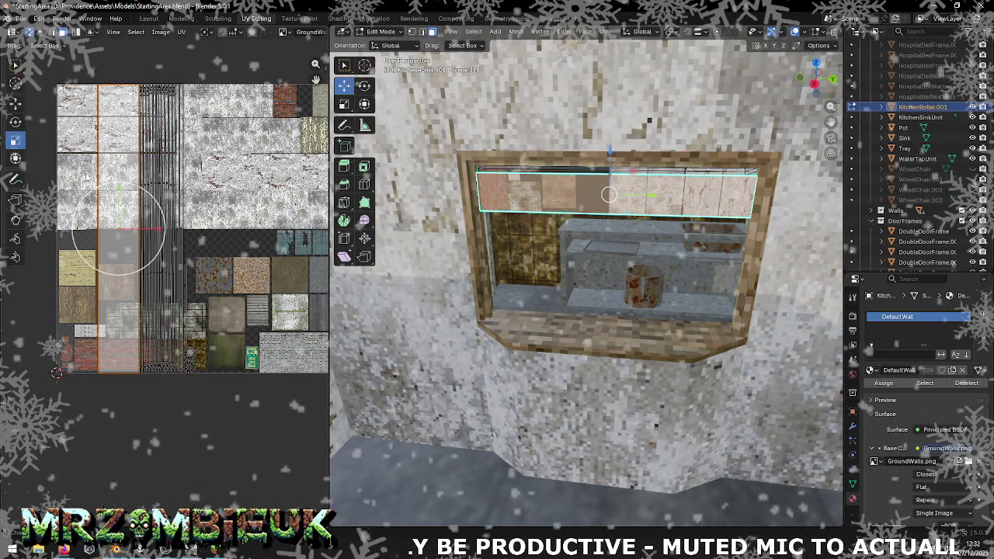
key("g")
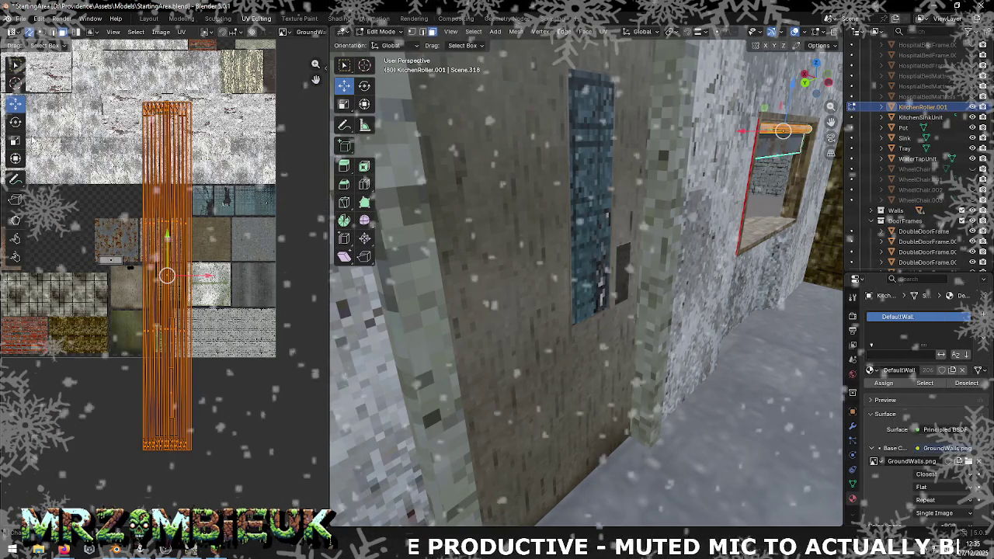
key("s")
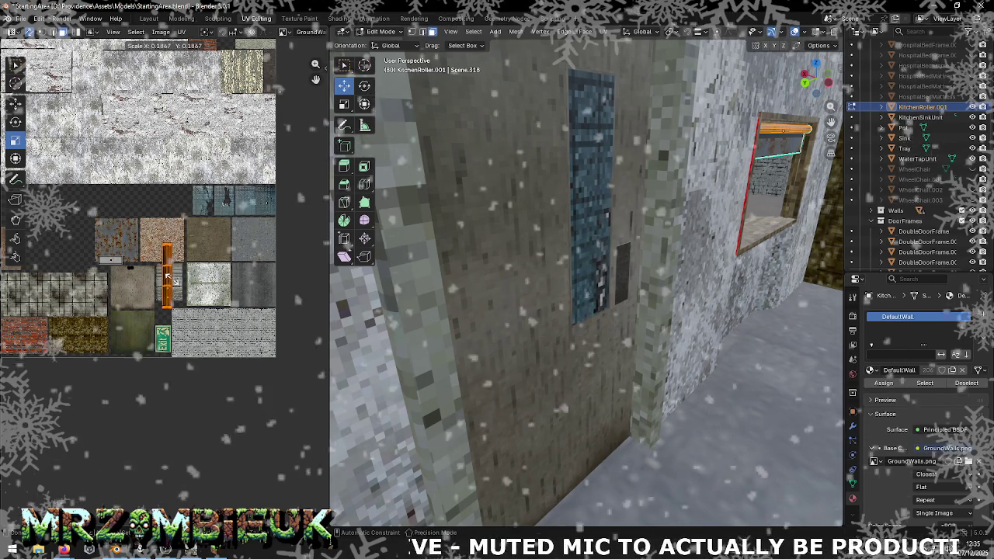
- Scale the roller's UV island to 0.151 and move it left on the atlas
left_click(175, 281)
scroll("up", 3)
scroll("up", 3)
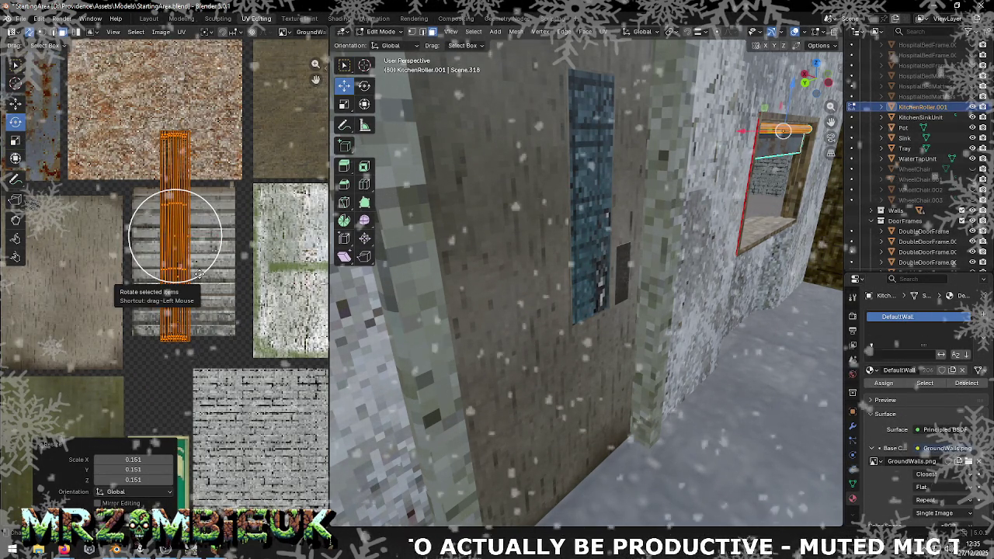
key("r")
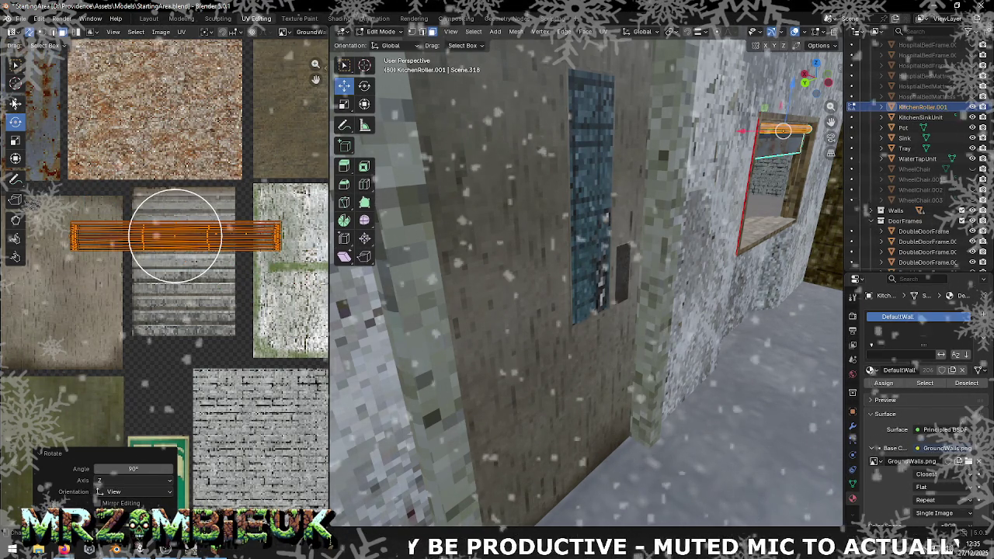
left_click_drag(544, 233, 694, 136)
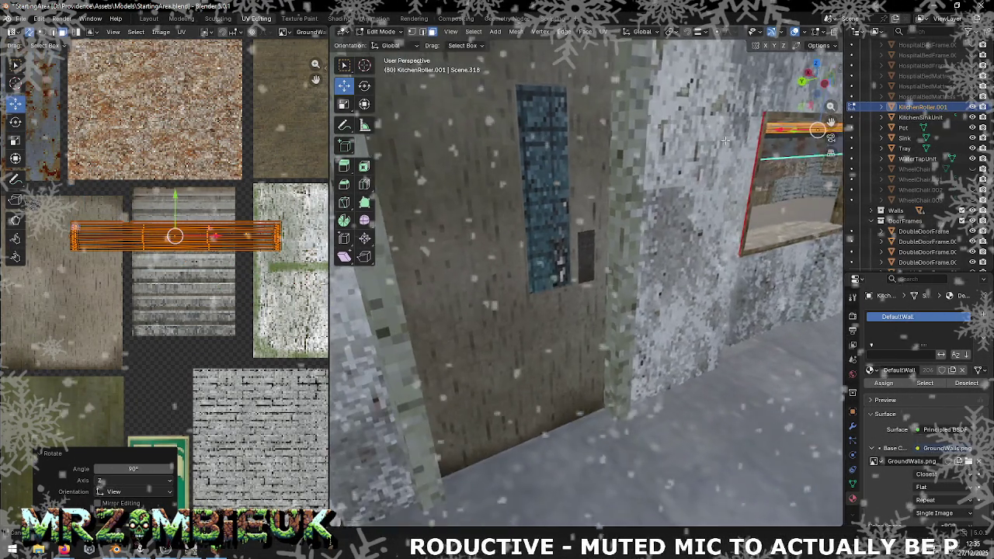
key("KP_Decimal")
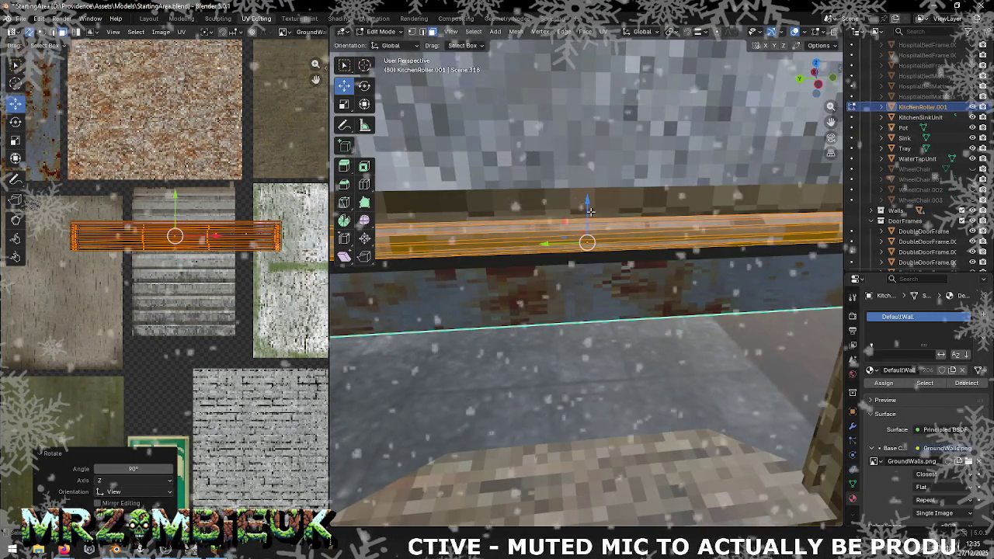
scroll("down", 3)
key("g")
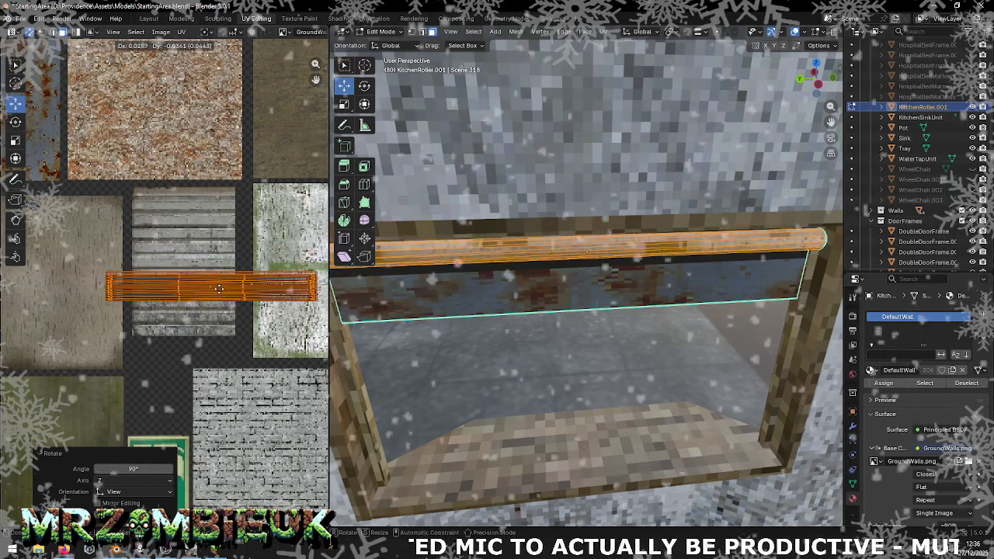
left_click(191, 281)
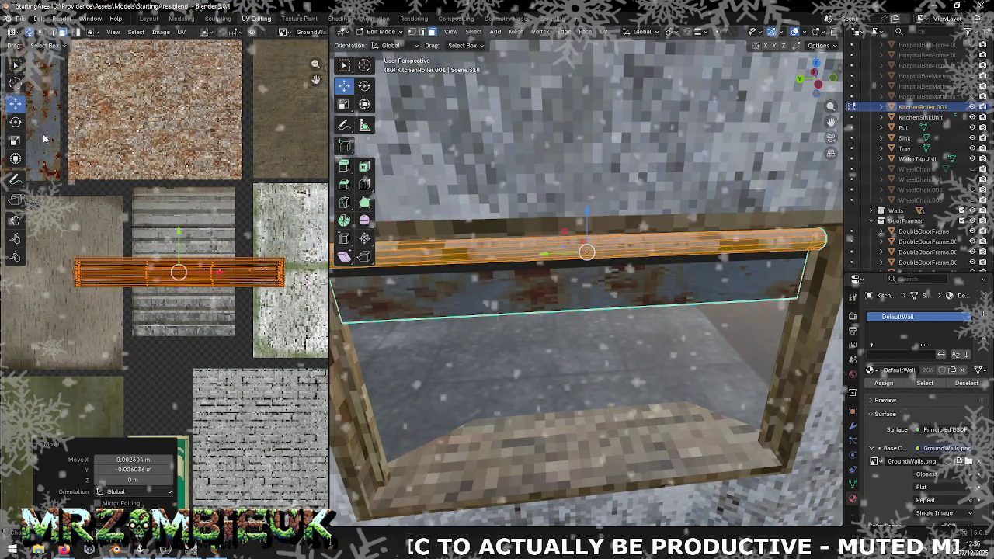
- Squash the UV island horizontally to about 0.4 and enlarge it to 1.394
left_click(15, 141)
left_click_drag(224, 272, 177, 192)
left_click_drag(220, 273, 193, 269)
key("s")
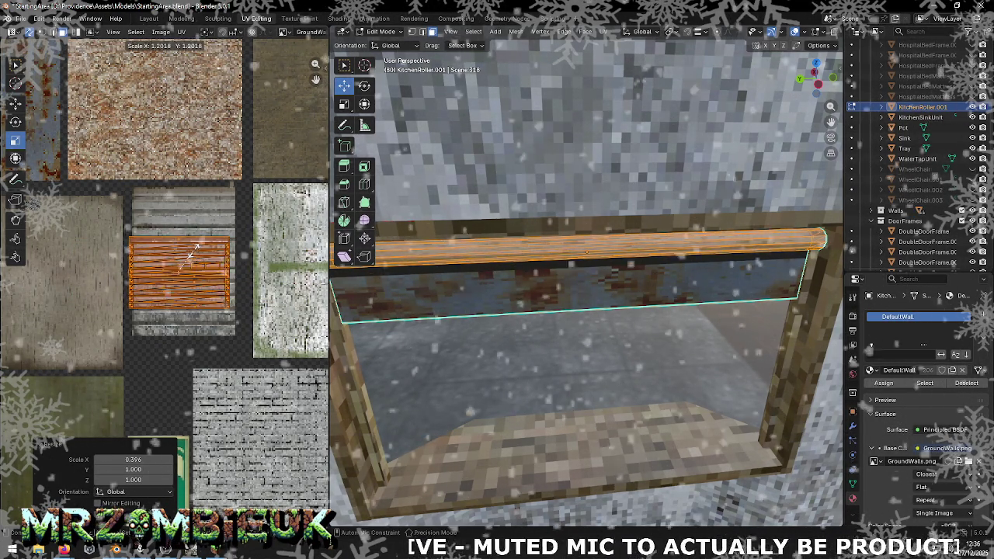
left_click(200, 242)
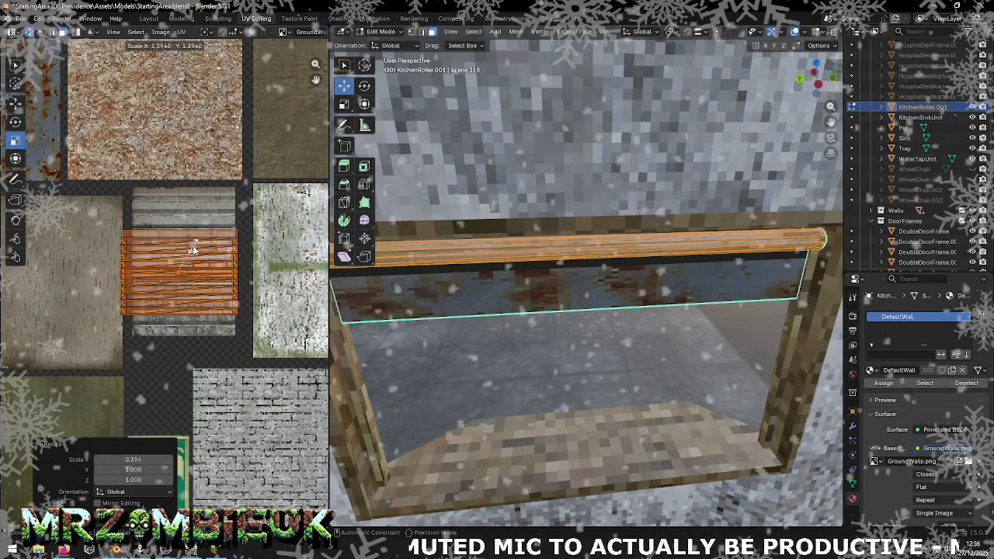
key("shift+space")
key("g")
- Slide the island onto the corrugated shutter texture and check the roller outside Edit Mode
left_click_drag(184, 269, 546, 251)
key("shift+space")
key("s")
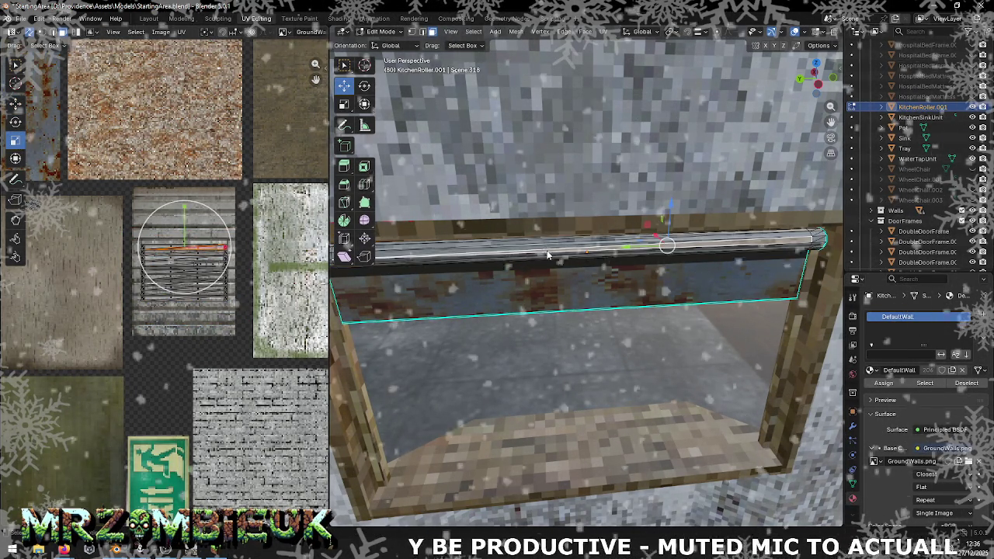
key("Tab")
left_click_drag(510, 269, 599, 250)
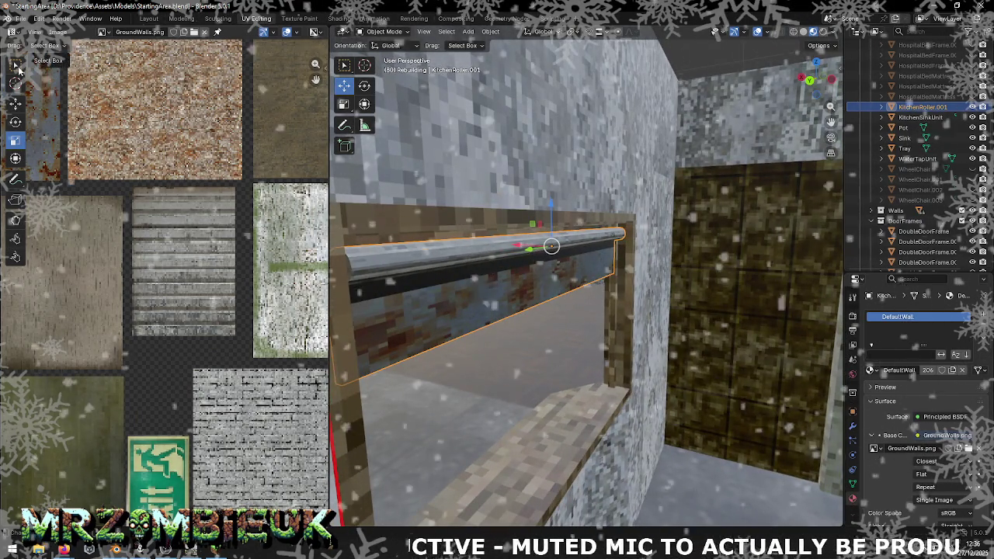
key("Tab")
key("Tab")
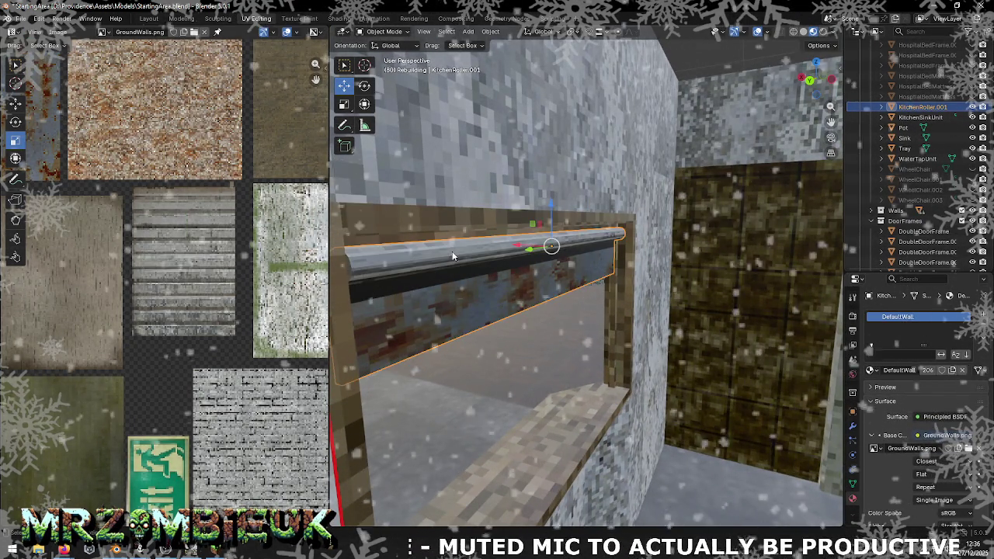
- Separate the roller mesh by loose parts and start editing the new KitchenRoller.002 panel
right_click(453, 253)
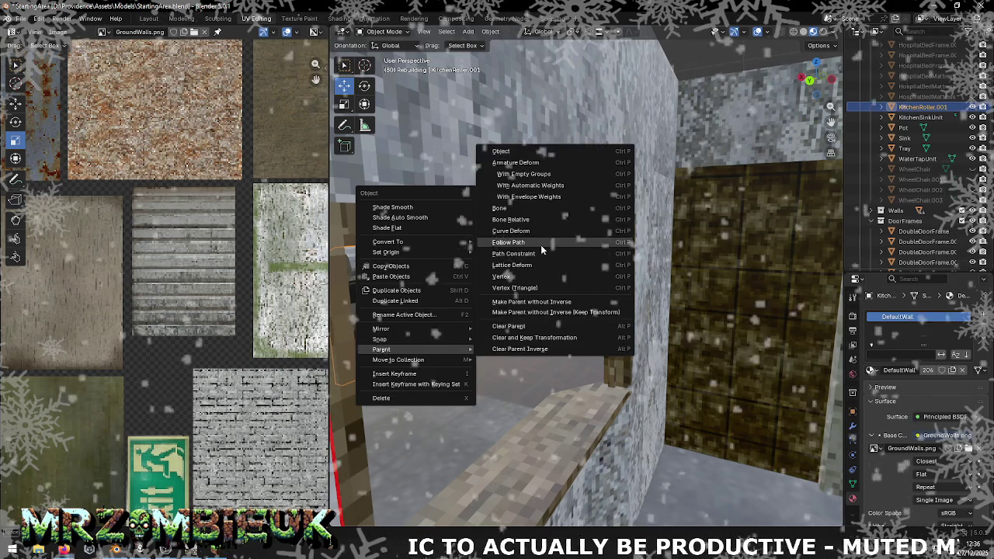
key("Escape")
key("Tab")
right_click(468, 247)
mouse_move(410, 332)
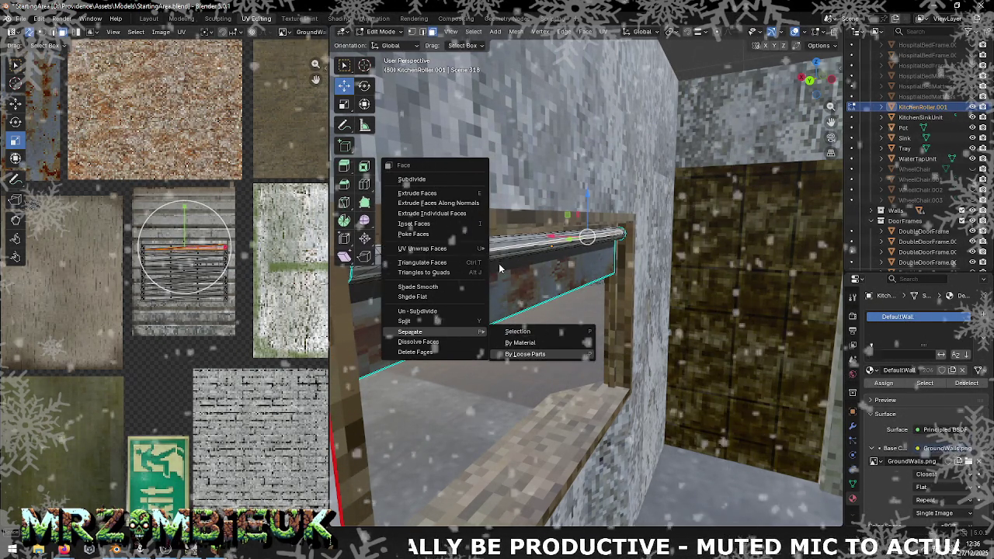
left_click(526, 355)
key("Tab")
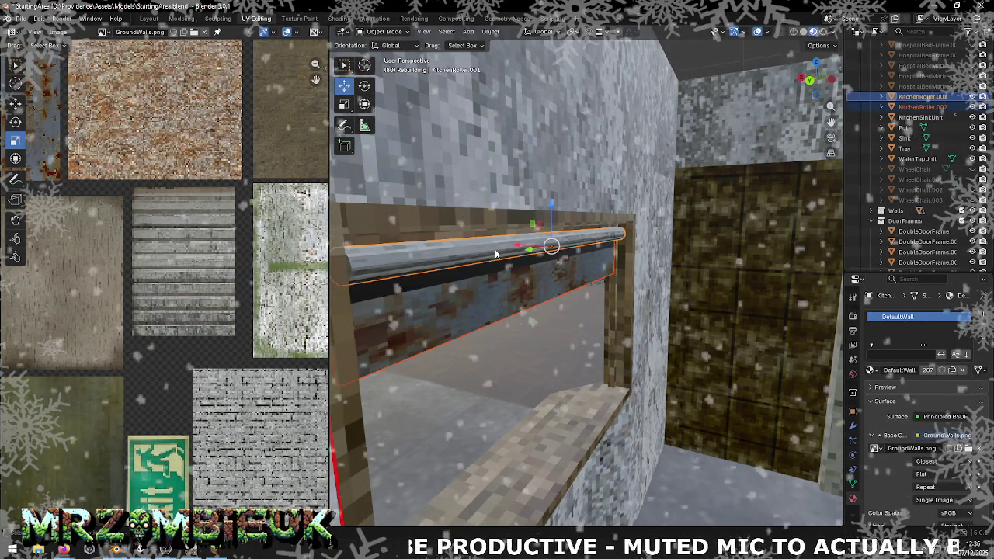
left_click(479, 295)
key("Tab")
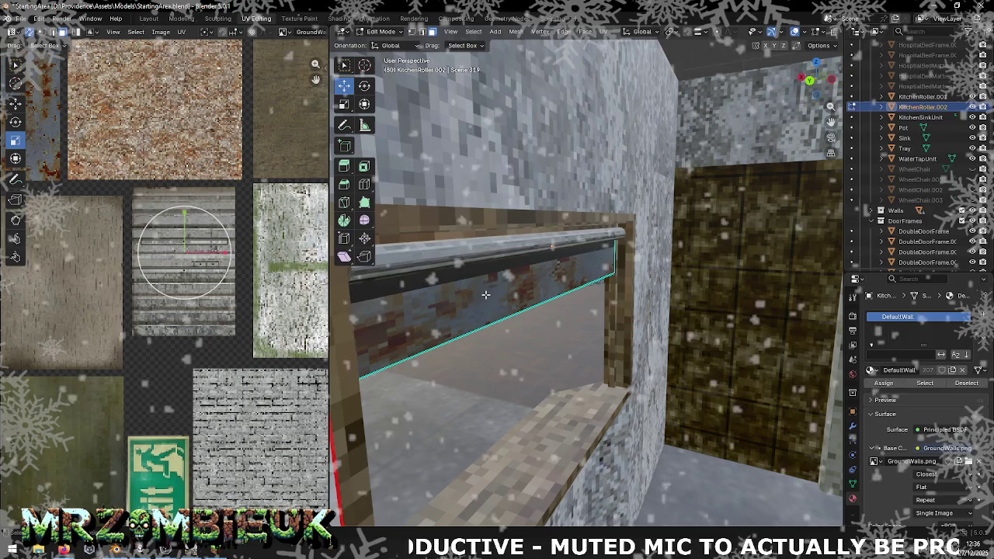
- Switch from KitchenRoller.001 to the KitchenRoller.002 shutter panel and select its face to show its UVs
left_click_drag(479, 295, 498, 249)
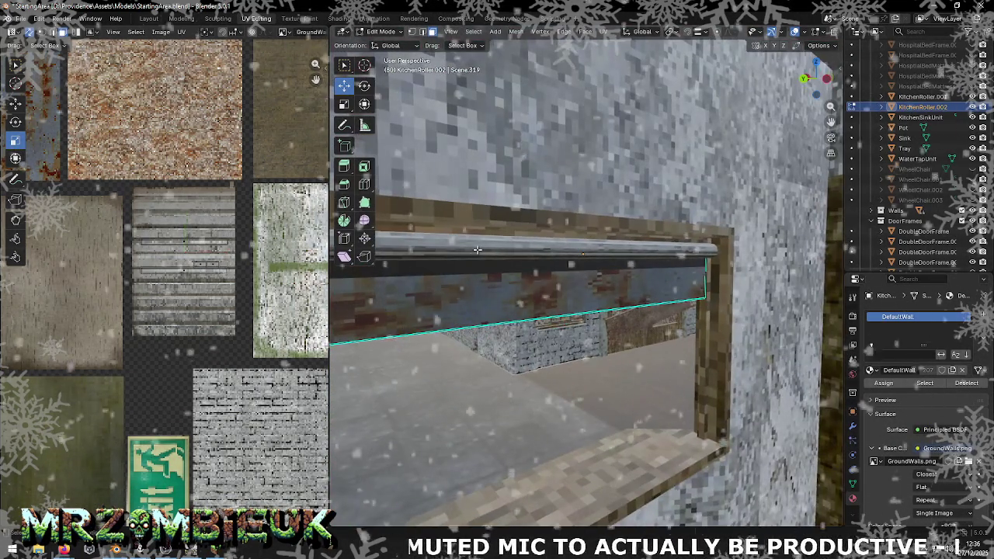
key("Tab")
left_click(498, 249)
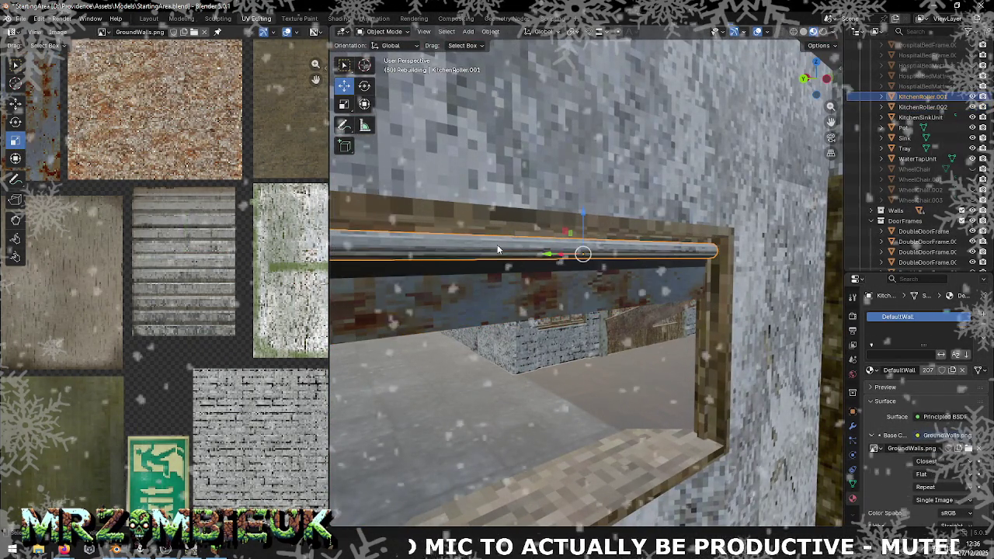
scroll("down", 3)
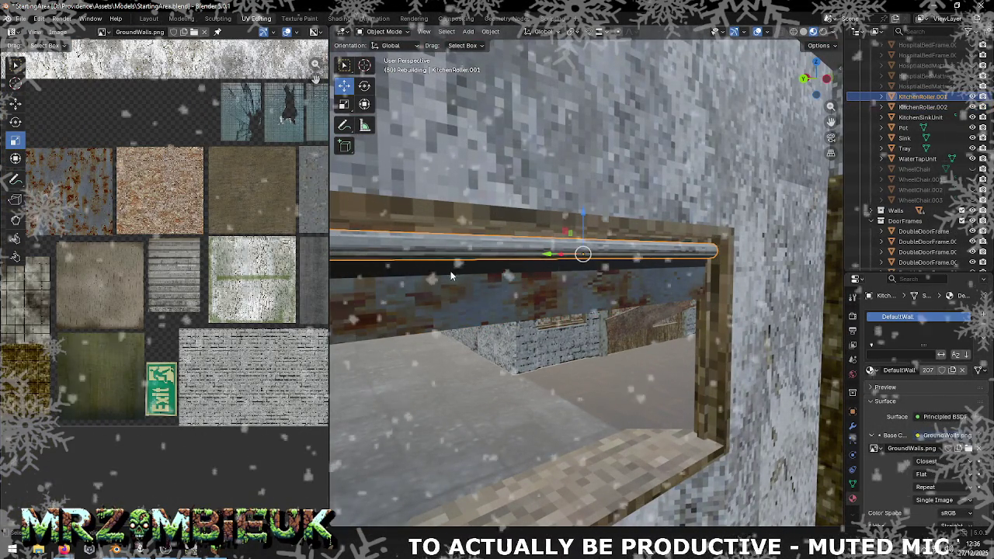
key("Tab")
key("Tab")
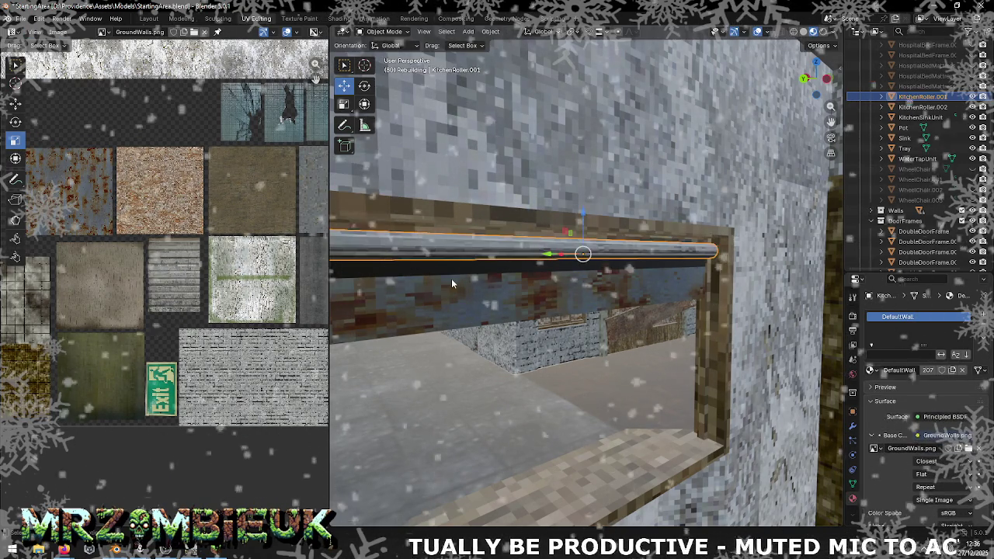
left_click(451, 278)
key("Tab")
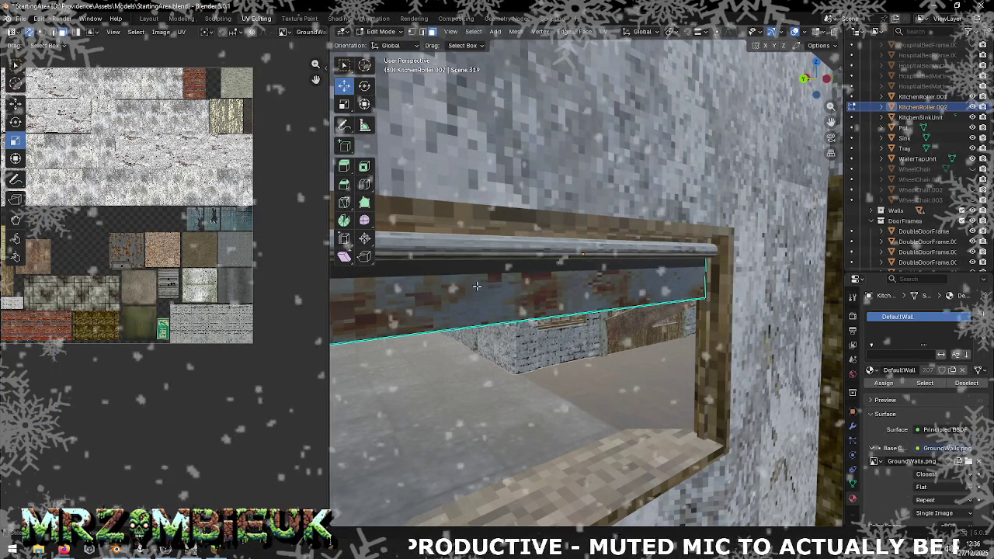
left_click(477, 286)
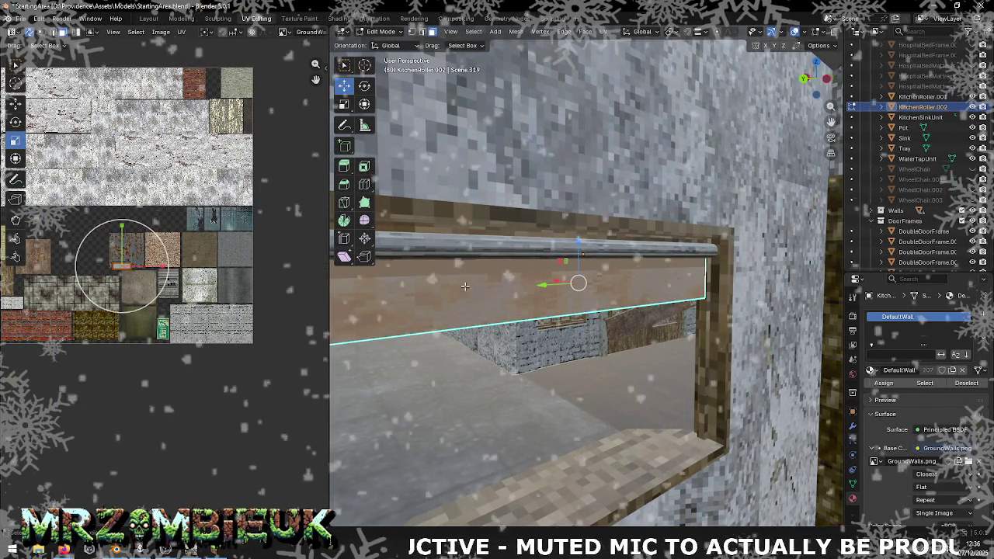
- Move the shutter panel's UV island onto the corrugated shutter texture
key("g")
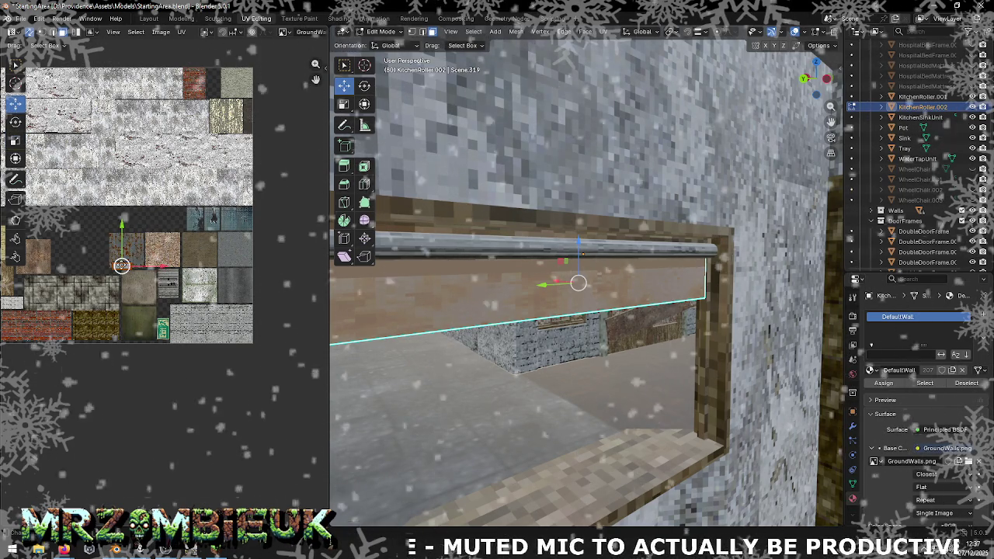
left_click(122, 263)
key("g")
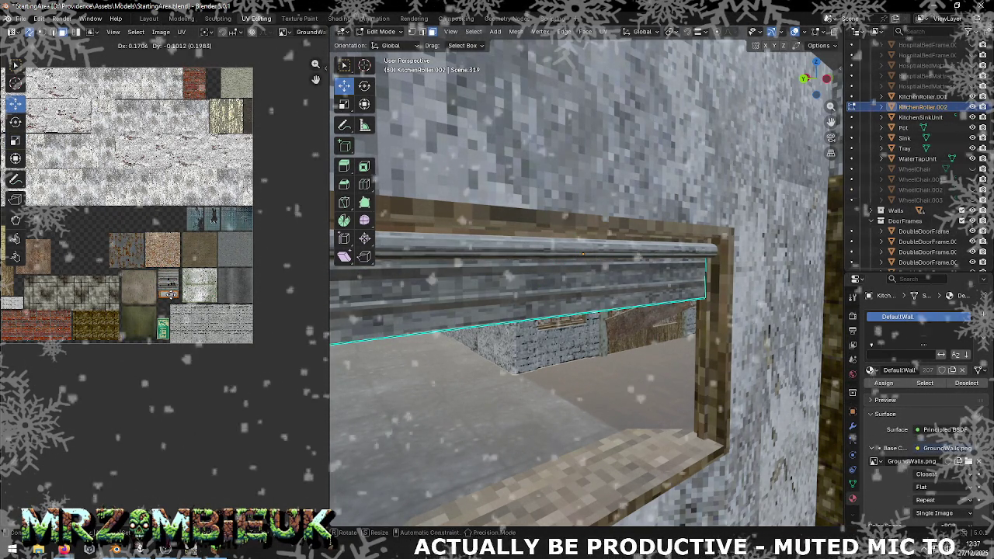
left_click(169, 294)
- Reposition the thin edge strip's UVs onto the lower part of the corrugated tile
left_click_drag(472, 284, 605, 173)
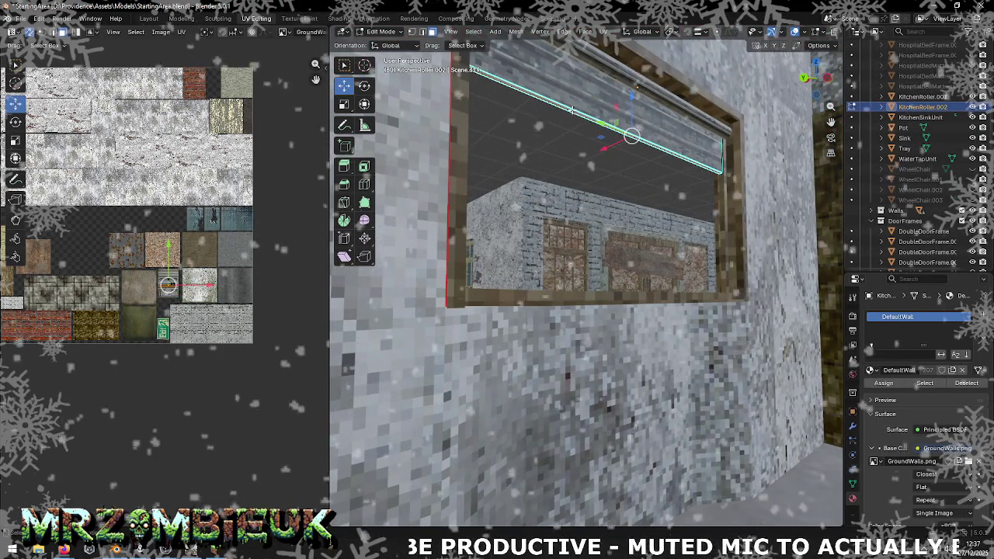
scroll("up", 3)
scroll("up", 3)
key("g")
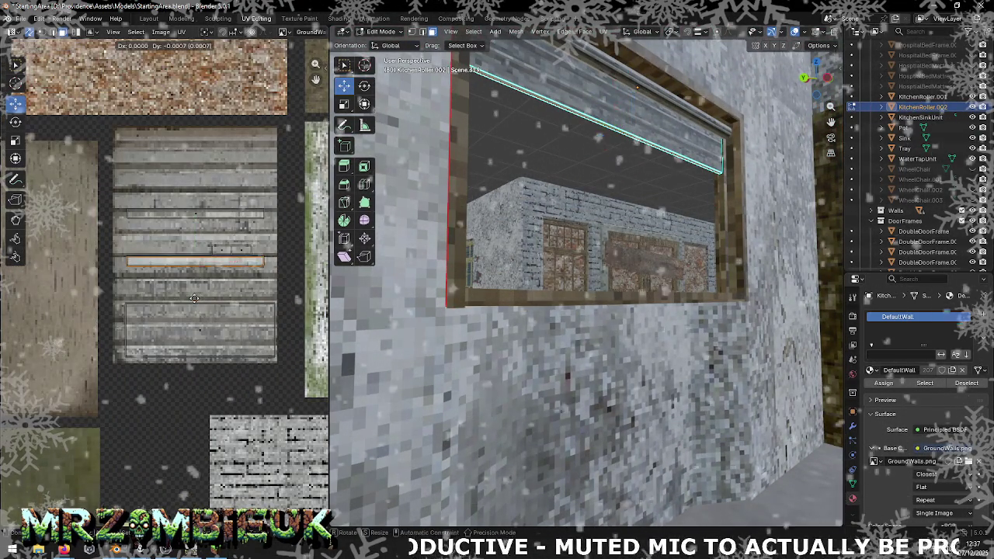
left_click(208, 323)
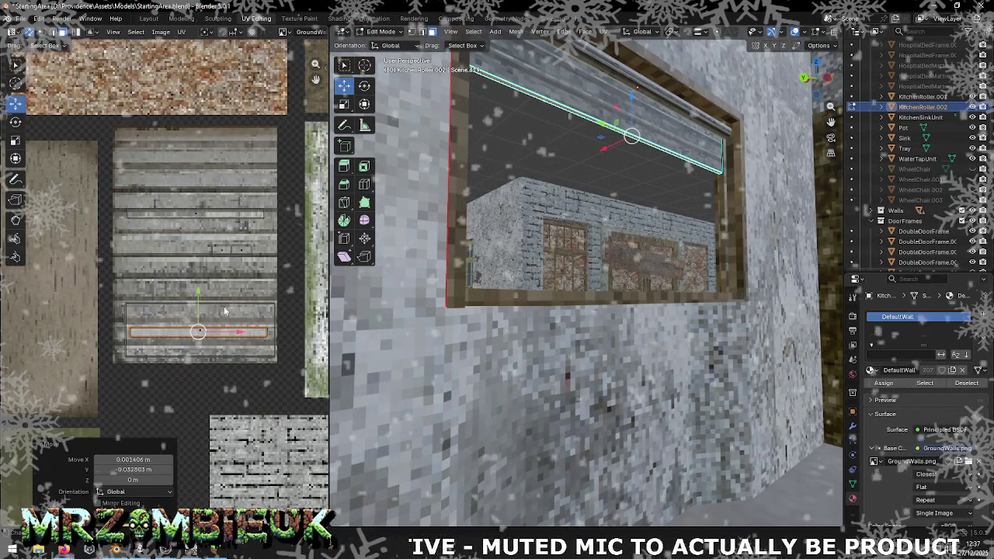
key("g")
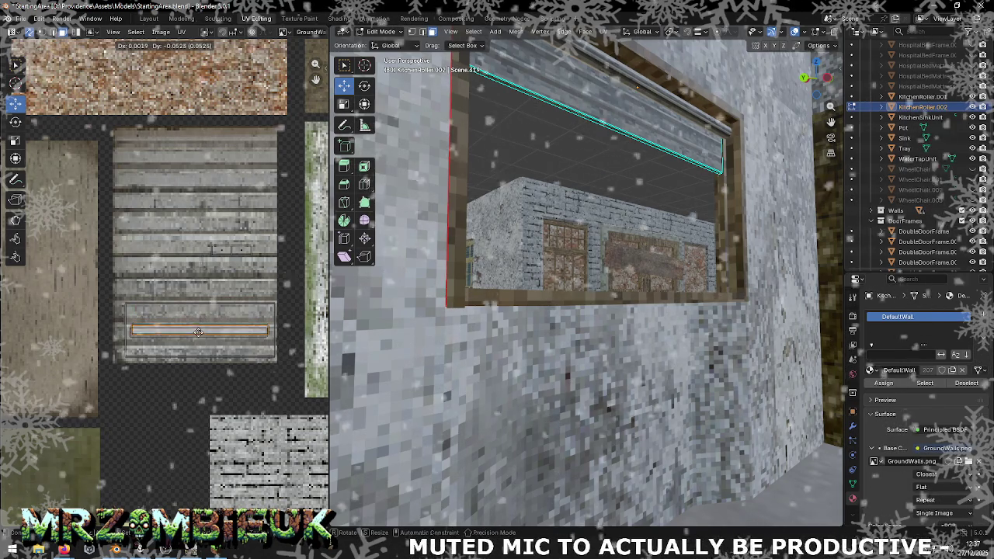
left_click(200, 317)
key("g")
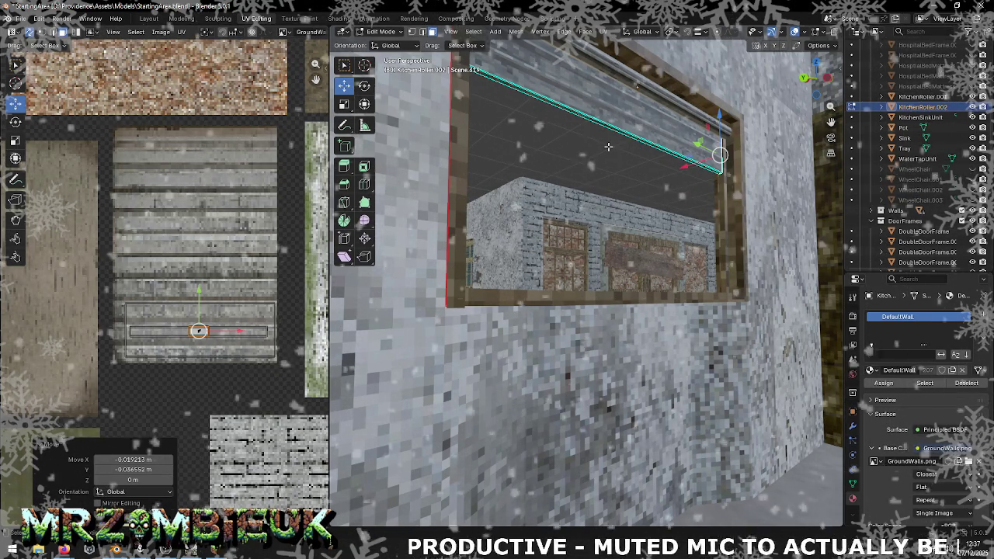
key("alt+Tab")
key("alt+Tab")
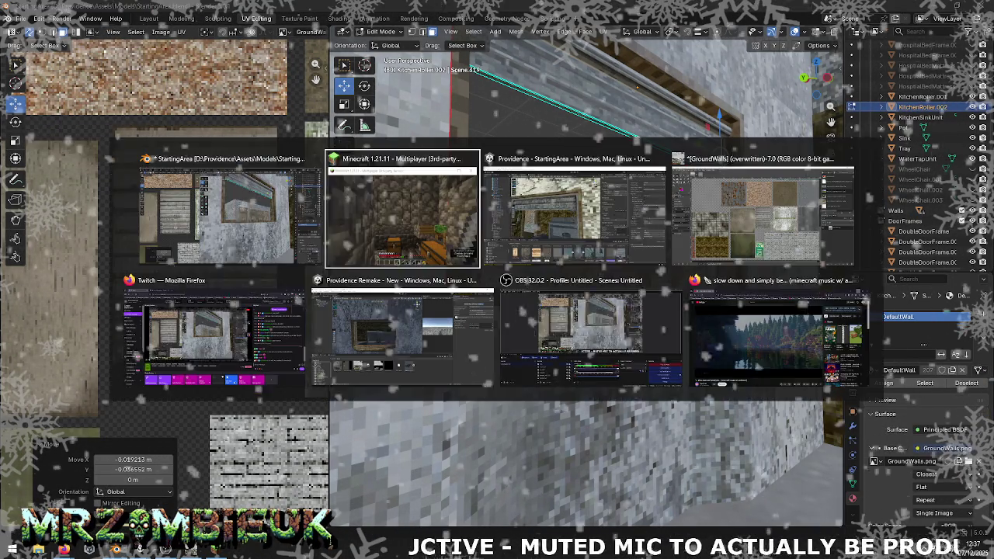
key("alt+Tab")
key("alt+Tab")
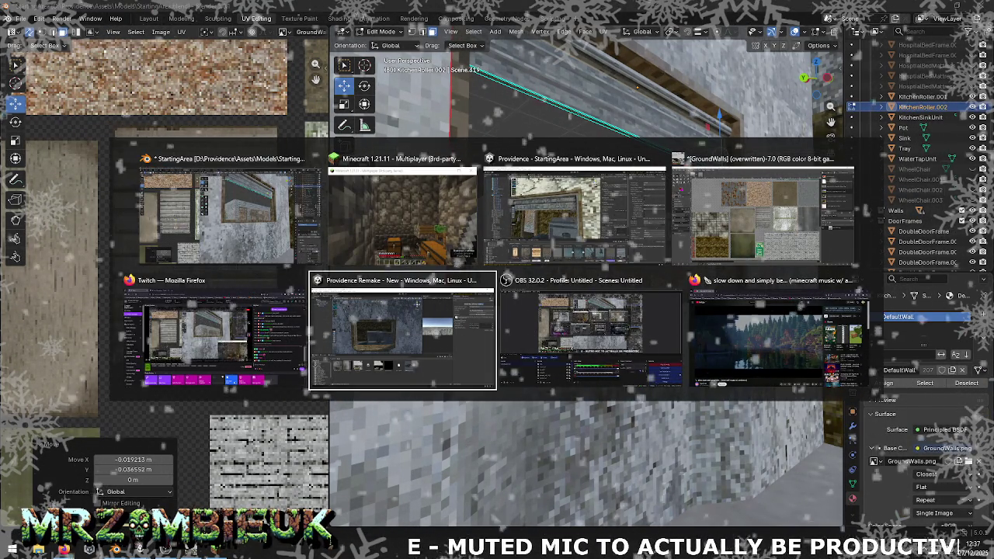
key("Escape")
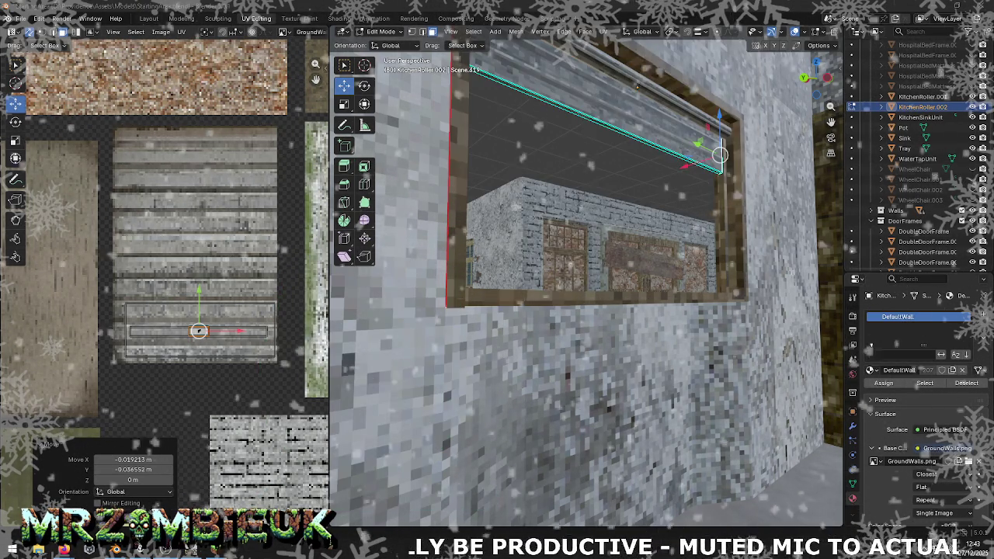
- Bring up the open-windows list, then dismiss it and stay in Blender
key("alt+Tab")
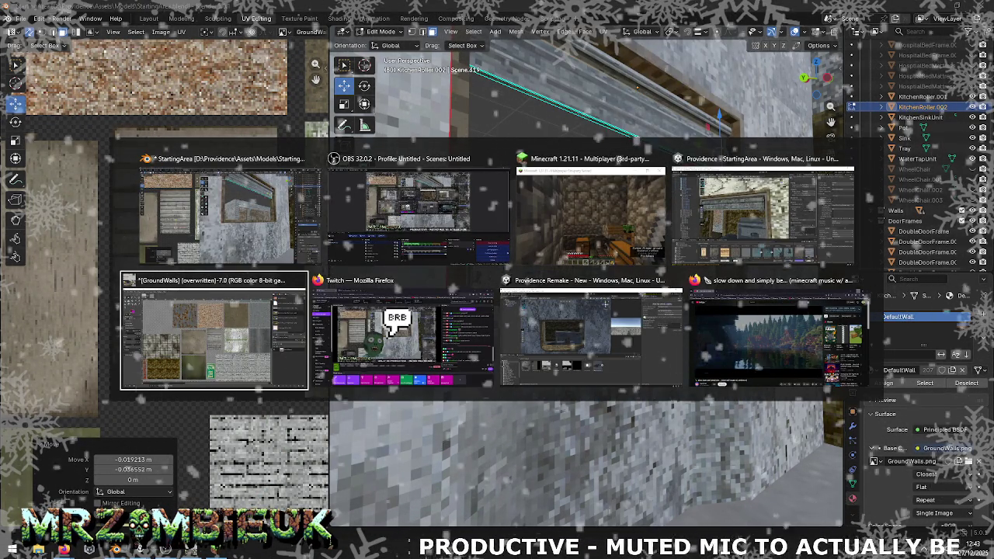
key("Escape")
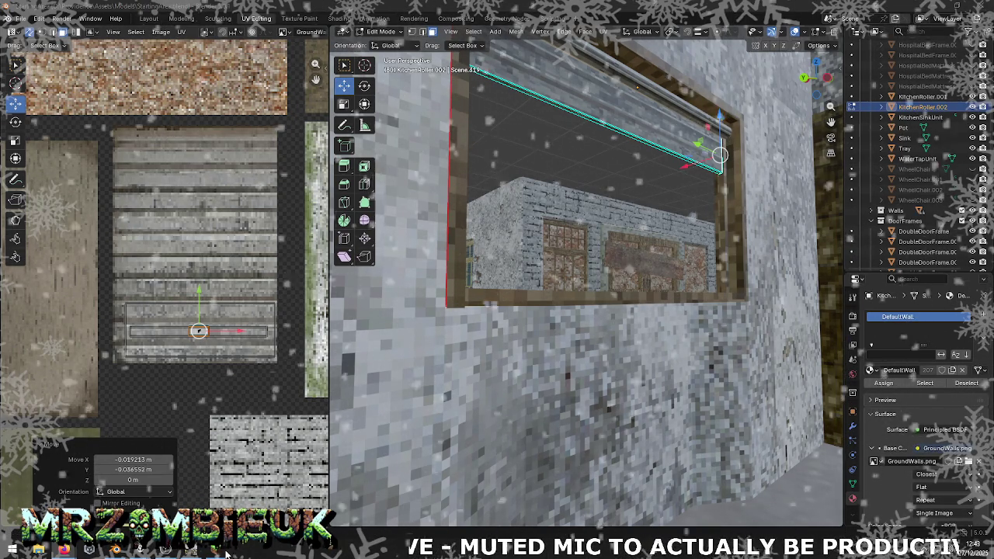
- Switch to Minecraft and check the large chest's contents
key("alt+Tab")
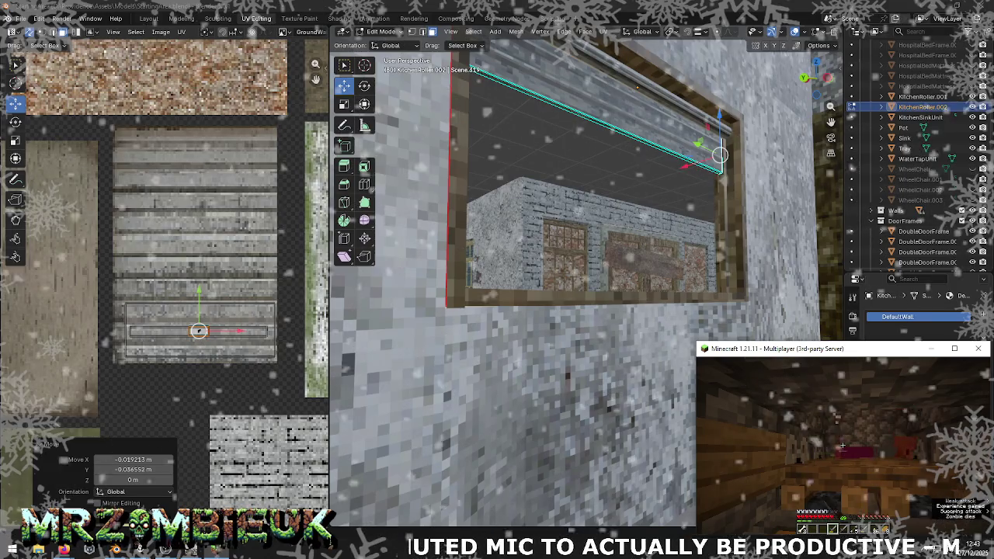
right_click(842, 446)
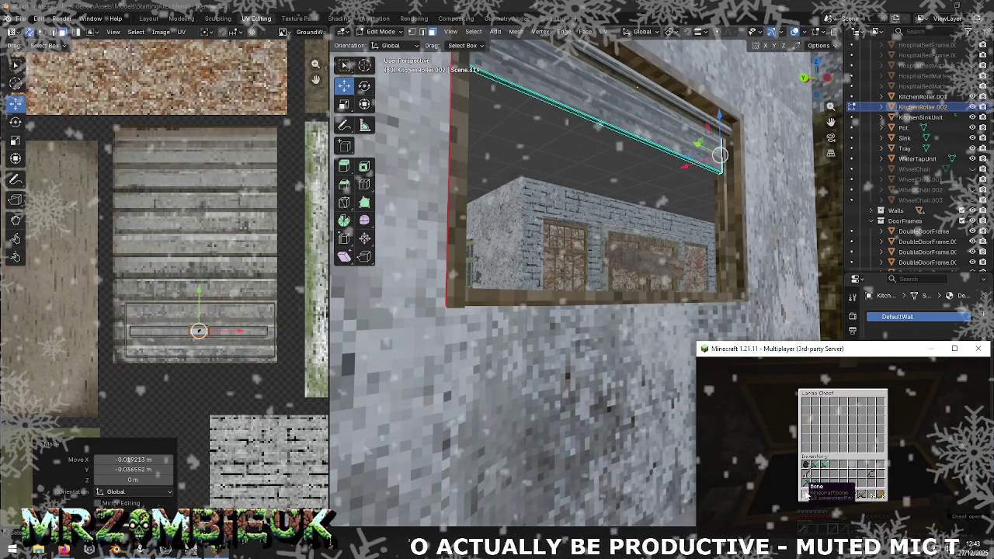
key("Escape")
- Sleep in the bed, glance at the inventory, then switch back to Blender
right_click(842, 445)
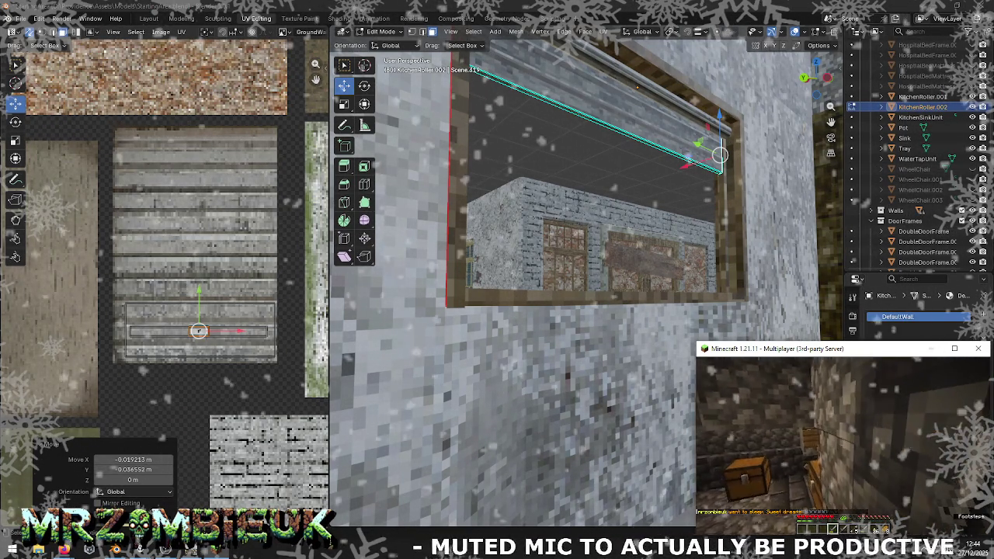
key("e")
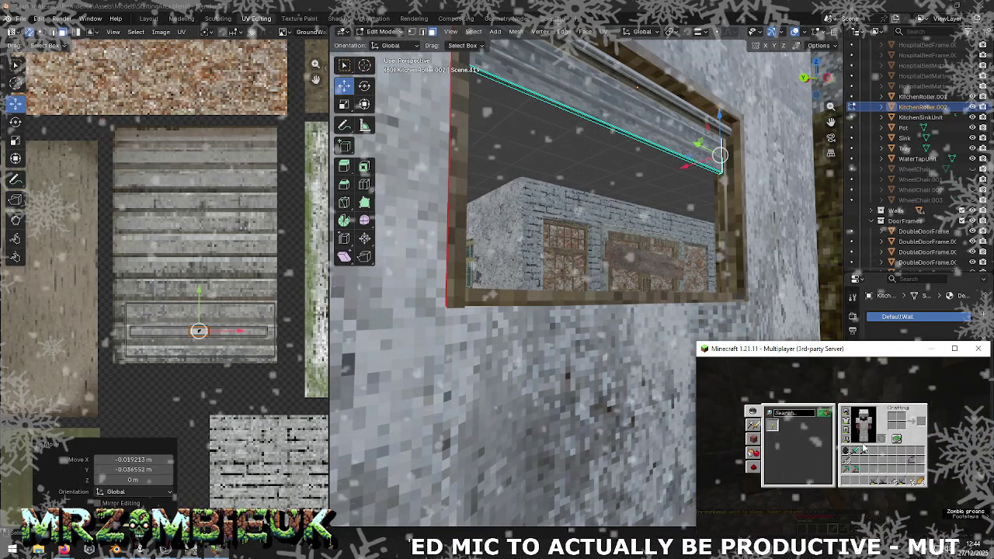
key("e")
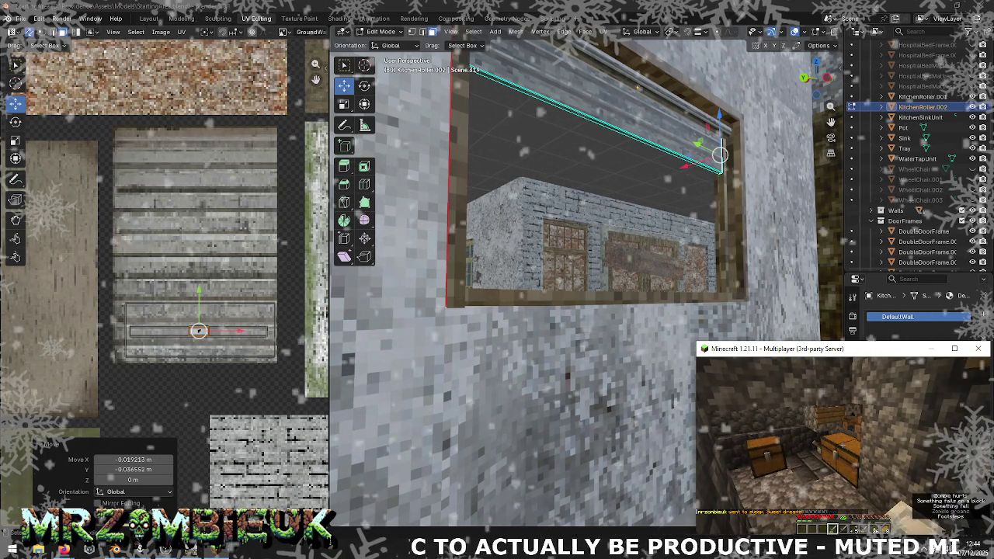
key("alt+Tab")
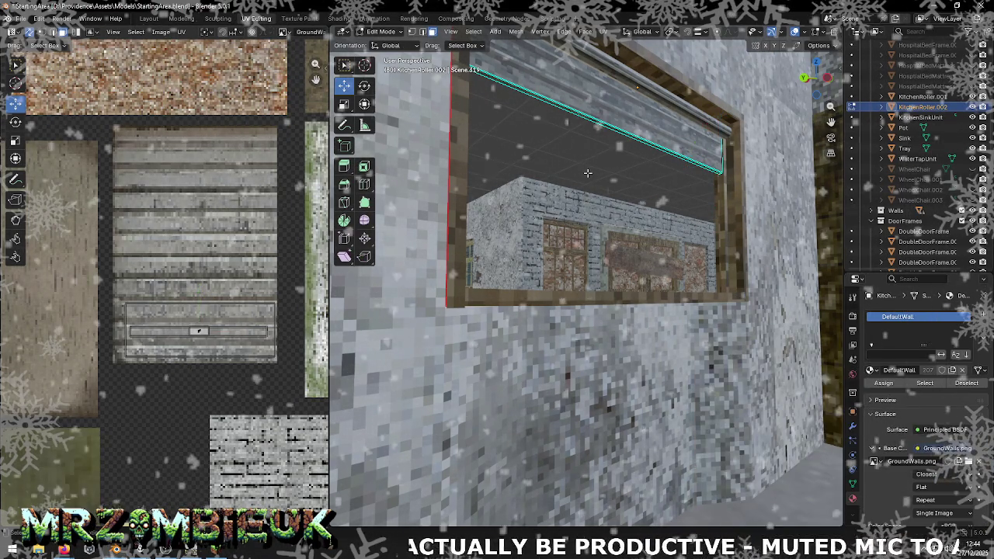
- Select the top roller bar KitchenRoller.001, view its UVs in Edit Mode, and return to Object Mode
left_click_drag(588, 173, 595, 185)
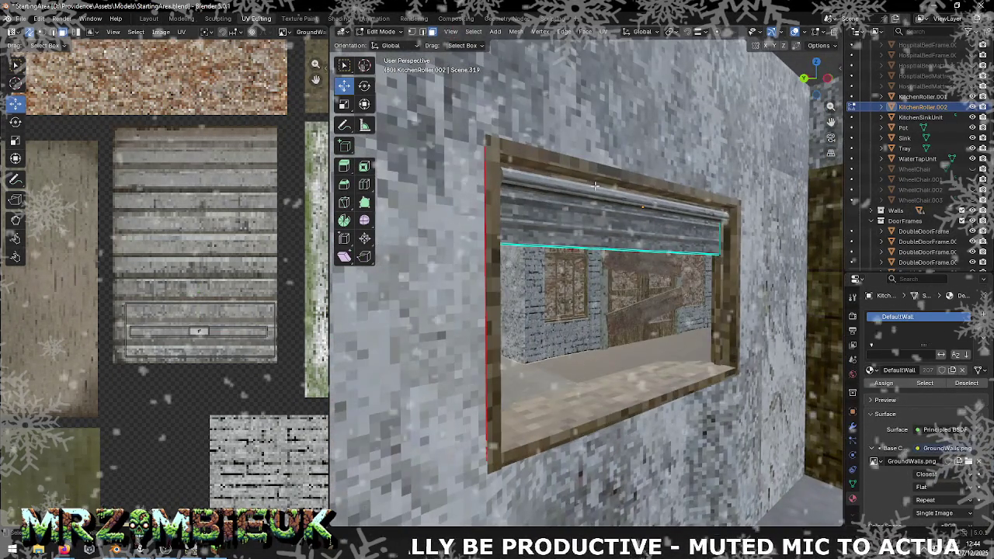
key("Tab")
left_click(595, 190)
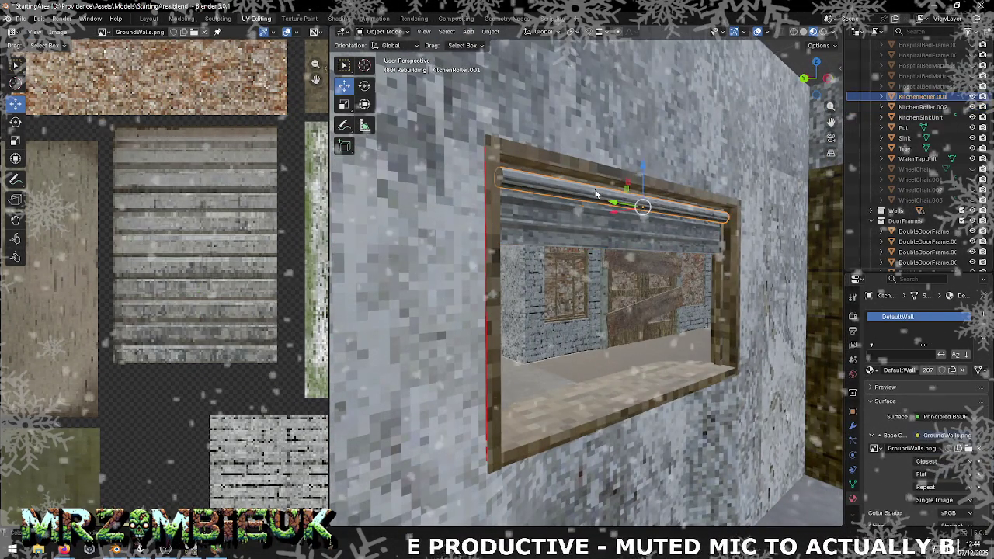
key("Tab")
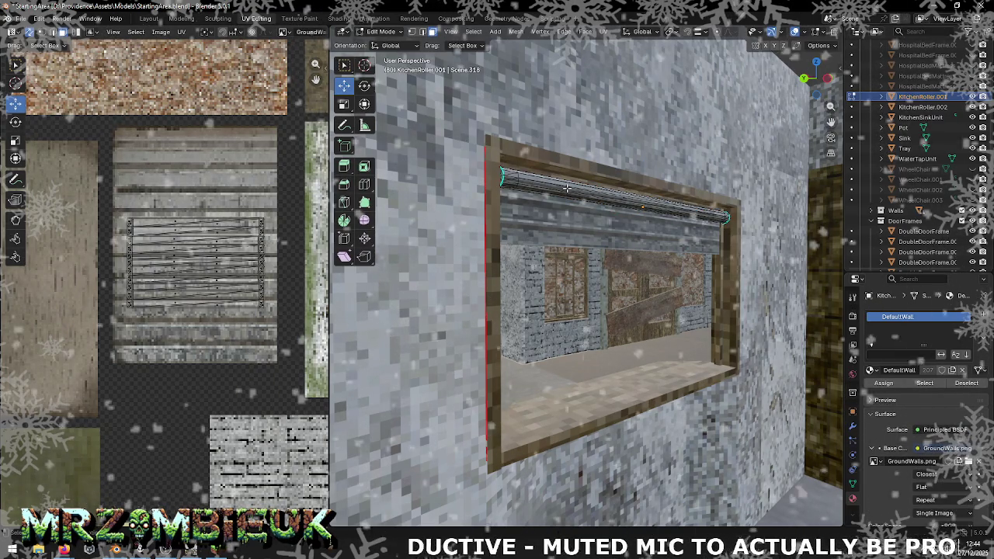
left_click_drag(569, 194, 446, 83)
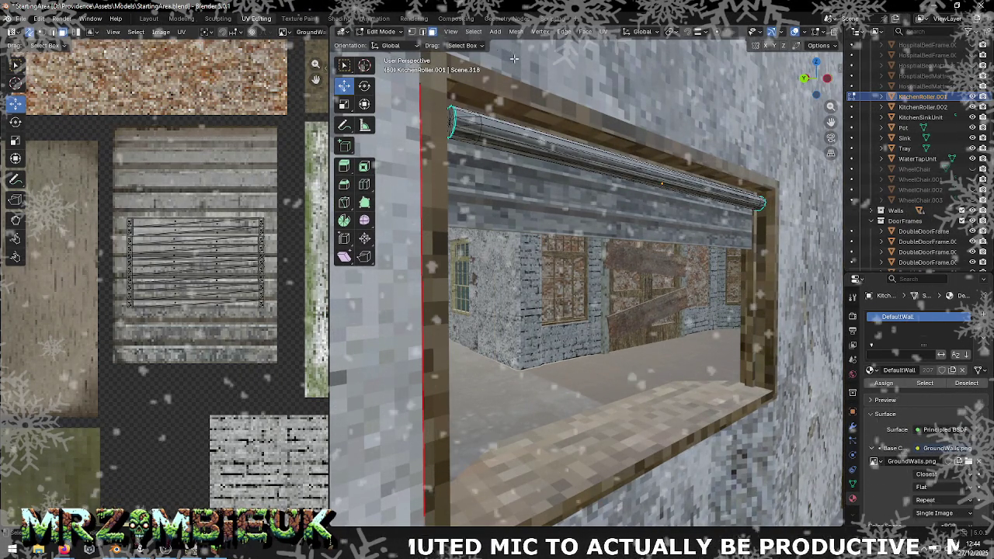
key("Tab")
left_click(468, 31)
mouse_move(482, 43)
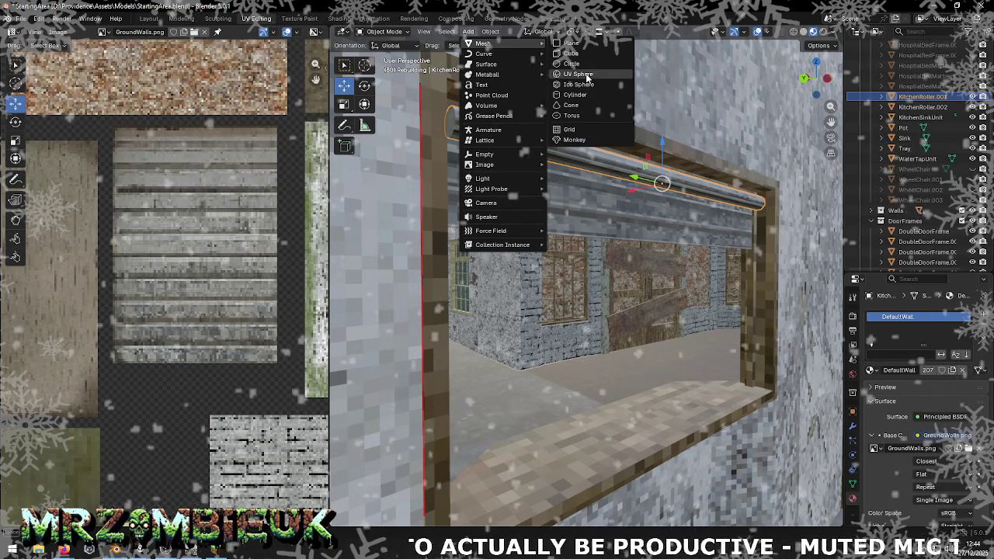
- Add a cylinder with 10 vertices to the scene
left_click(587, 95)
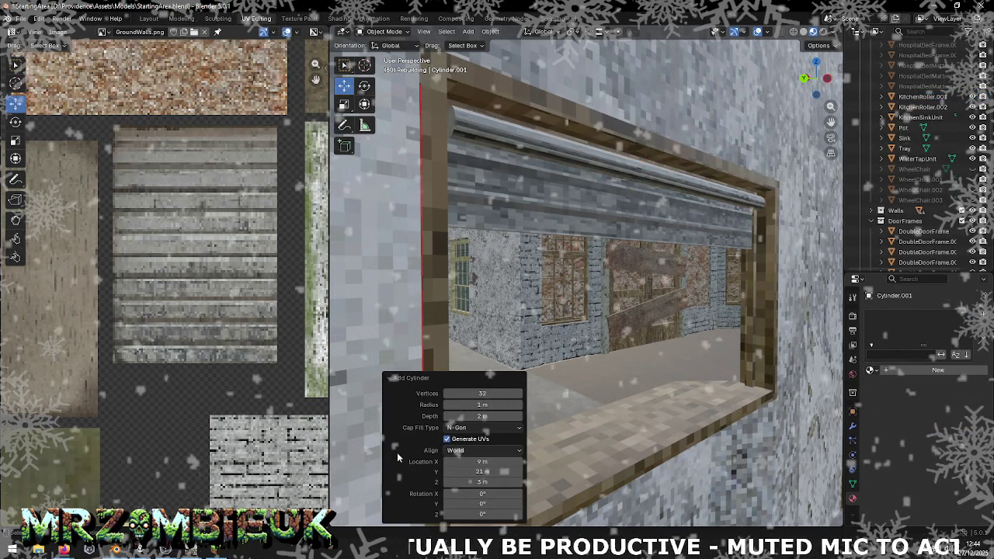
left_click(491, 391)
type("10")
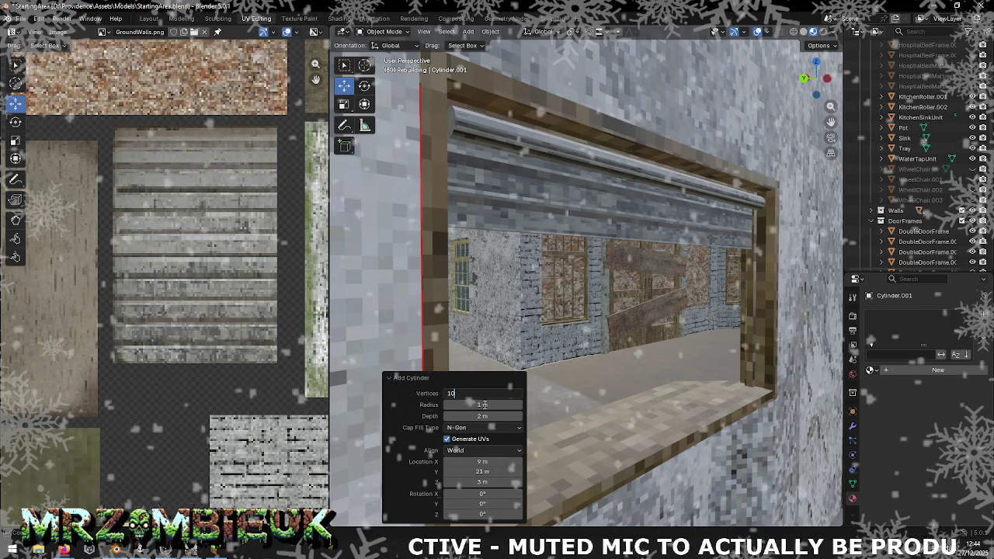
key("Tab")
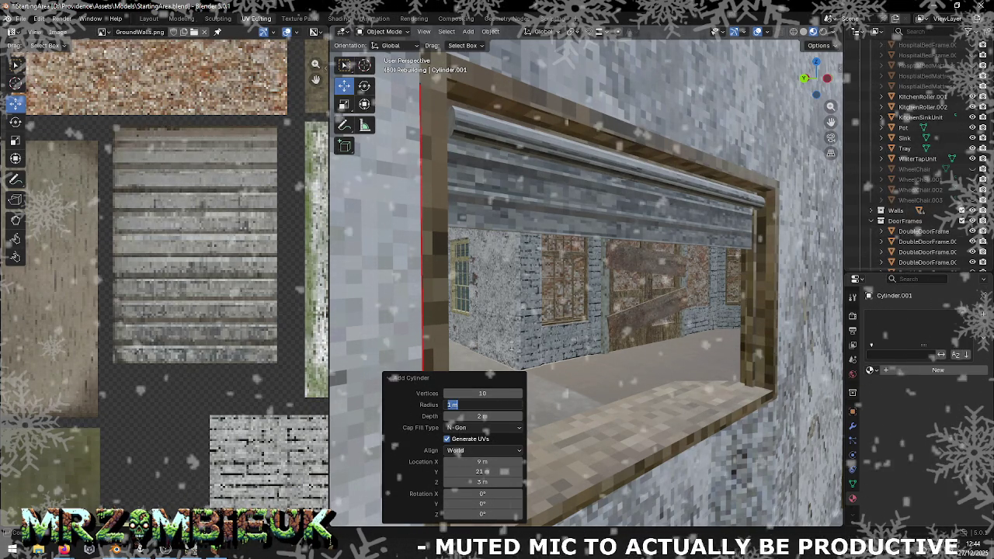
key("Tab")
key("Tab")
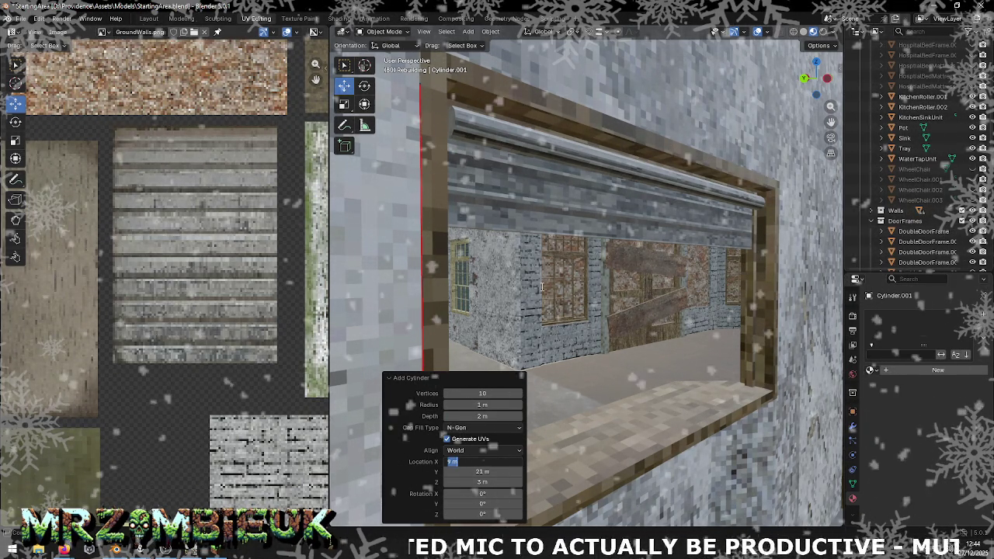
key("Return")
key("z")
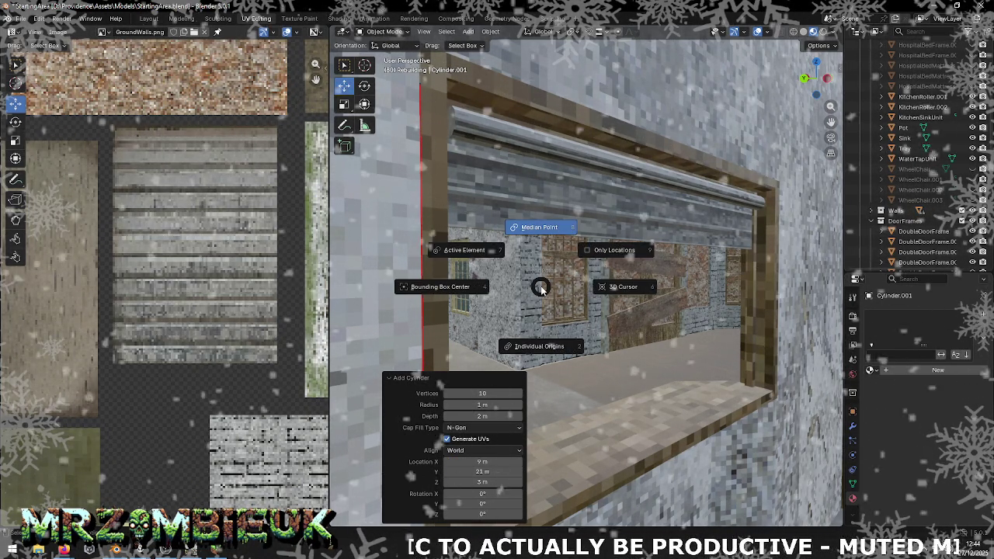
- View the building from above and try moving the cylinder along X, then undo it
scroll("up", 3)
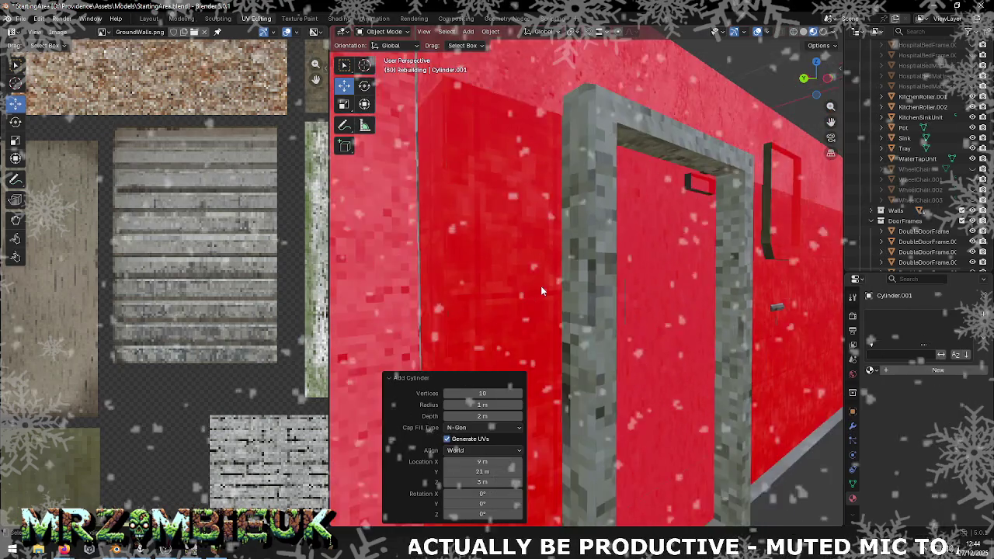
scroll("down", 3)
left_click_drag(556, 286, 532, 183)
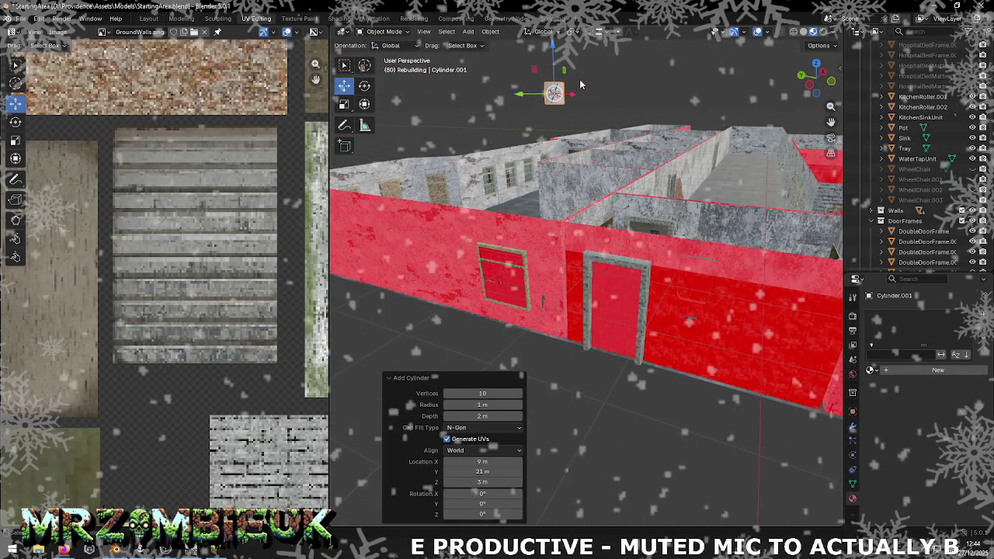
left_click_drag(572, 97, 746, 99)
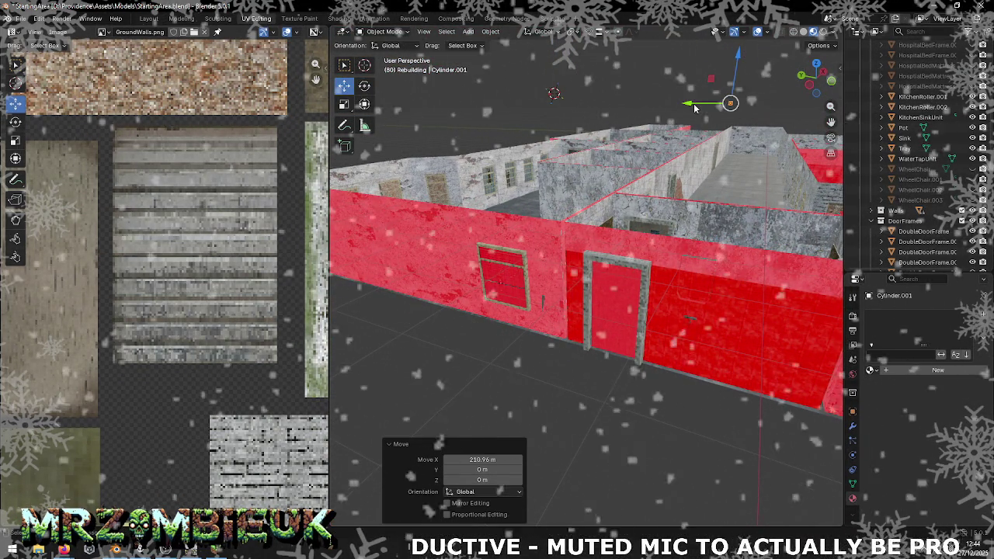
key("ctrl+z")
- Switch transform orientation to Local and move the cylinder along its local X
left_click(391, 45)
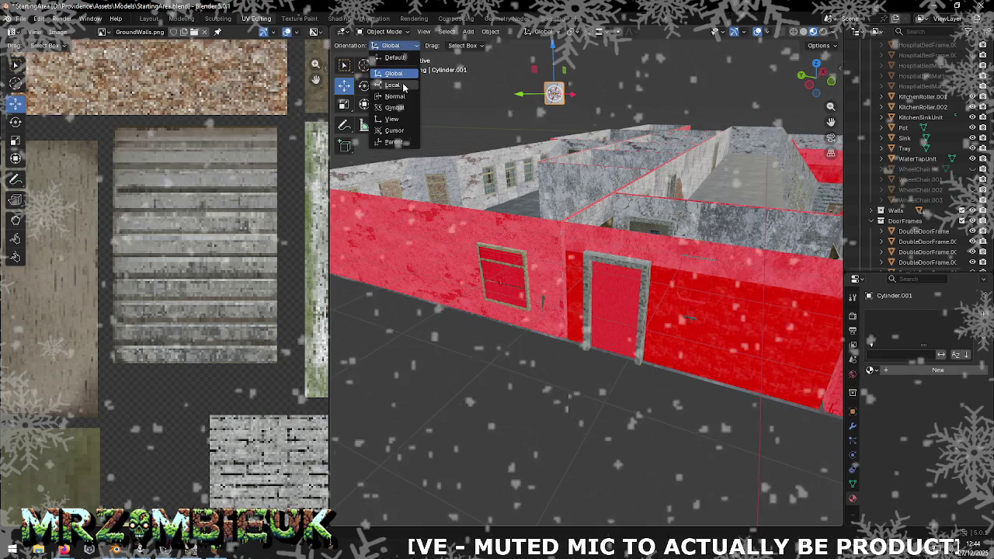
left_click(400, 72)
left_click_drag(569, 100, 747, 101)
key("ctrl+z")
left_click_drag(614, 138, 630, 165)
left_click_drag(559, 122, 804, 318)
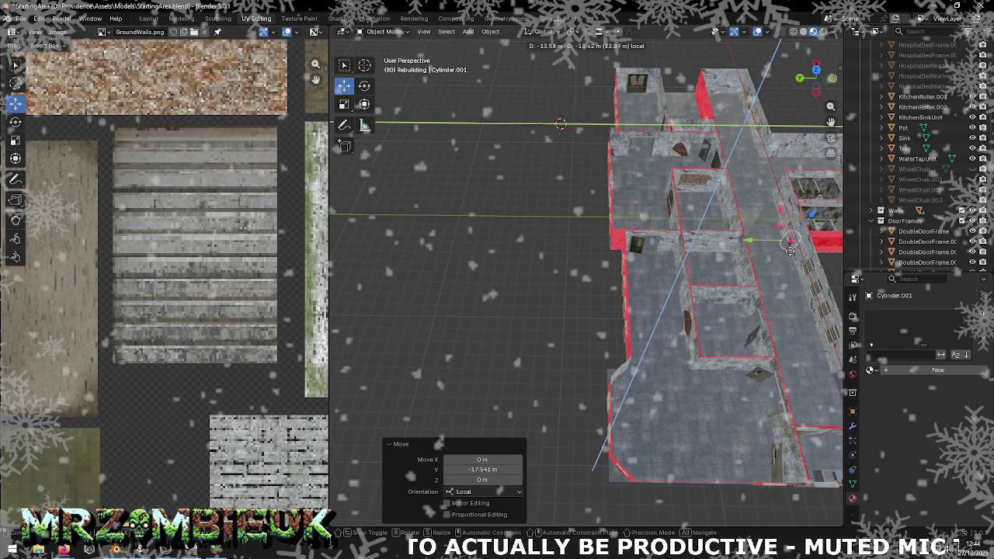
right_click(804, 318)
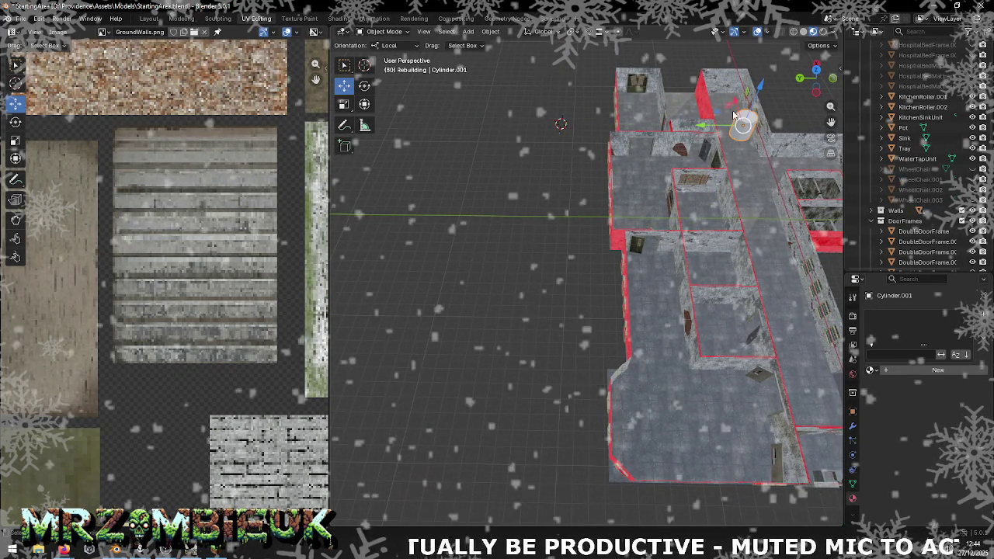
left_click_drag(737, 105, 807, 327)
- Move the cylinder along a constrained axis and lower it along Z
left_click_drag(808, 326, 522, 191)
left_click_drag(523, 191, 525, 286)
left_click_drag(527, 295, 547, 248)
left_click_drag(548, 248, 547, 260)
key("KP_Decimal")
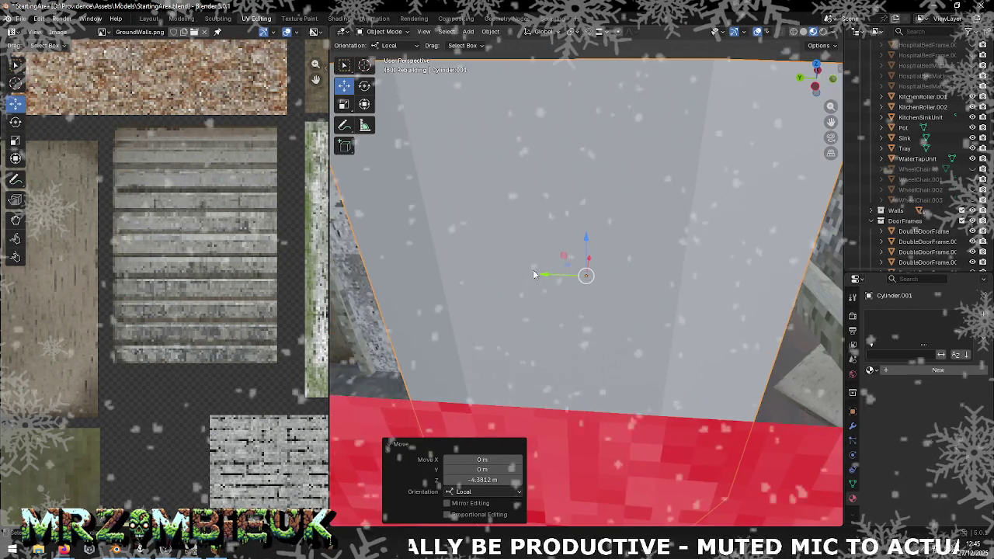
- Rotate the cylinder exactly 90° around its local X axis
left_click(364, 86)
left_click_drag(579, 238, 670, 247)
key("ctrl+z")
key("r")
key("x")
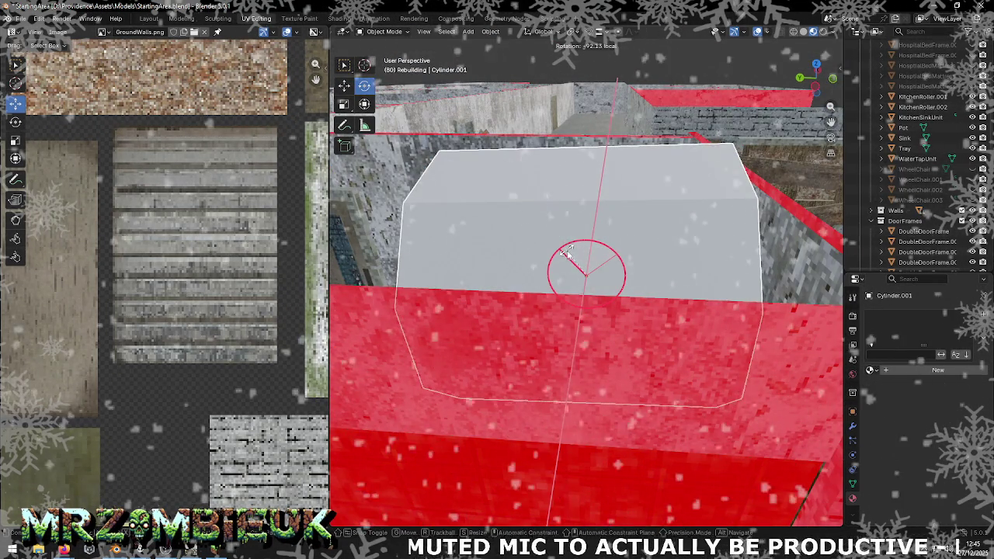
left_click(569, 250)
type("90")
key("Return")
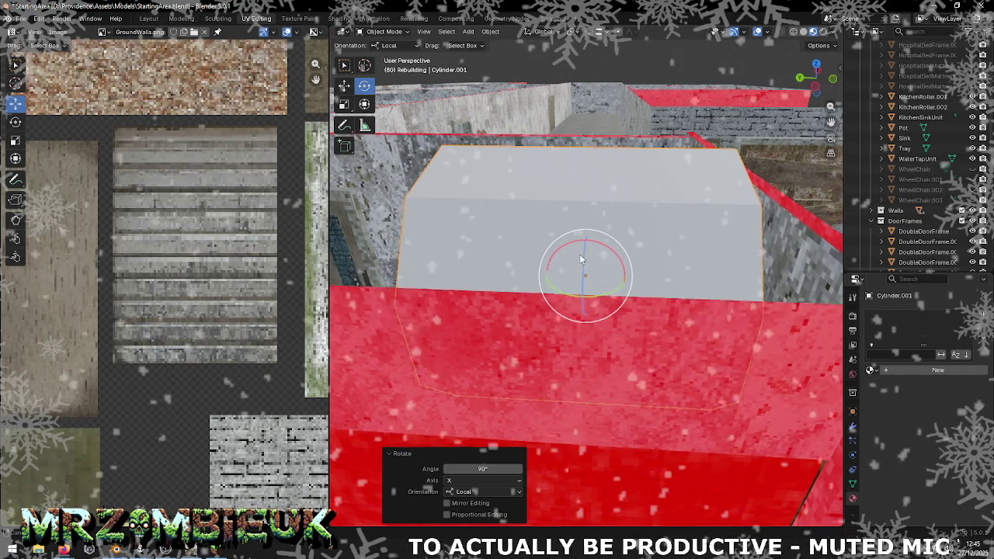
left_click_drag(579, 257, 583, 299)
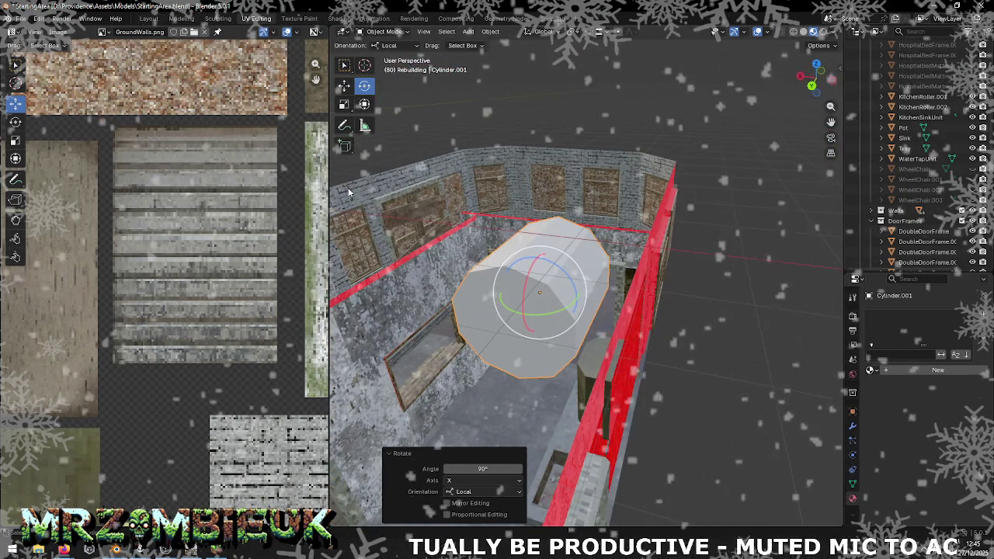
- Shrink the cylinder to a much smaller size
left_click(344, 104)
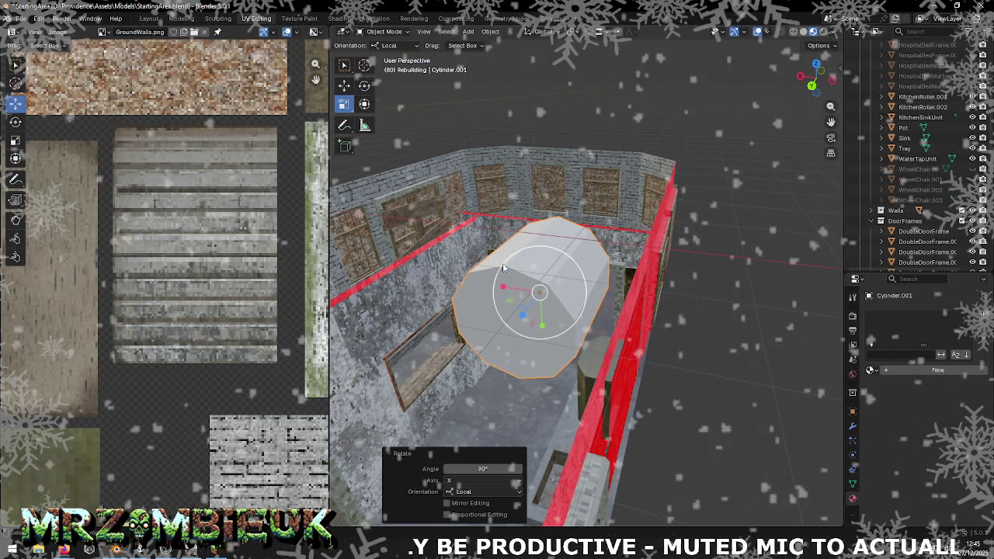
key("s")
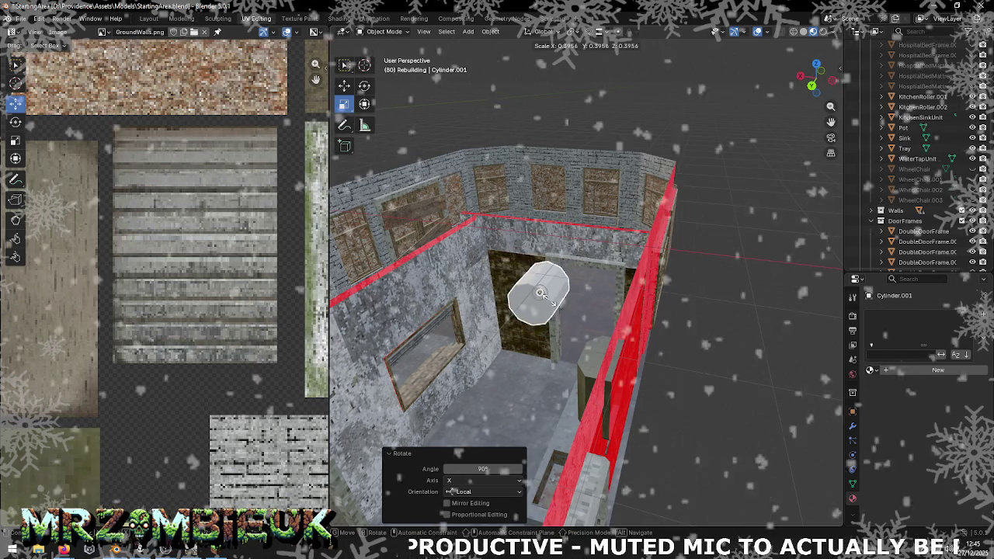
left_click(539, 292)
left_click_drag(540, 293, 527, 289)
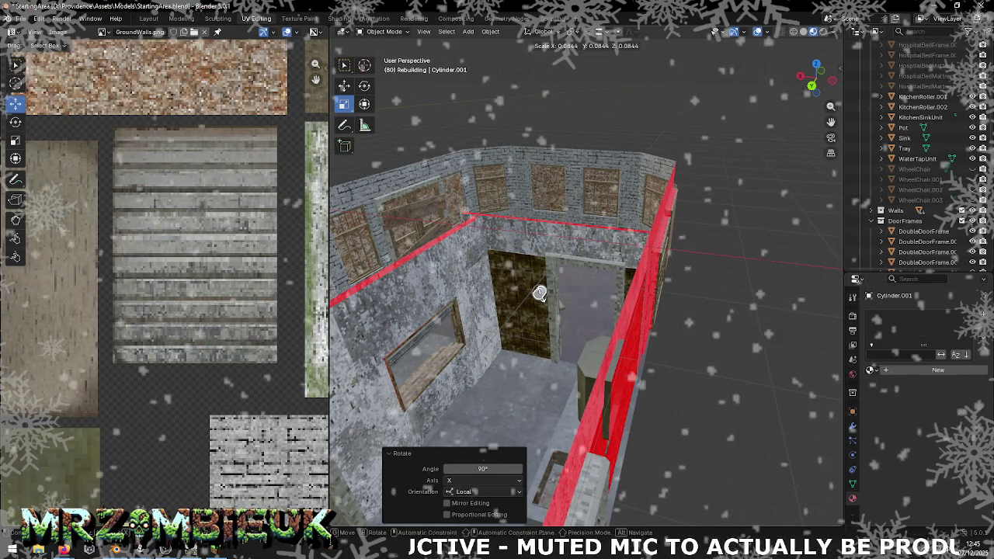
scroll("up", 3)
scroll("down", 3)
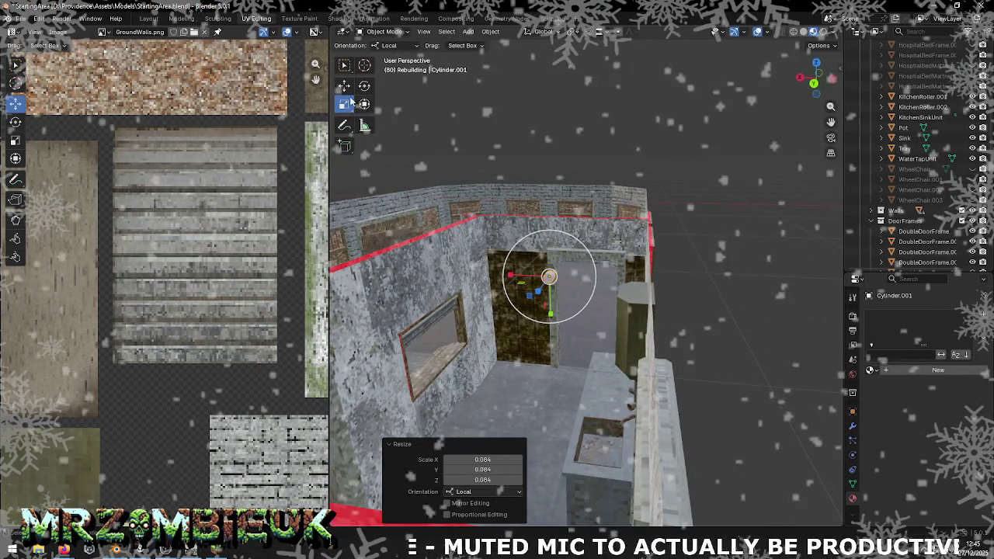
- Slide the cylinder along X across to the door frame
left_click(344, 85)
left_click_drag(513, 274, 468, 341)
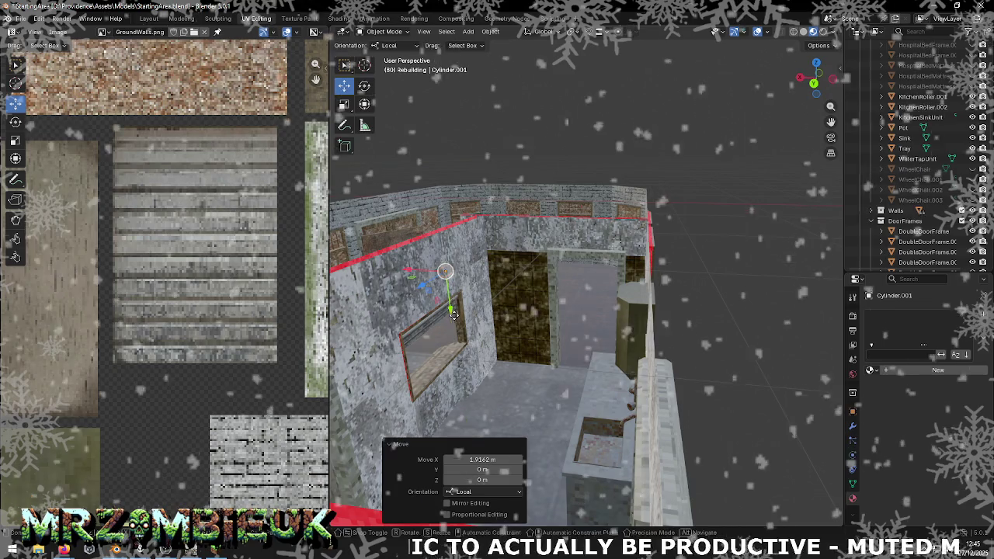
key("KP_Decimal")
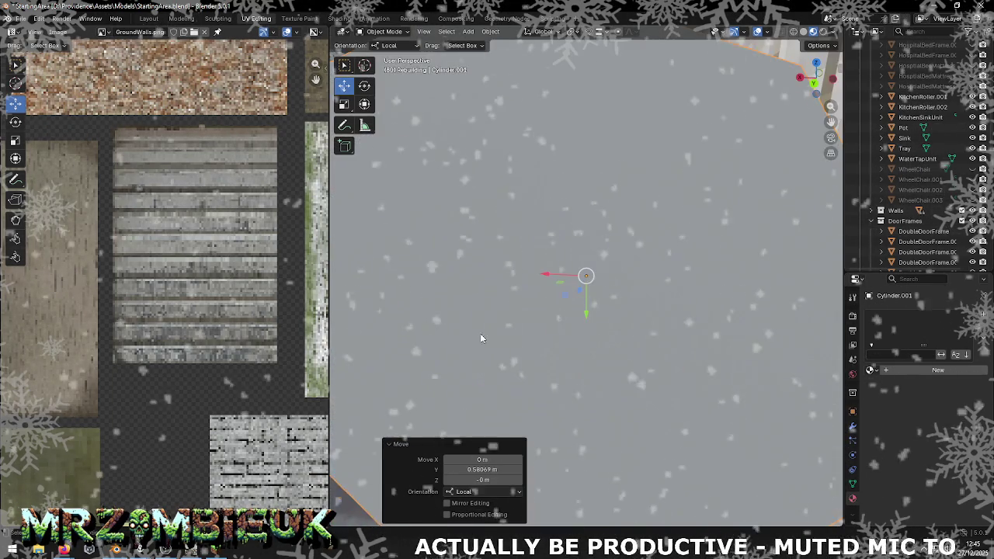
scroll("down", 3)
scroll("up", 3)
left_click_drag(535, 316, 557, 311)
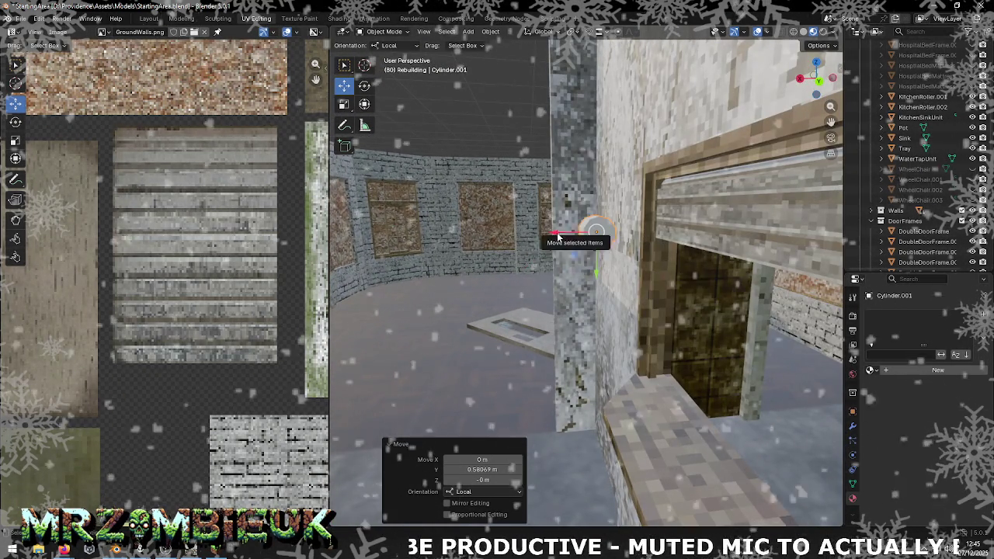
left_click_drag(580, 236, 636, 236)
key("KP_Decimal")
left_click_drag(617, 240, 536, 256)
scroll("down", 3)
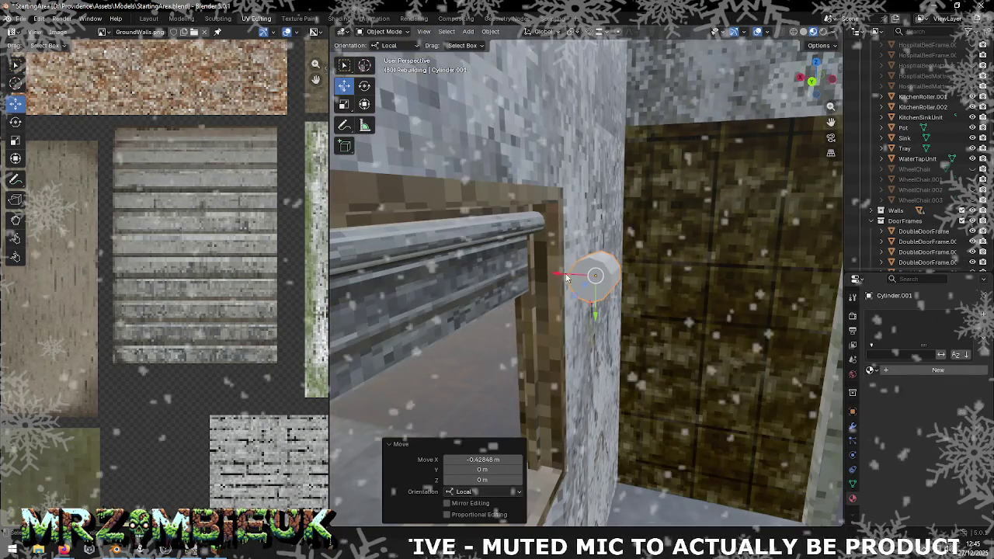
- Fine-position the cylinder on the wall with local Z, X and Y constrained moves
key("g")
key("shift+z")
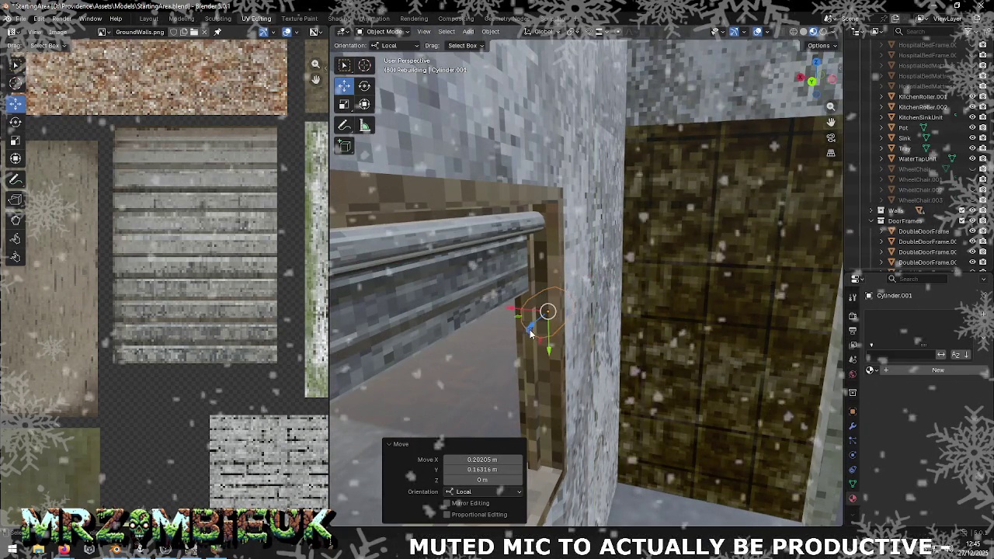
left_click(578, 314)
left_click_drag(578, 314, 558, 316)
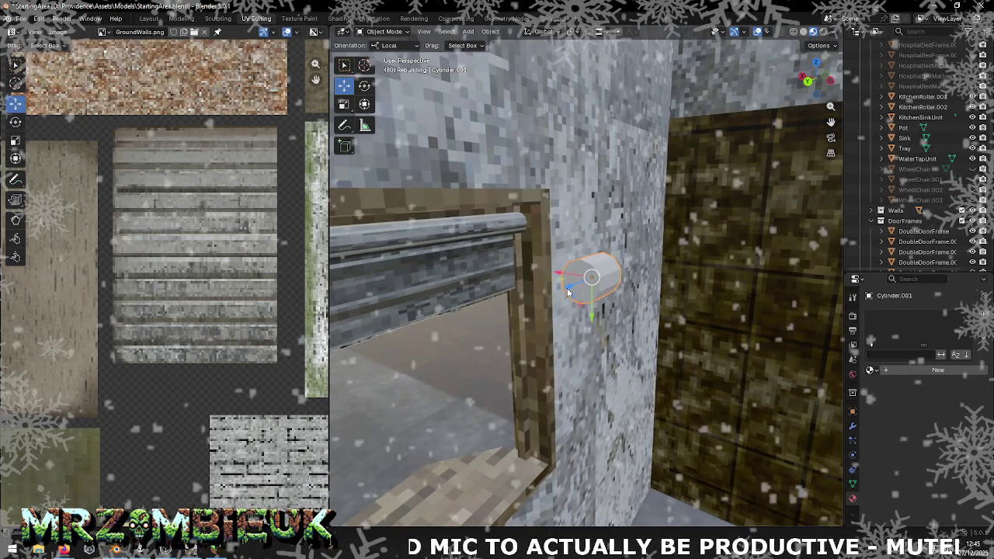
key("g")
key("z")
key("z")
key("Return")
key("g")
key("x")
key("x")
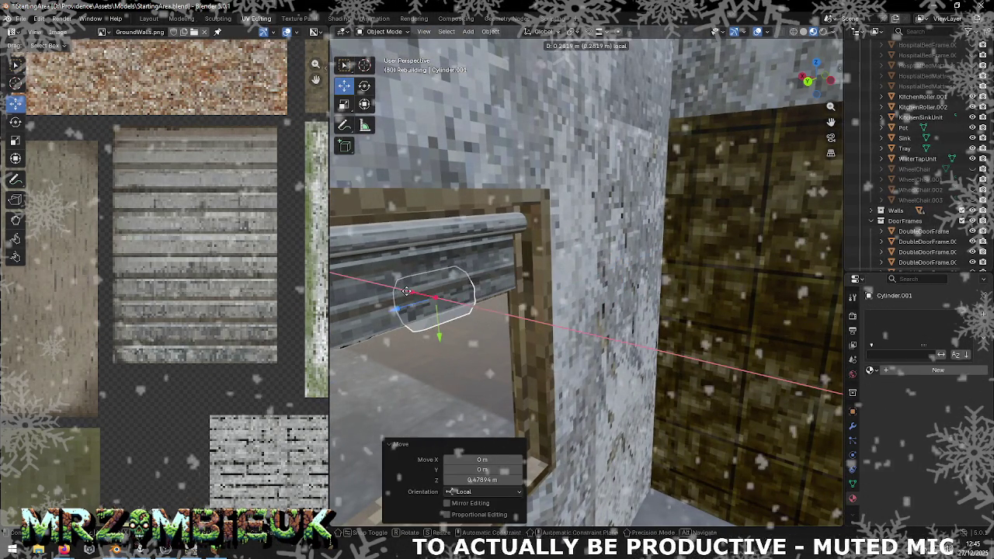
key("Return")
key("g")
key("y")
key("y")
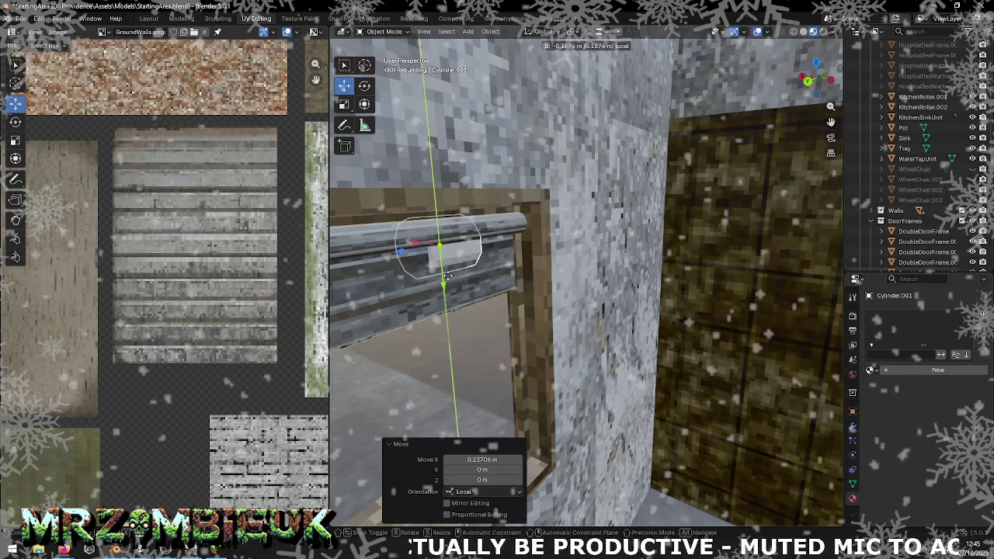
key("Return")
left_click_drag(447, 273, 469, 267)
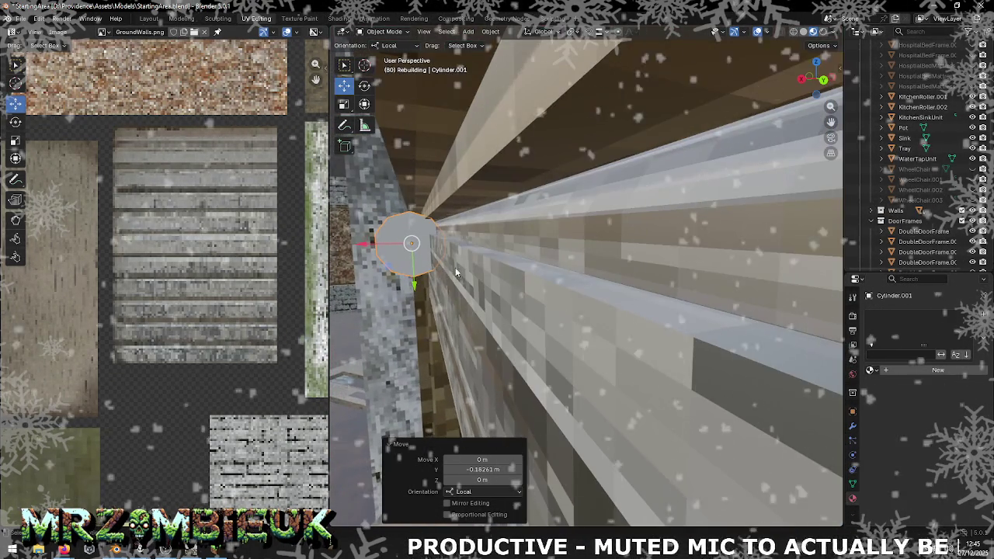
- Scale the cylinder's thickness to about 0.653, keeping its length unchanged
left_click(344, 104)
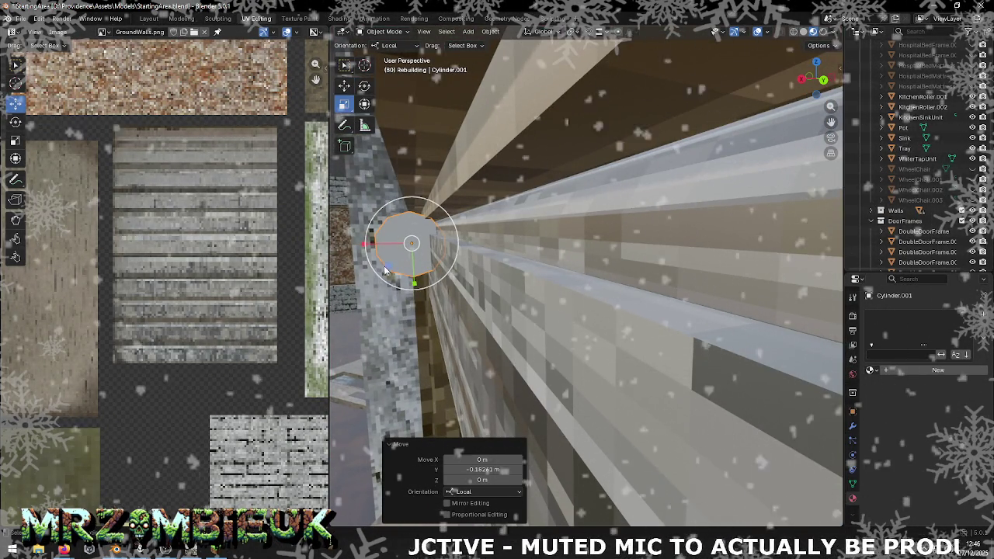
key("s")
key("shift+z")
key("shift+z")
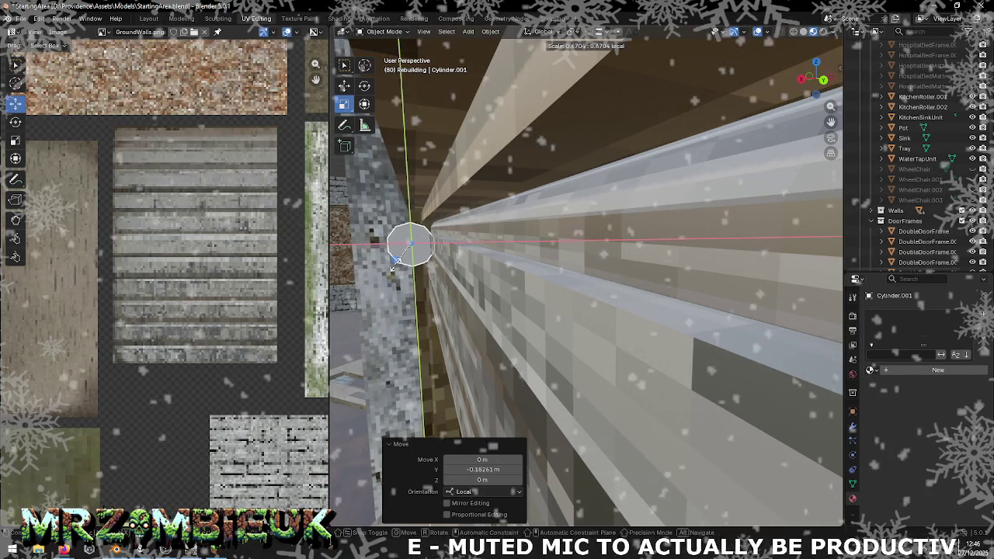
left_click(396, 269)
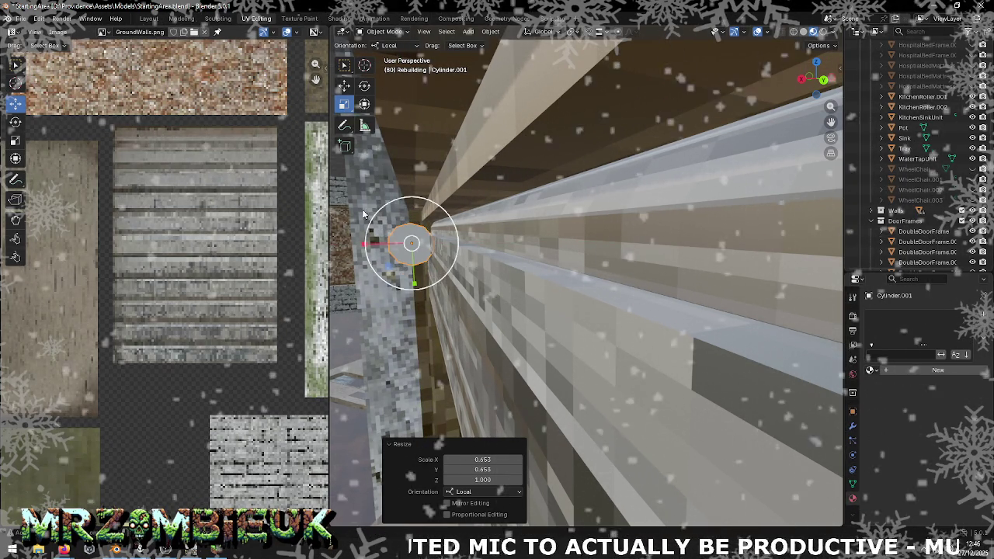
- Nudge the cylinder along its X and Y axes
left_click(344, 84)
left_click_drag(367, 247, 390, 243)
scroll("down", 3)
left_click_drag(372, 284, 369, 275)
scroll("up", 3)
left_click_drag(338, 284, 616, 284)
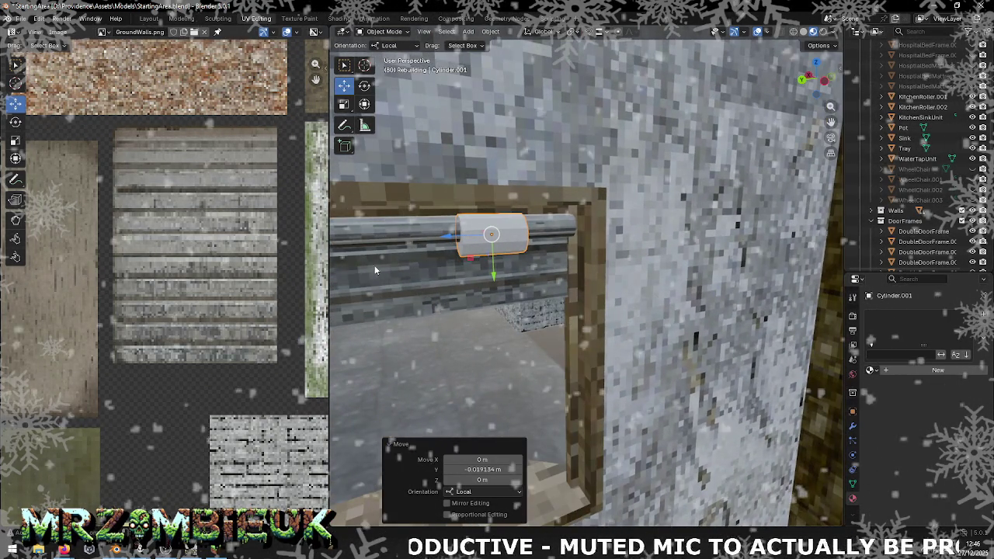
- Set the cylinder's X and Y scale to 0.765346 in the Resize panel
left_click(347, 104)
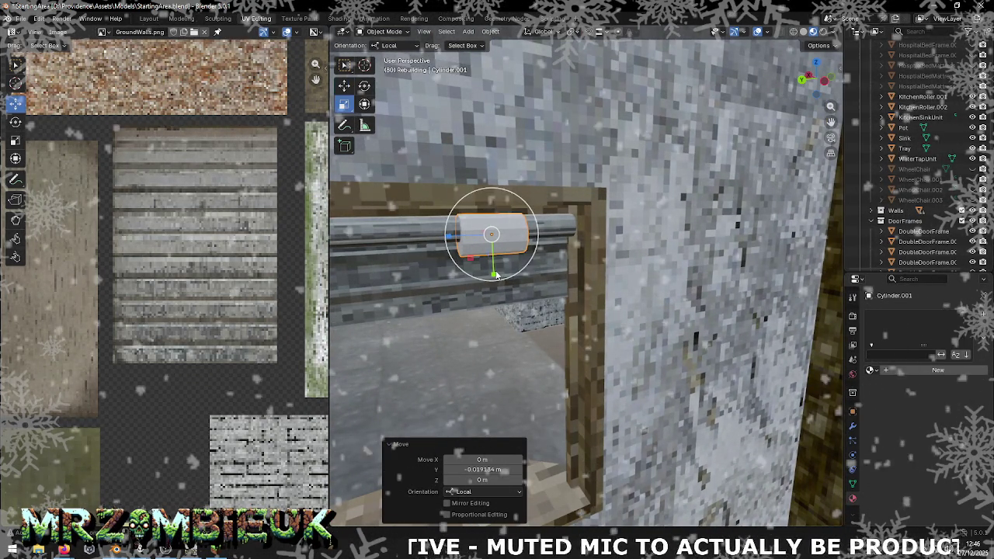
left_click_drag(494, 273, 495, 263)
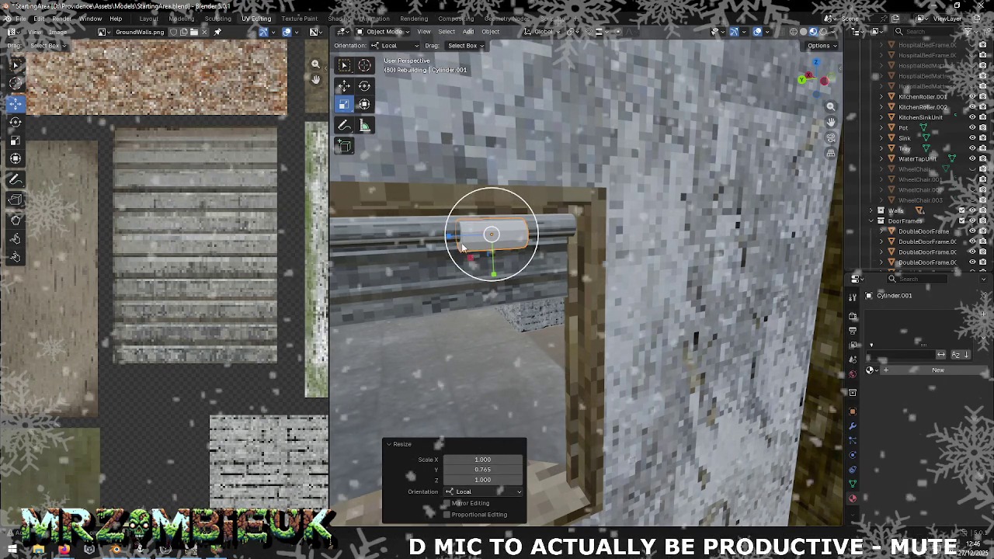
left_click_drag(446, 256, 466, 319)
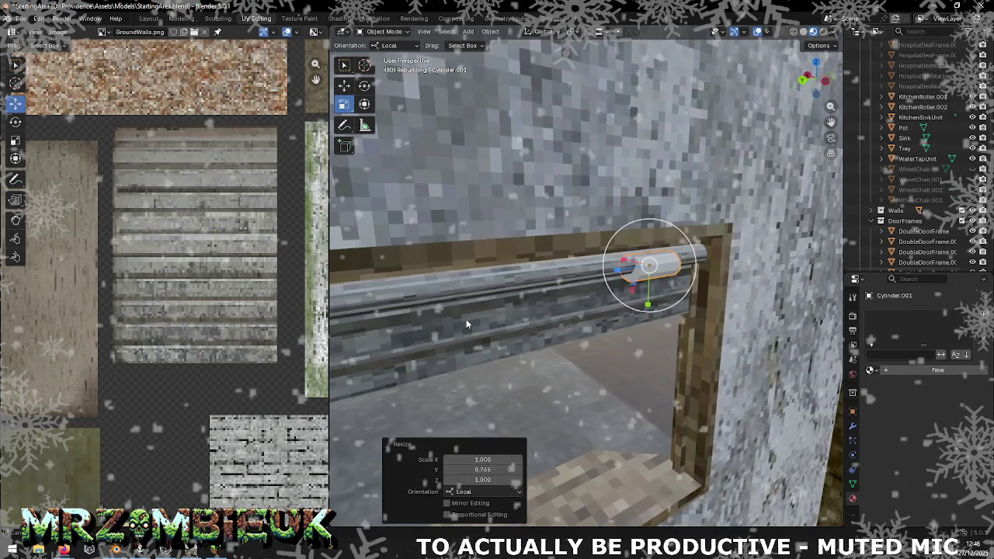
left_click(501, 469)
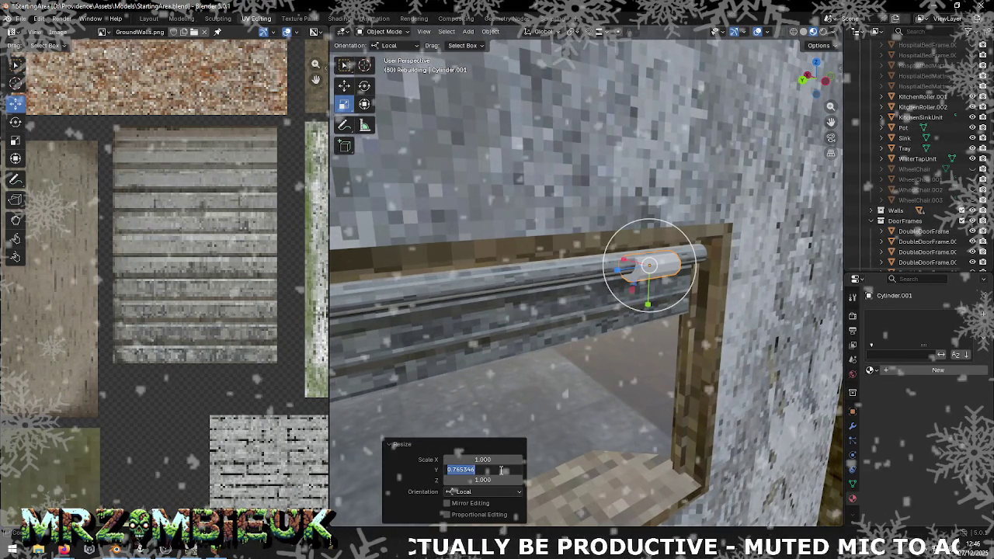
key("Return")
left_click(499, 459)
type("0.765346")
key("Tab")
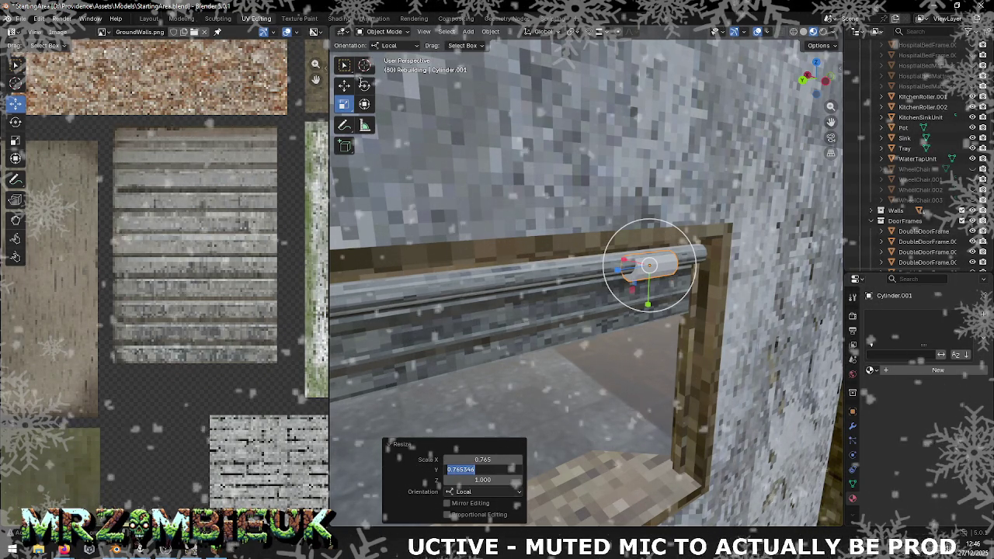
key("Return")
- Slide the cylinder along the roller housing into place as an end cap
key("shift+space")
key("g")
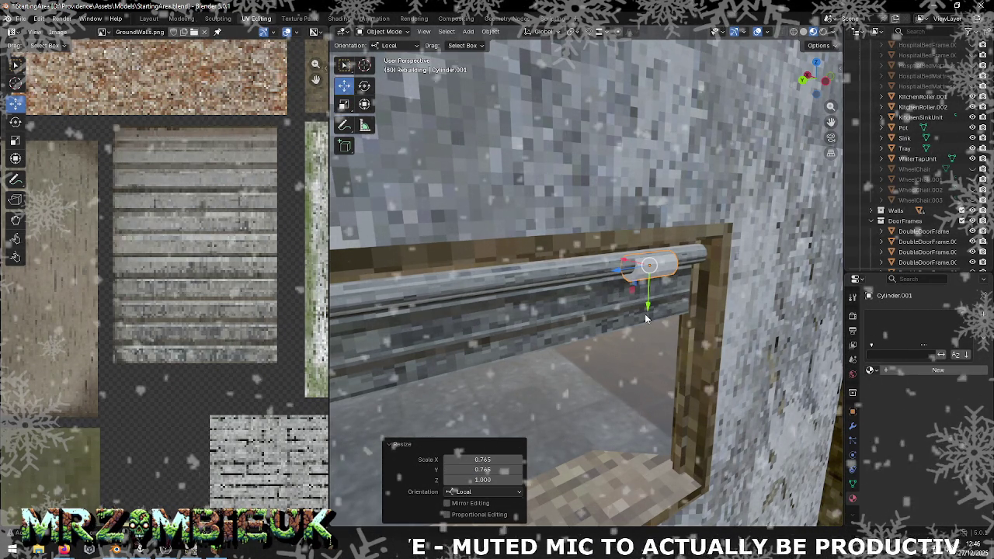
left_click_drag(648, 303, 649, 300)
left_click_drag(619, 268, 656, 266)
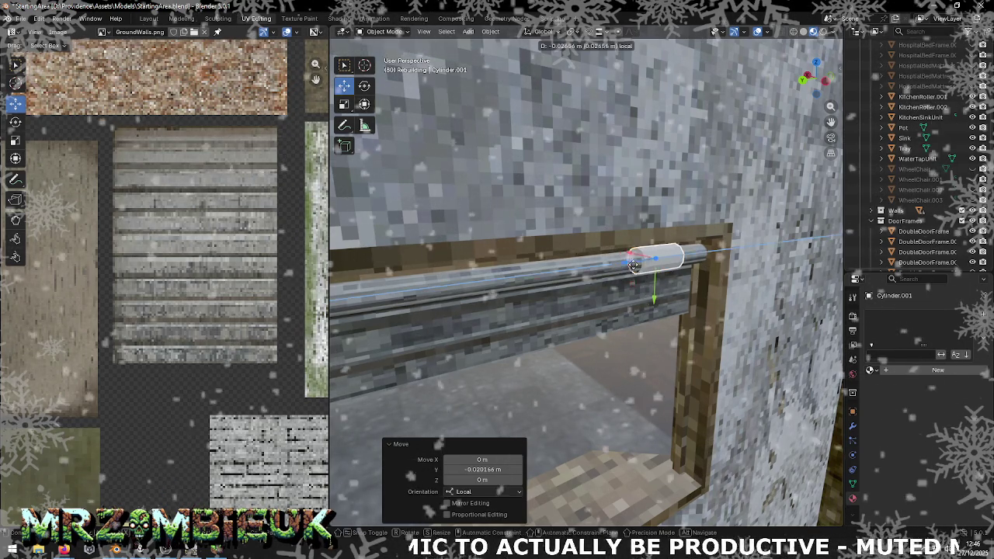
left_click_drag(656, 266, 666, 264)
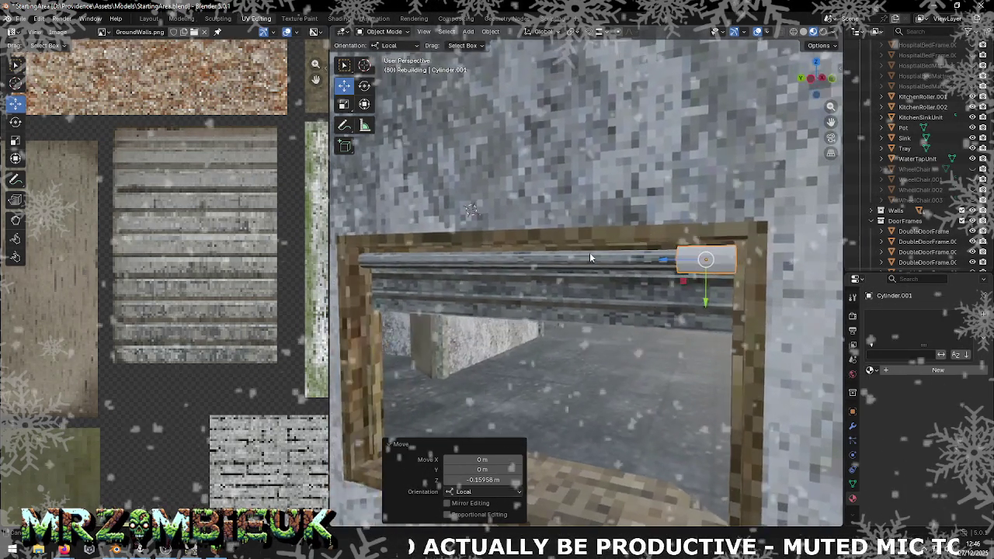
left_click_drag(666, 264, 663, 264)
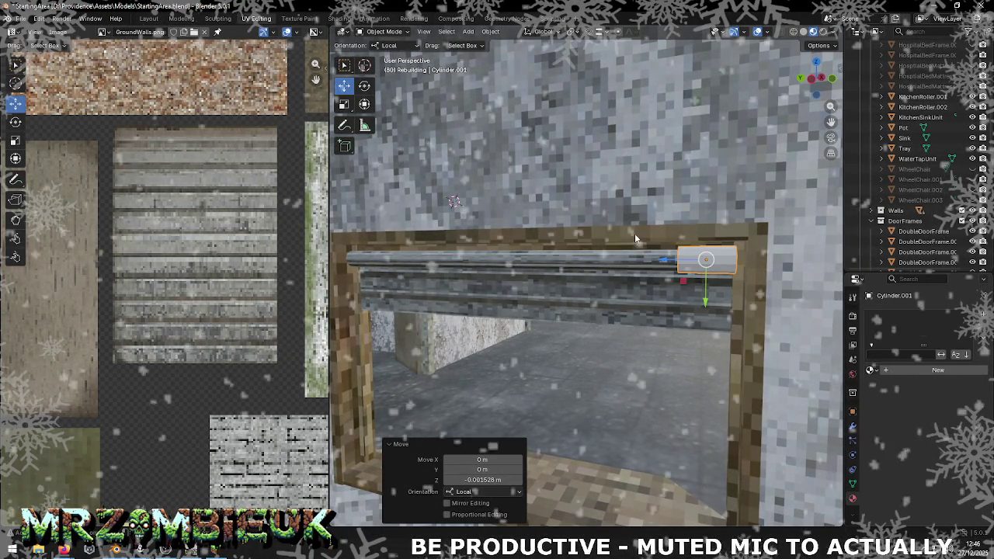
left_click_drag(664, 260, 641, 275)
left_click_drag(641, 275, 629, 264)
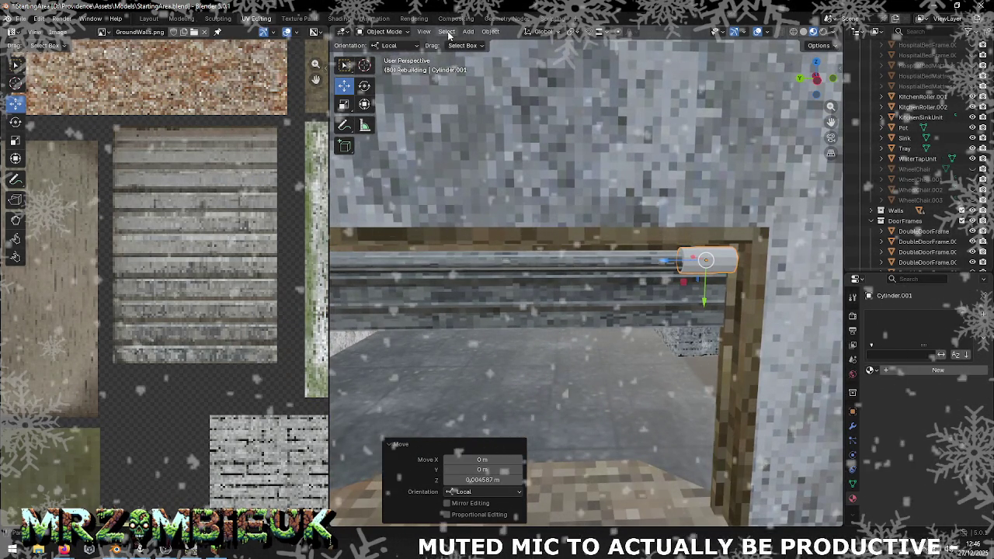
- In Edit Mode, stretch the cylinder's end along the roller housing to the door frame
key("Tab")
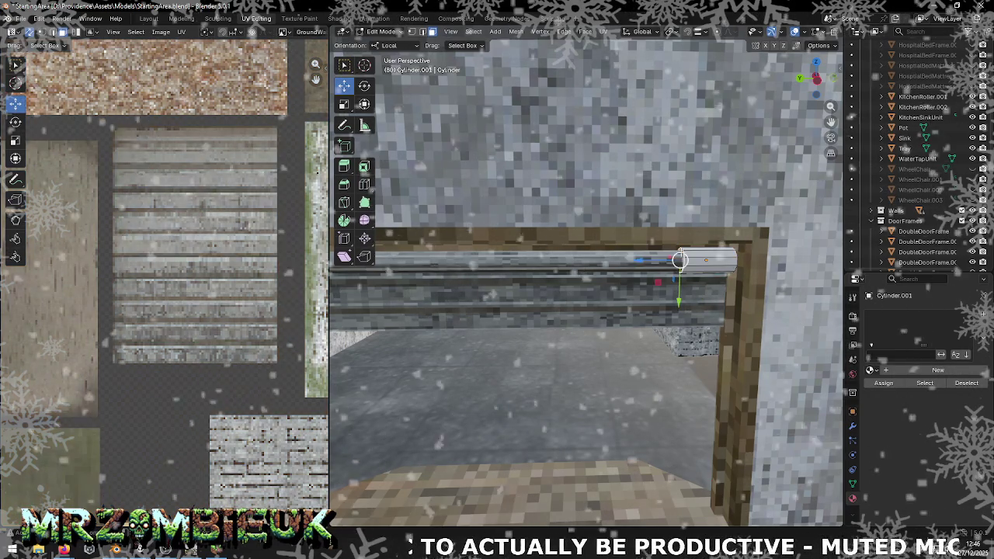
left_click_drag(666, 260, 406, 271)
left_click_drag(406, 271, 700, 252)
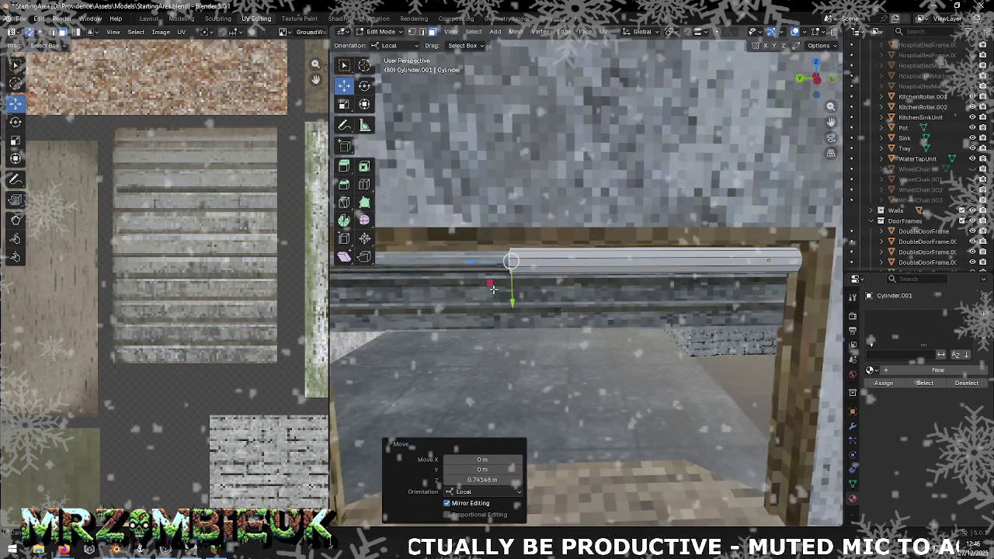
left_click_drag(701, 252, 497, 252)
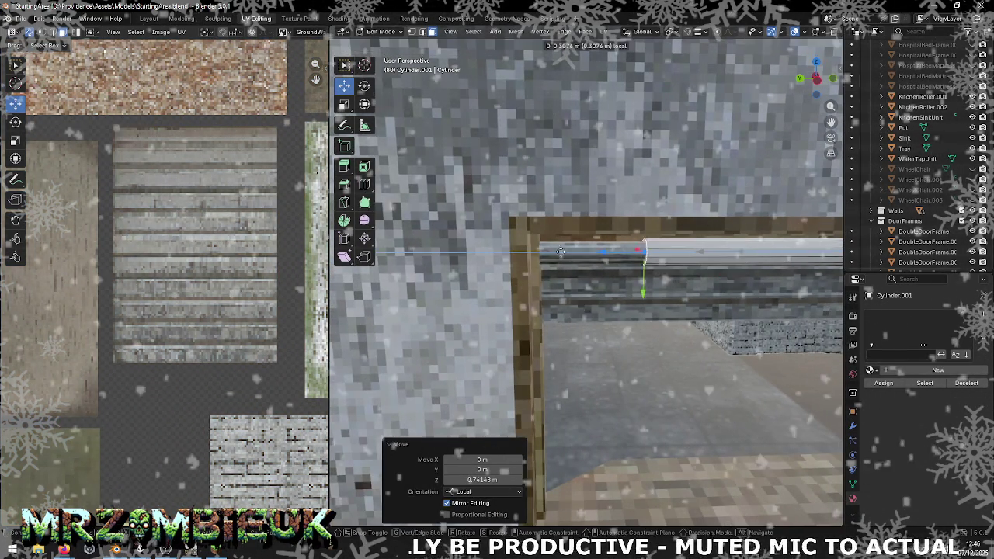
left_click_drag(498, 252, 637, 272)
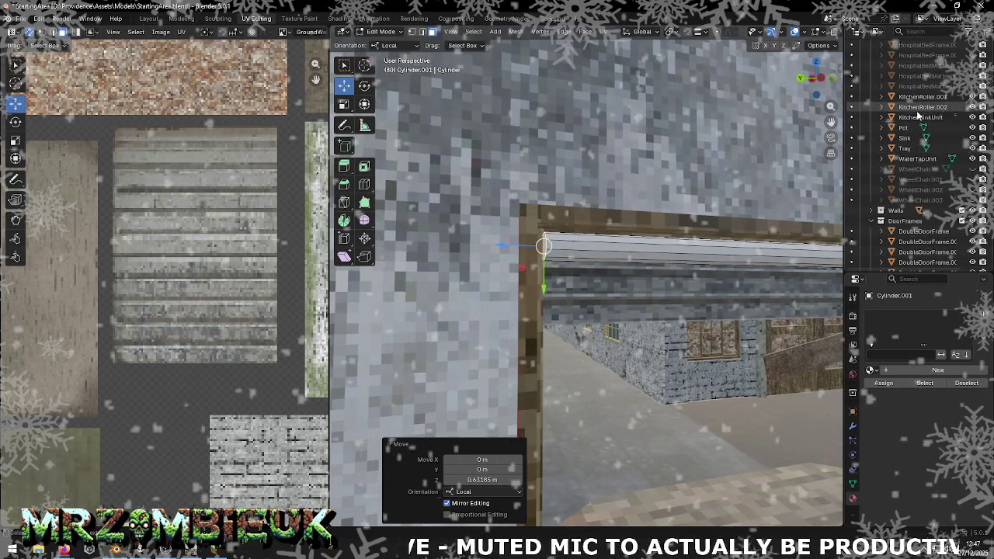
- Delete the leftover KitchenRoller.001 and return to Object Mode
left_click(918, 97)
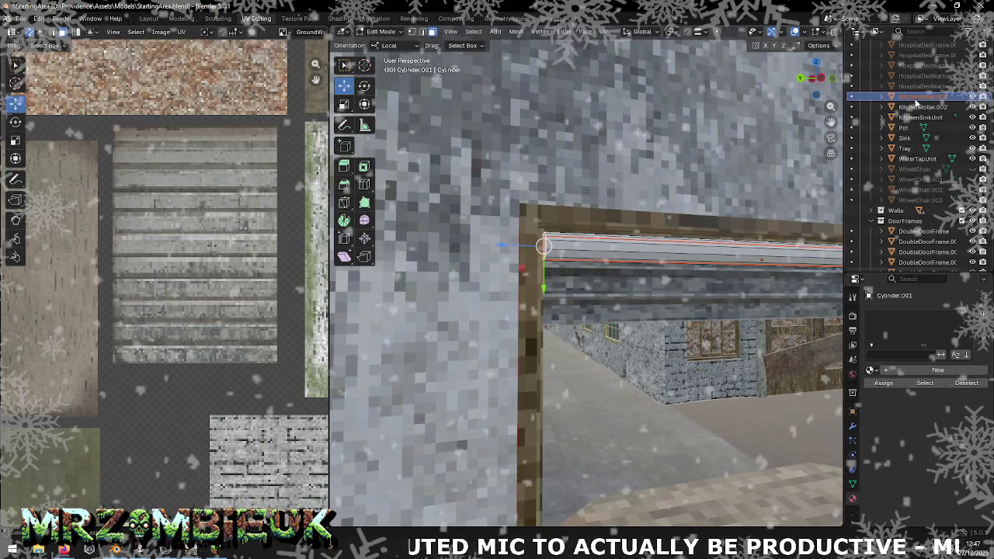
key("Delete")
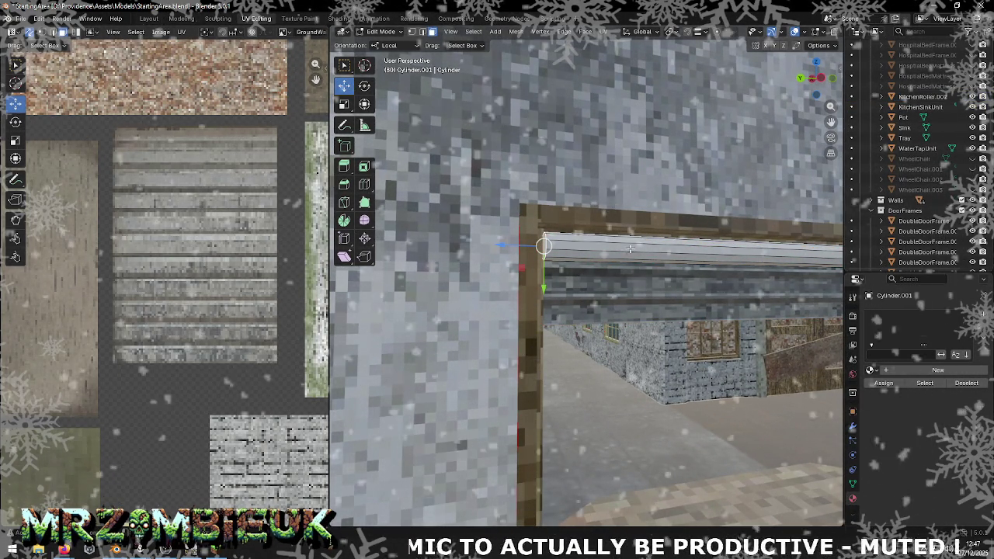
left_click_drag(722, 264, 623, 251)
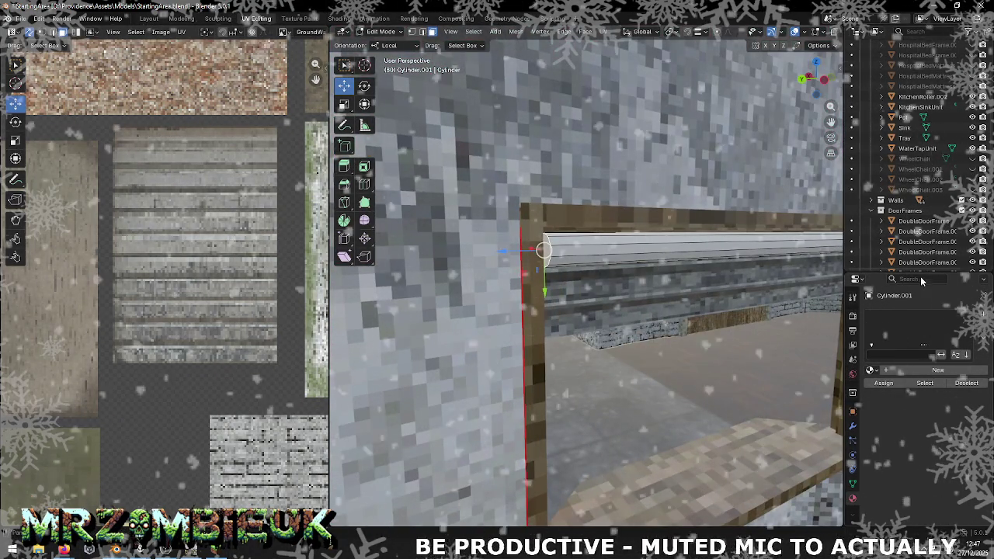
key("Tab")
- Select the cylinder beam and check KitchenSinkUnit's material in the Outliner
left_click(659, 254)
left_click(920, 107)
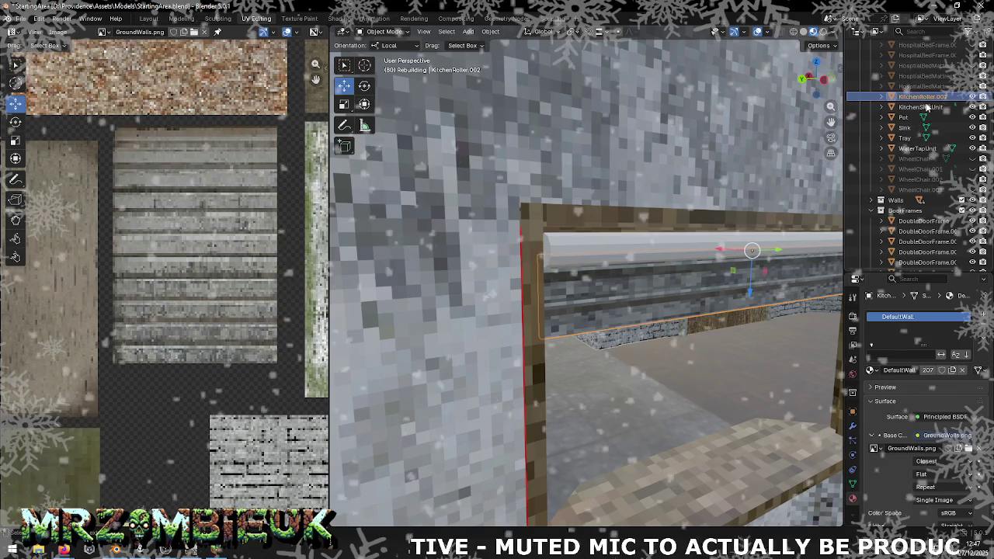
scroll("down", 3)
scroll("down", 3)
scroll("down", 3)
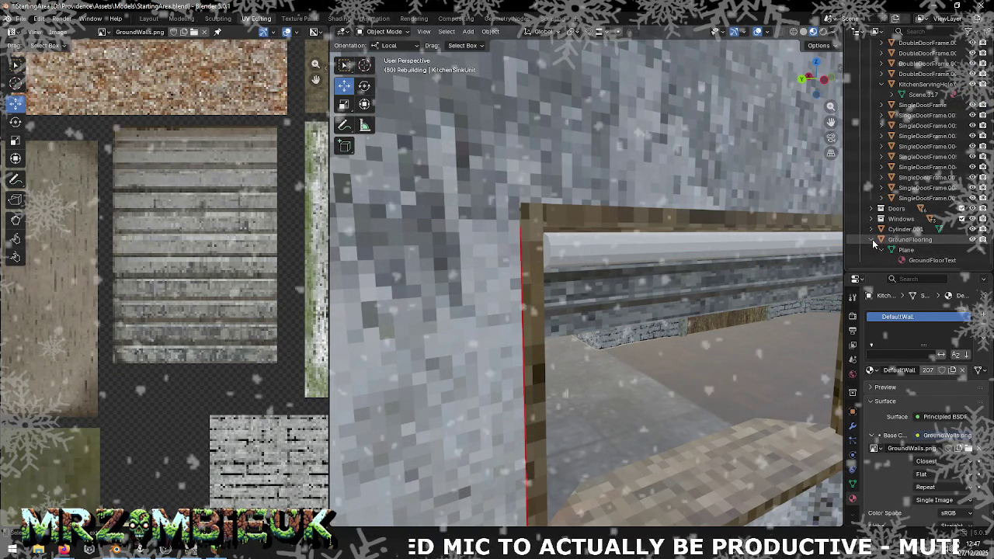
scroll("up", 3)
- Rename Cylinder.001 to KitchenRollerTop
left_click(900, 250)
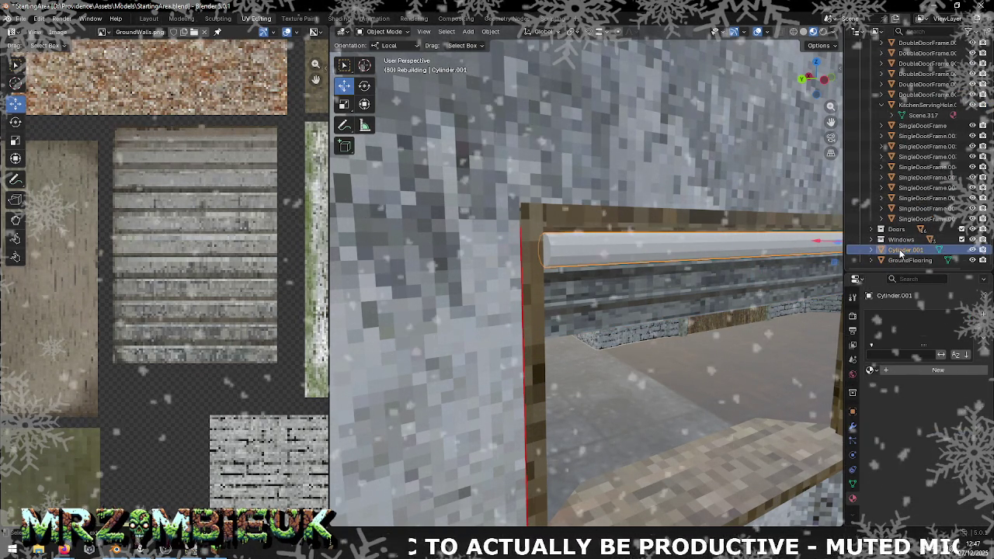
scroll("up", 3)
scroll("up", 3)
scroll("up", 3)
scroll("up", 3)
scroll("down", 3)
scroll("down", 3)
scroll("down", 3)
double_click(900, 251)
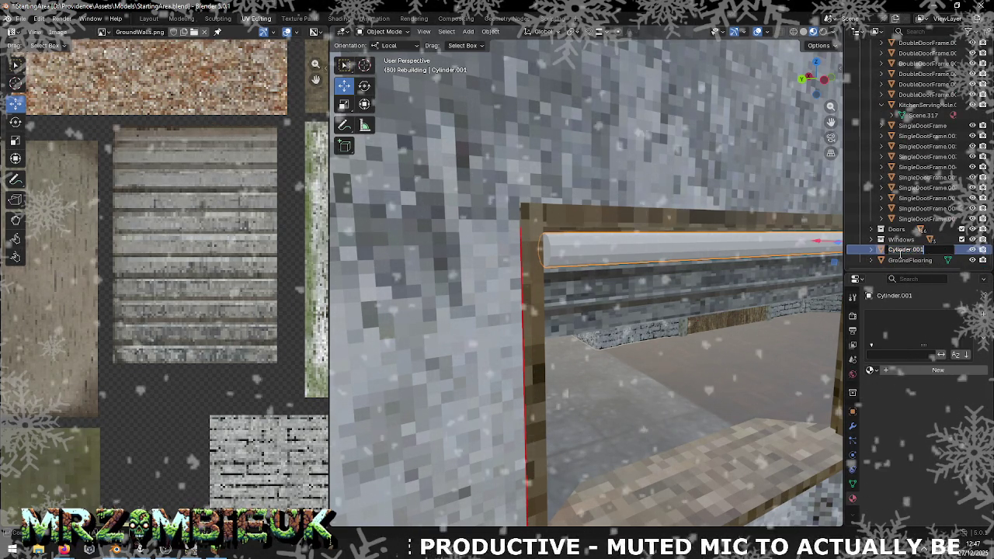
type("Kitchen")
type("Roller")
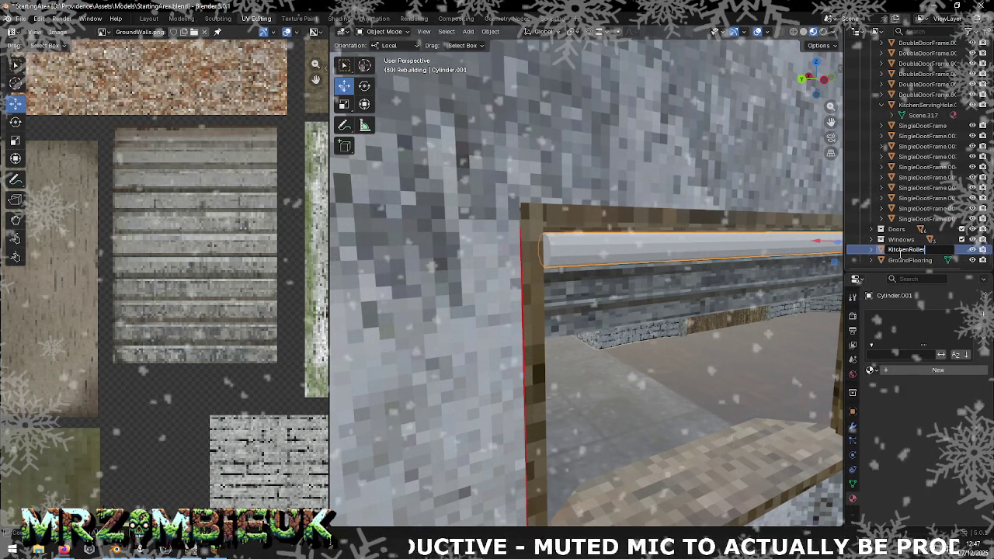
key("BackSpace")
key("BackSpace")
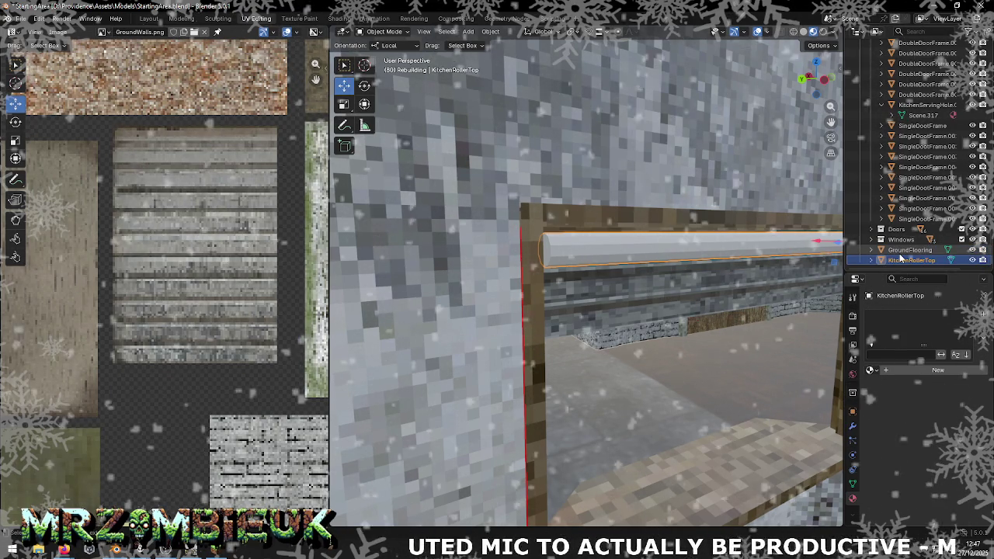
- Move KitchenRollerTop into Statics and rename KitchenRoller.002 to KitchenRollerBottom
left_click_drag(895, 75, 907, 175)
left_click(906, 169)
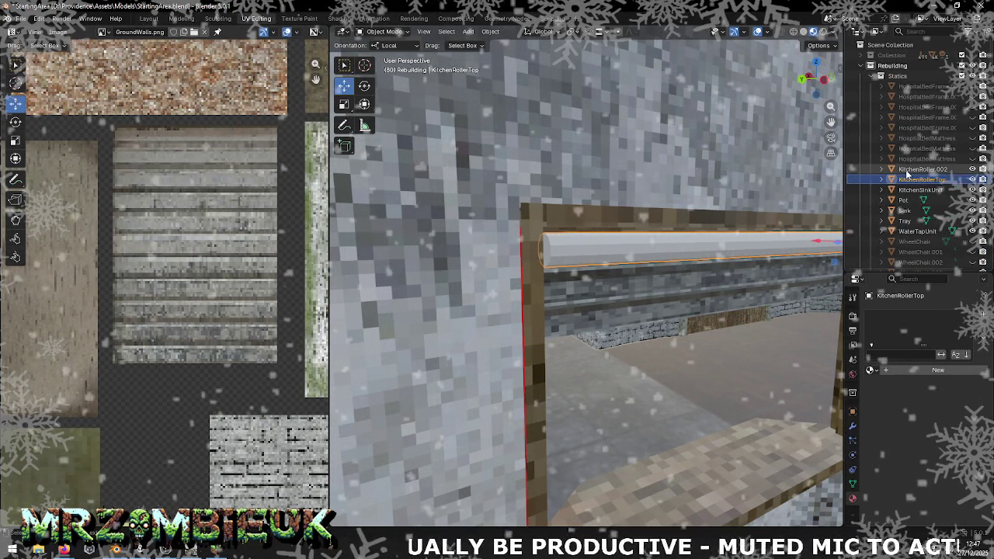
double_click(907, 169)
scroll("down", 3)
key("BackSpace")
key("BackSpace")
key("BackSpace")
type("Bottom")
key("Return")
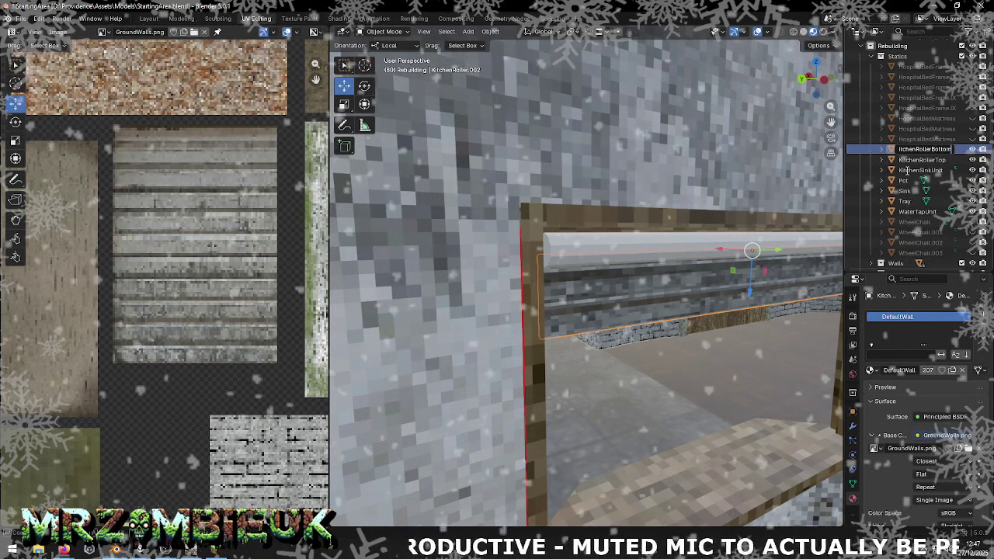
- Assign the existing DefaultWall material to KitchenRollerTop
left_click(920, 159)
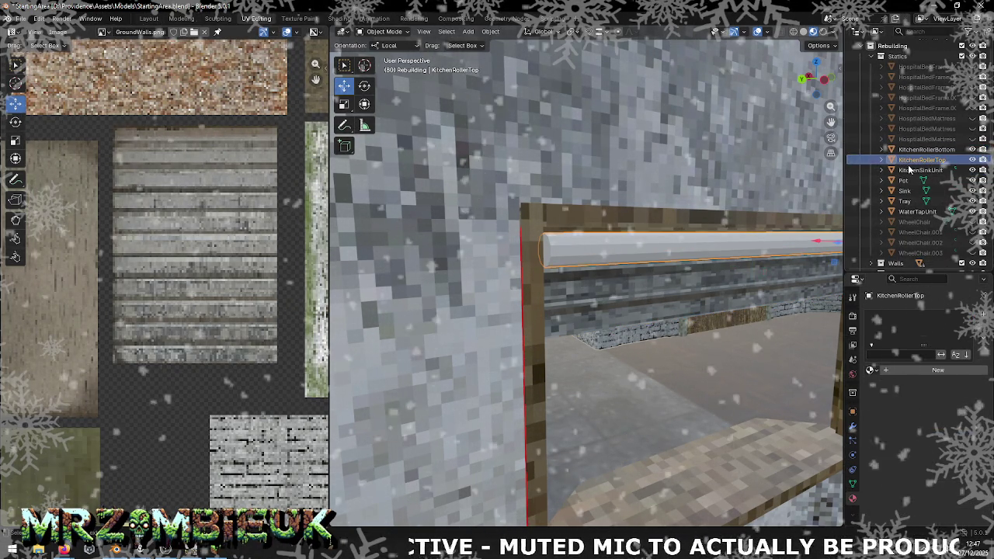
left_click(870, 369)
type("def")
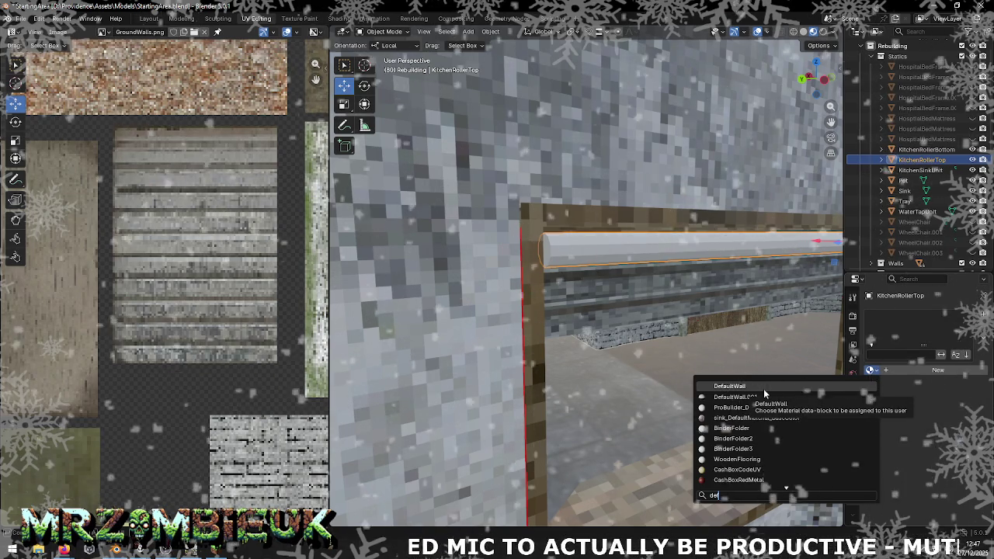
left_click(763, 387)
scroll("down", 3)
scroll("down", 3)
scroll("down", 3)
scroll("up", 3)
key("Tab")
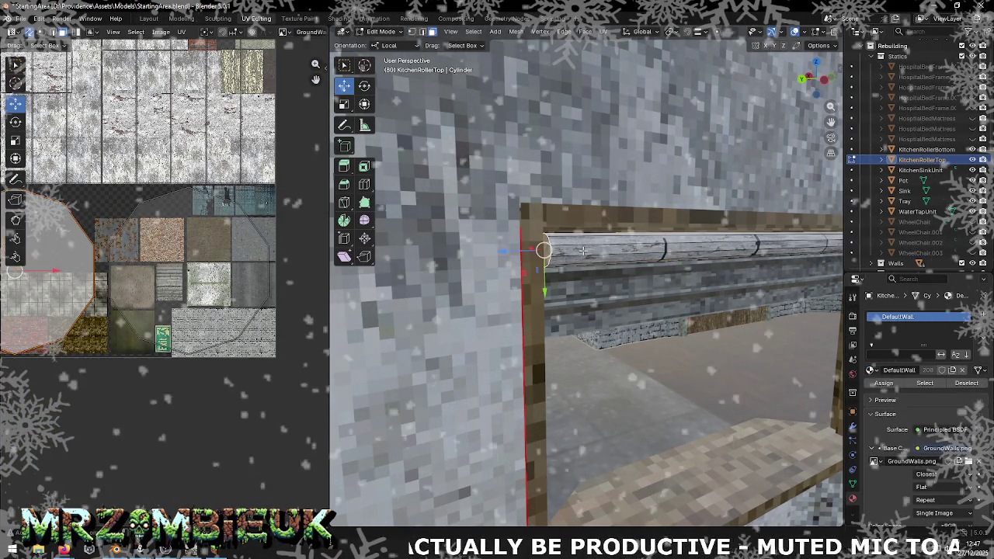
- Smart UV Project all roller faces and move the round end-cap islands aside
key("a")
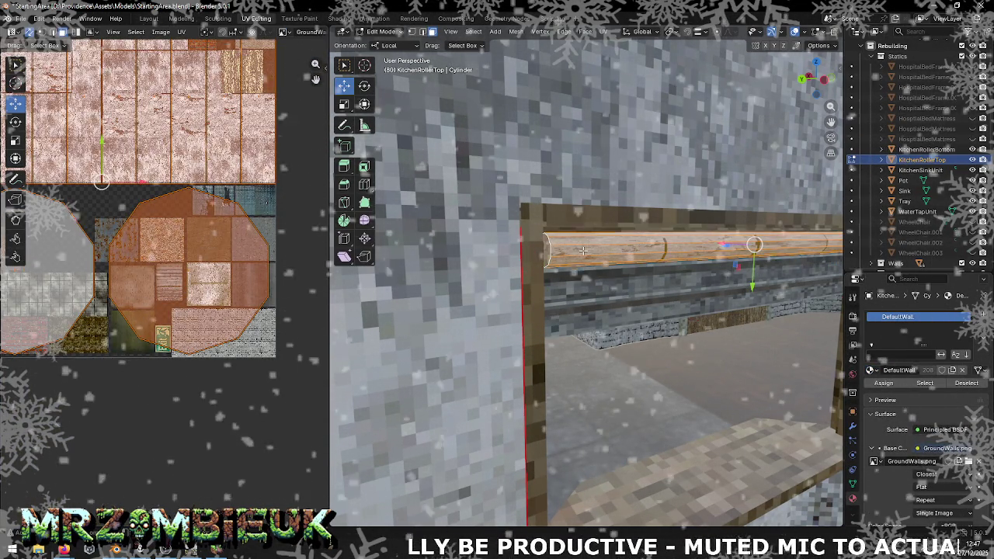
right_click(583, 250)
mouse_move(537, 330)
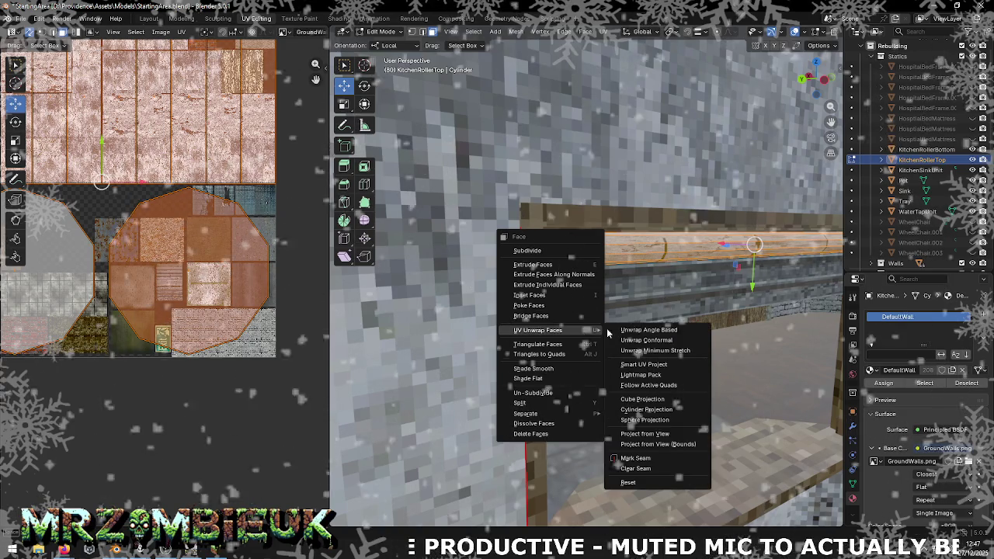
left_click(648, 366)
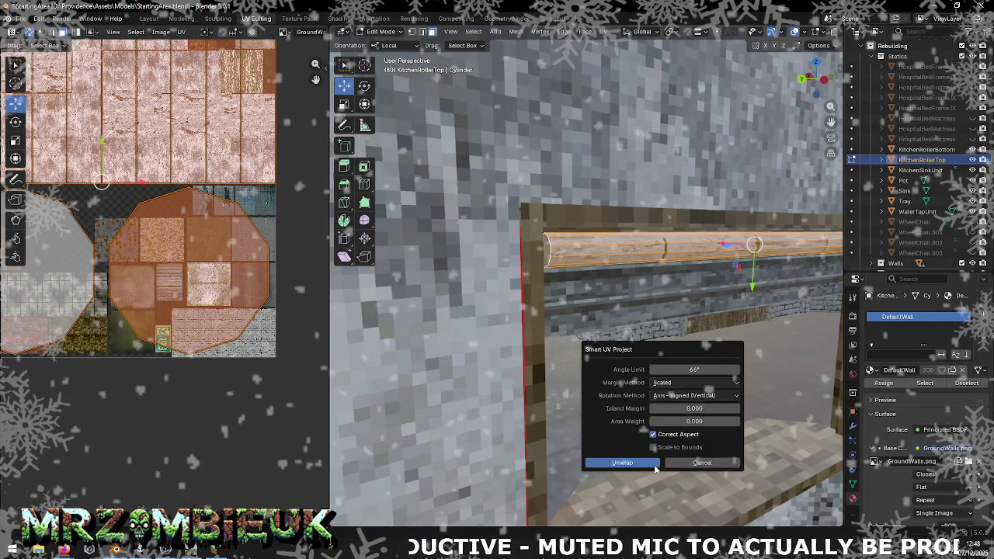
left_click(654, 459)
scroll("up", 3)
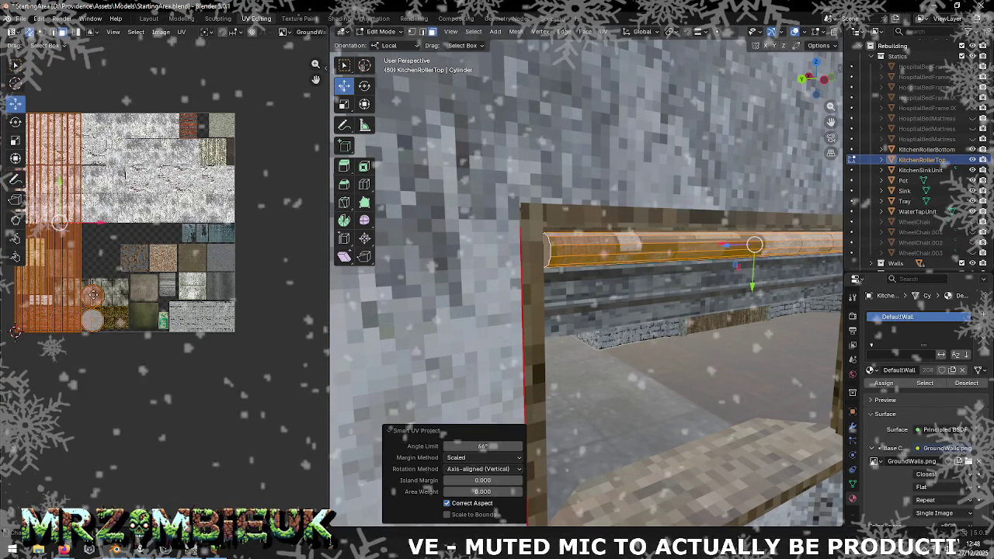
key("s")
left_click(93, 324)
left_click_drag(92, 323, 283, 322)
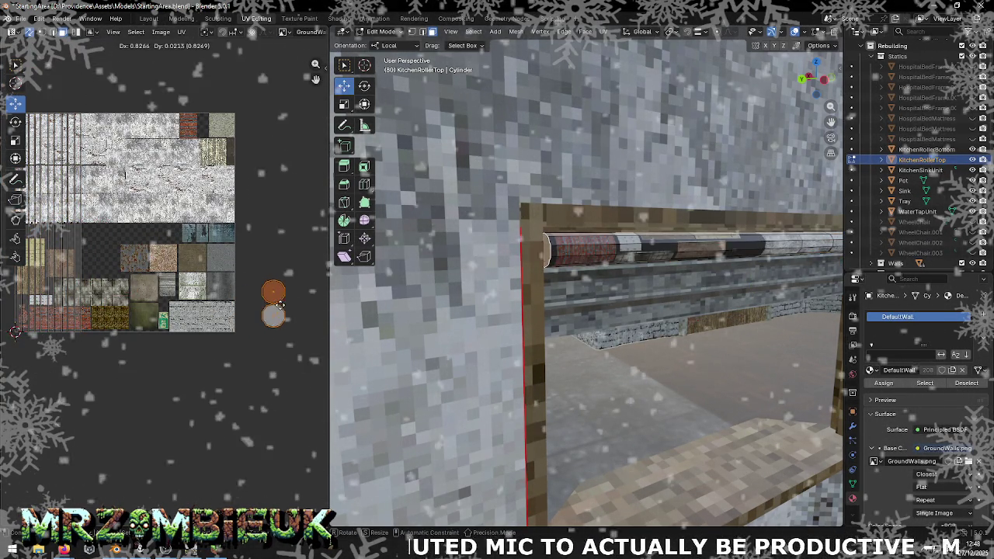
- Rotate the long side strips a quarter turn and place them mid-texture
left_click_drag(153, 271, 200, 271)
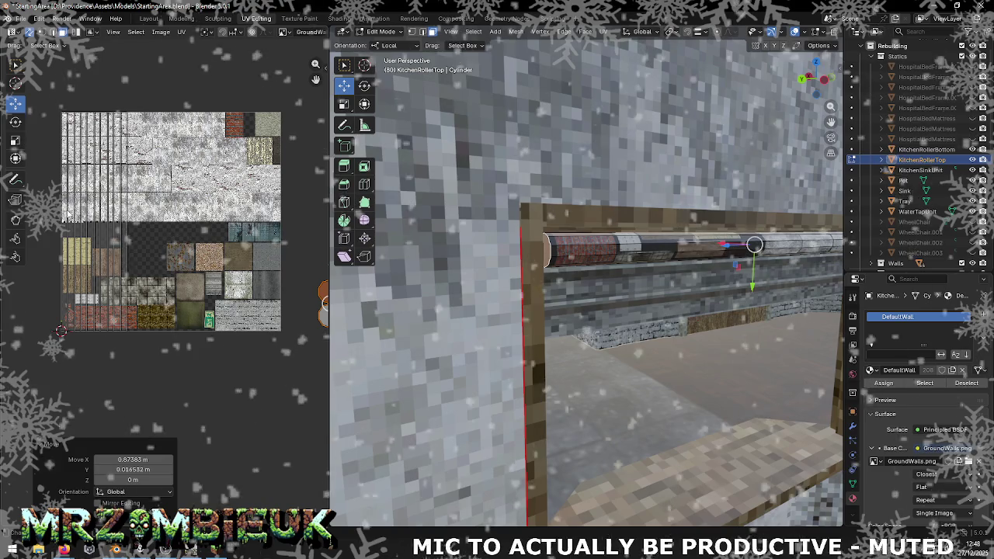
key("a")
left_click(14, 122)
left_click_drag(144, 256, 136, 175)
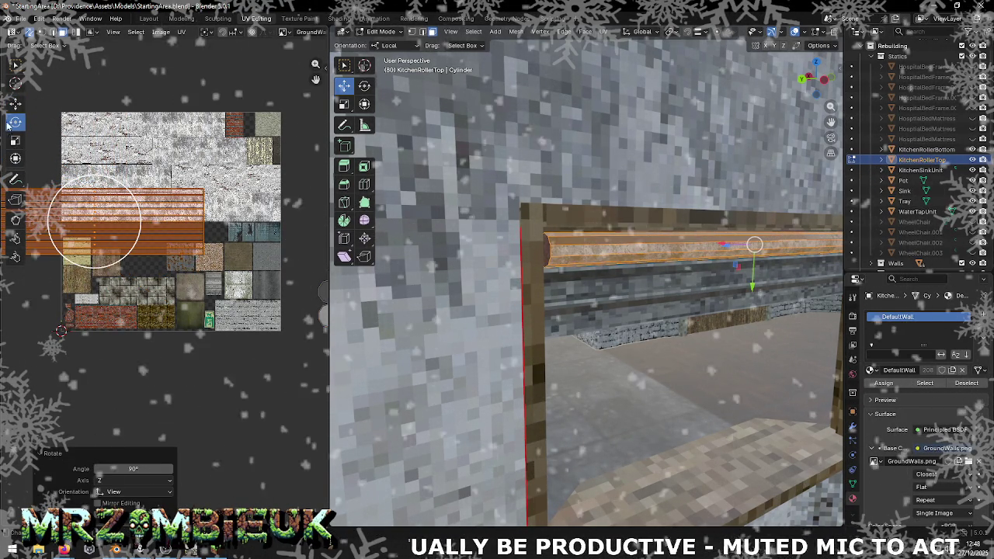
left_click(15, 103)
left_click_drag(94, 224, 212, 286)
scroll("up", 3)
scroll("up", 3)
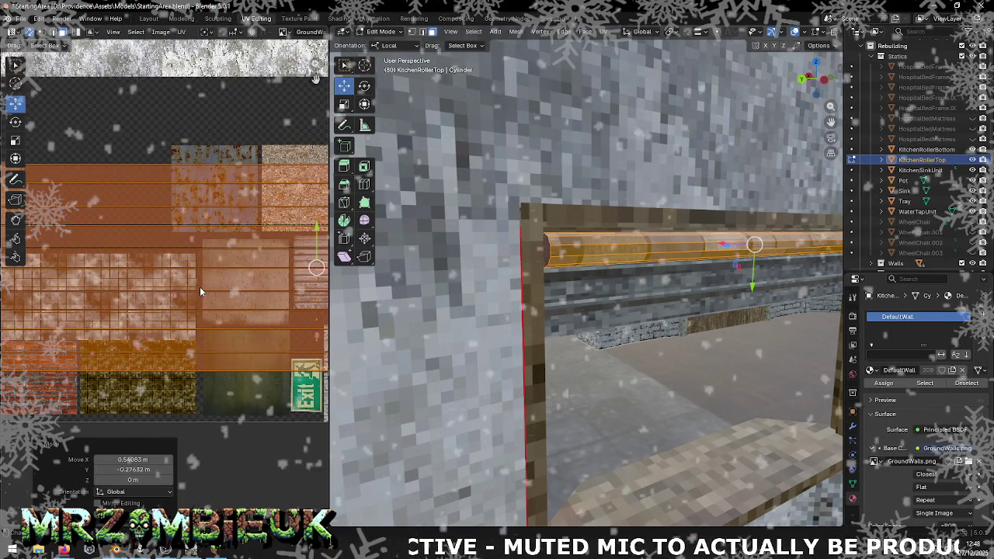
key("ctrl+z")
key("ctrl+z")
scroll("down", 3)
left_click_drag(70, 215, 239, 282)
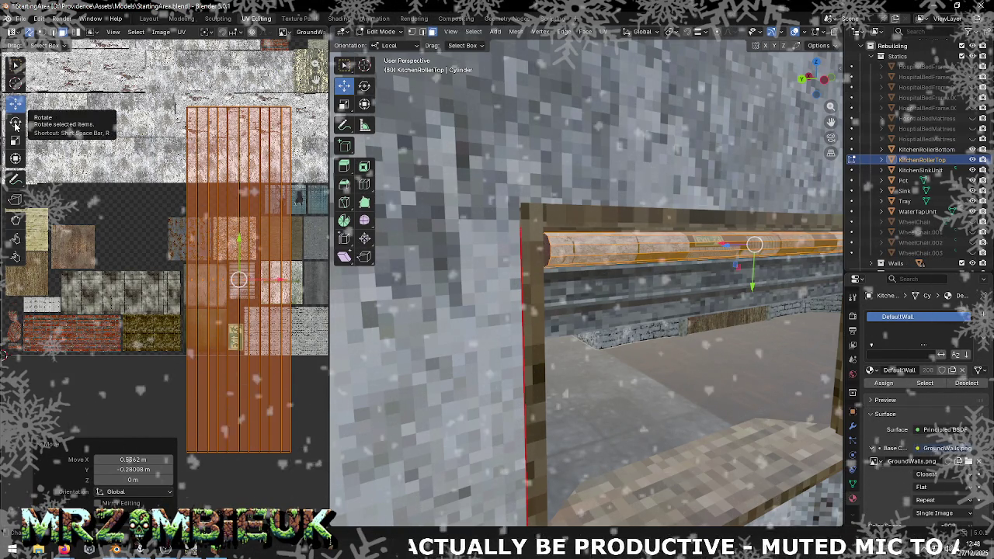
right_click(209, 268)
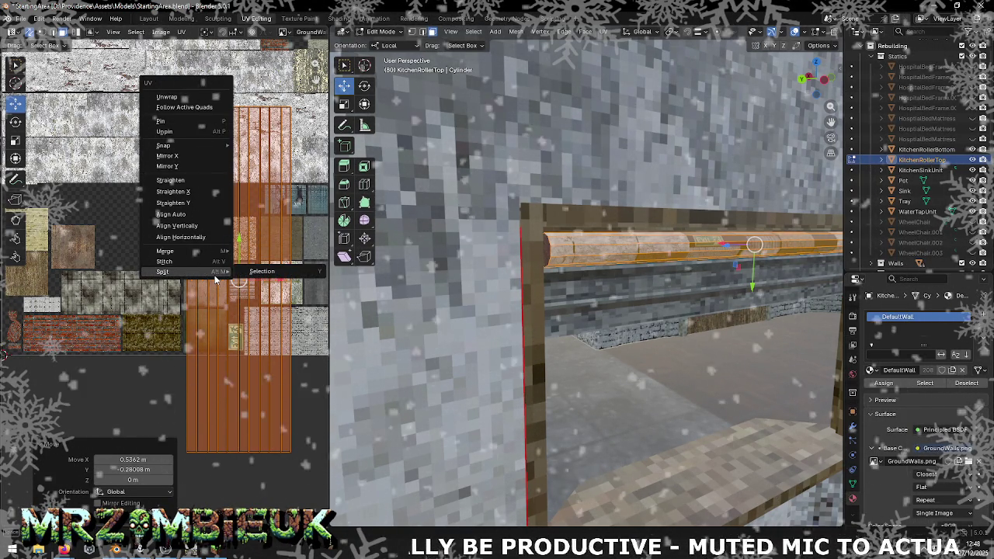
- Align the roller's selected UV strips vertically
left_click(205, 214)
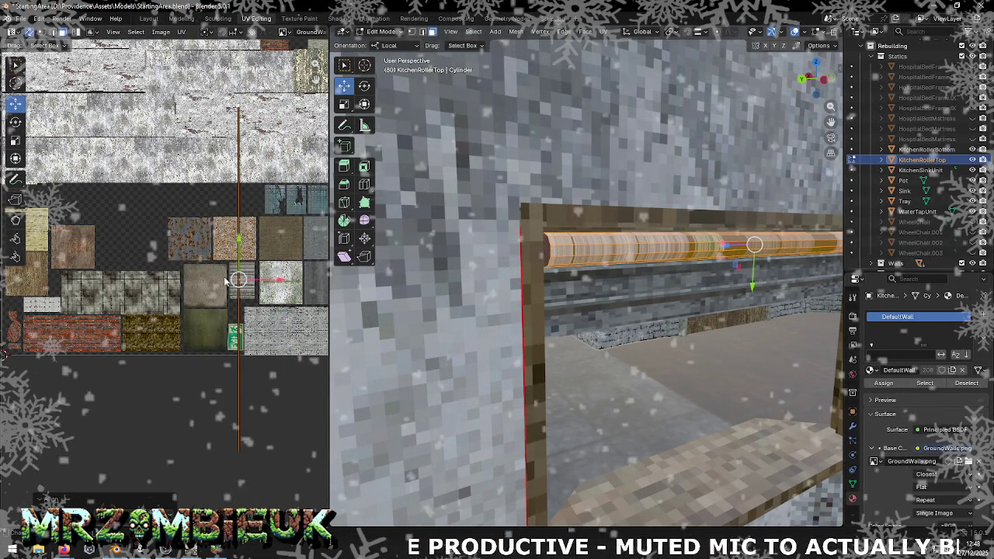
key("ctrl+z")
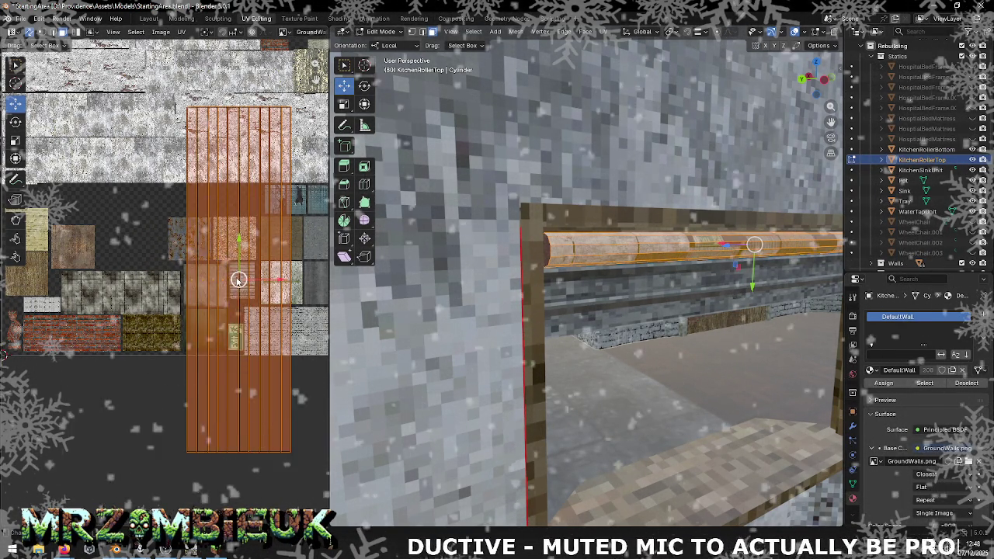
right_click(236, 277)
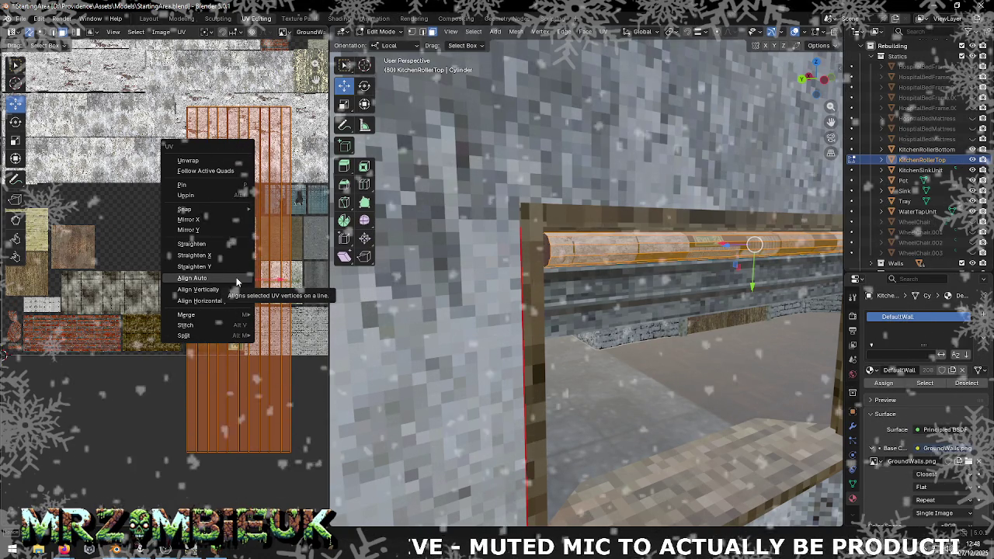
left_click(234, 291)
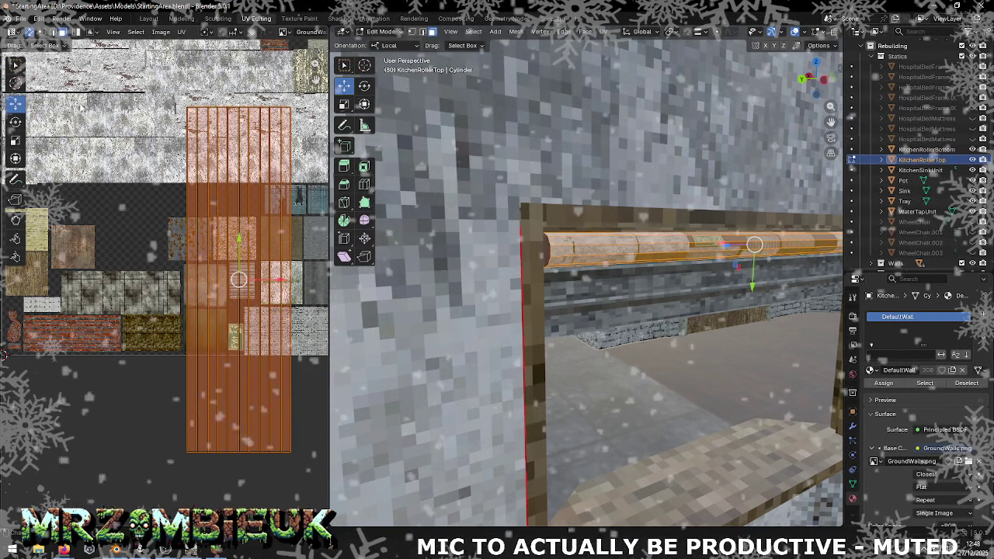
- Shrink the UV island and begin rotating it by an exact angle
left_click(15, 140)
left_click_drag(241, 311, 239, 268)
left_click_drag(280, 298, 194, 264)
key("shift+space")
key("r")
double_click(150, 469)
- Rotate the roller's UV island by 90°
type("90")
key("Return")
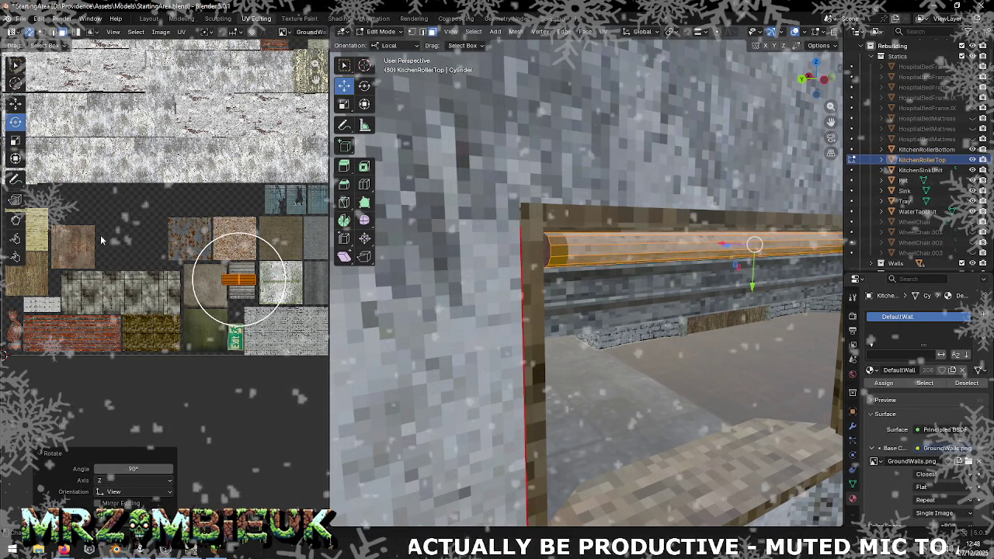
scroll("up", 3)
scroll("up", 3)
scroll("up", 3)
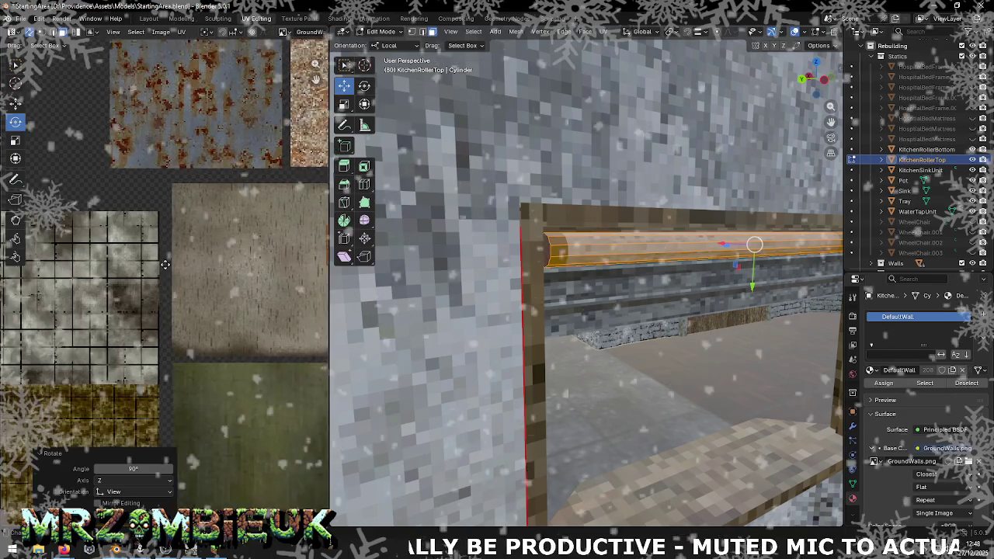
scroll("down", 3)
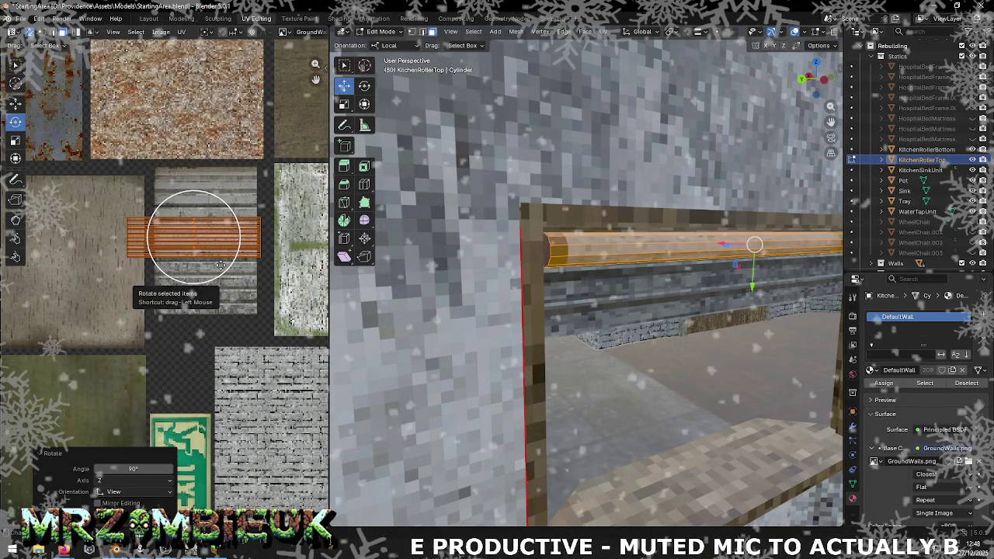
left_click_drag(220, 264, 218, 268)
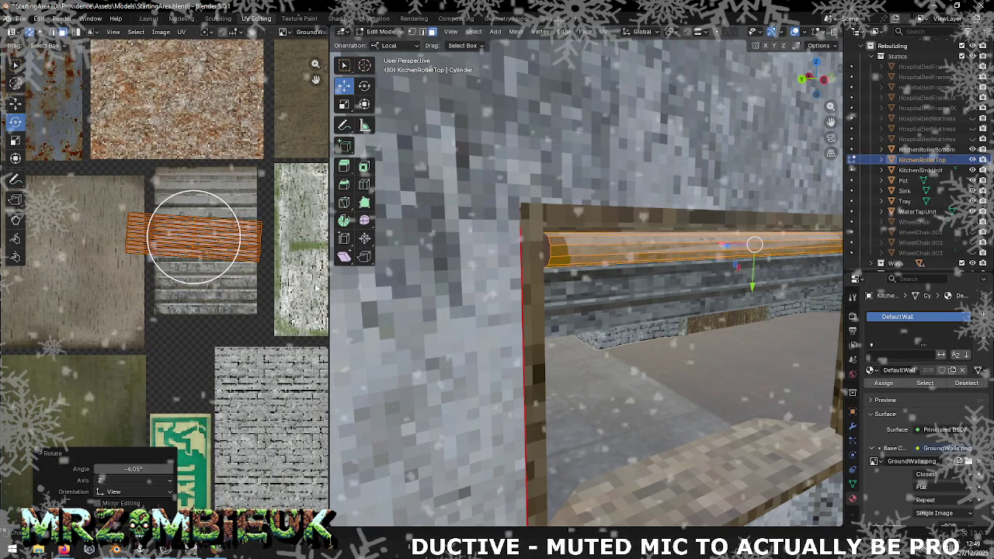
key("ctrl+z")
- Scale the island to about 0.715 and move it onto a grey atlas tile
key("s")
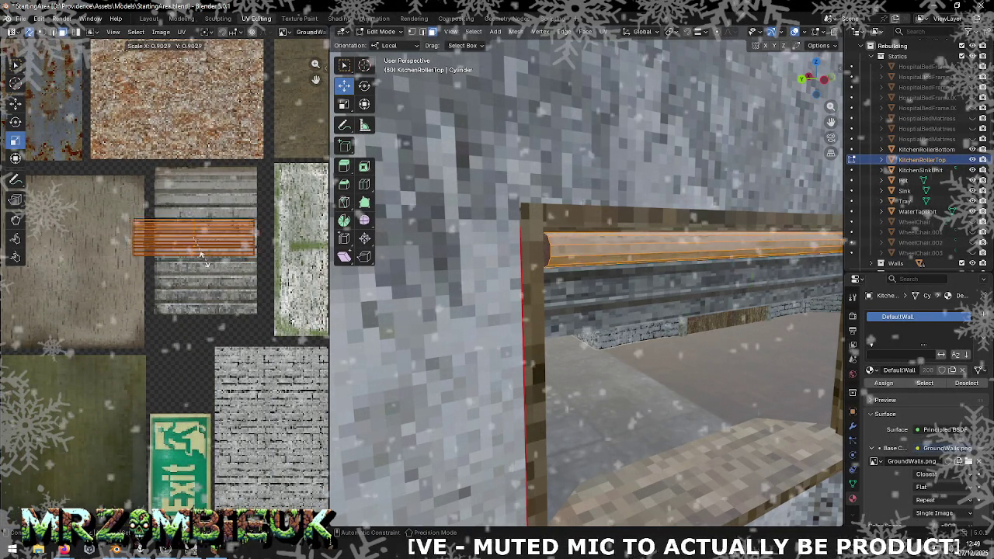
left_click(202, 256)
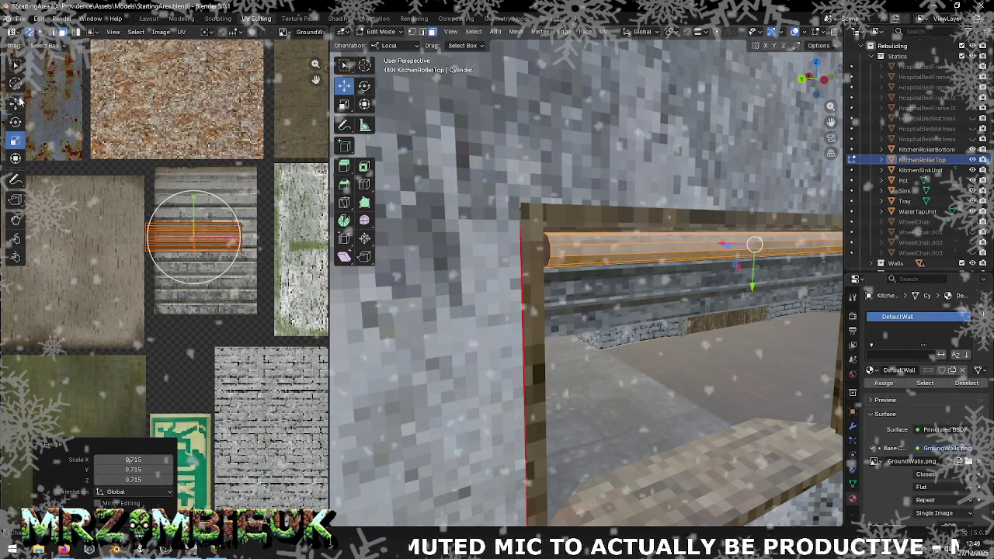
left_click(14, 102)
left_click_drag(237, 235, 207, 206)
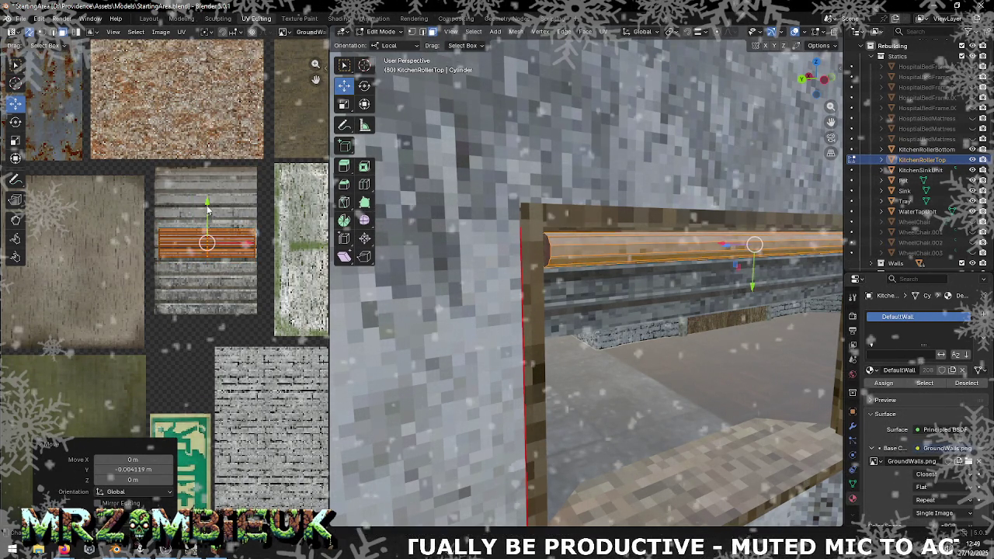
scroll("down", 3)
left_click_drag(312, 303, 203, 282)
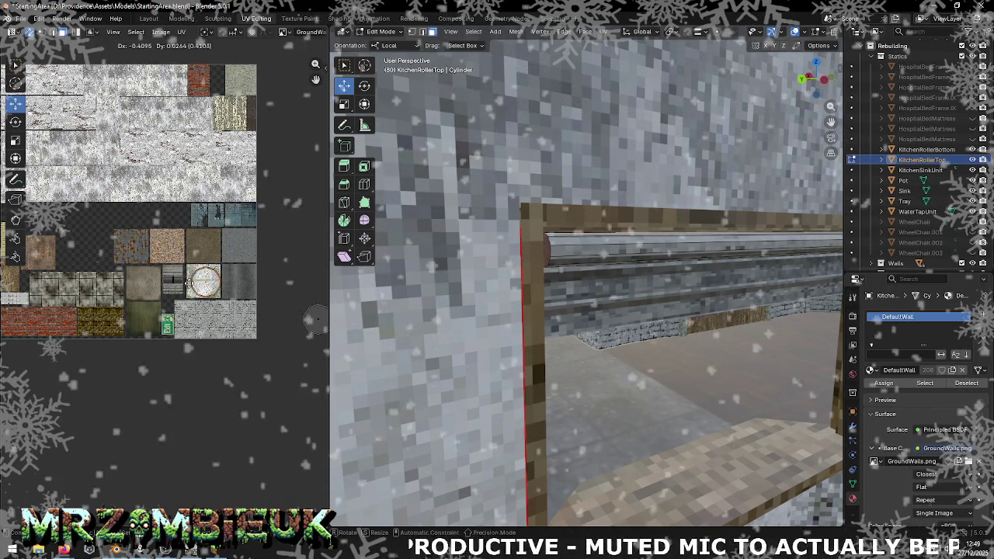
- Place the UV island on the grey slatted shutter tile, scaled to about 0.201
key("ctrl+z")
left_click_drag(177, 282, 172, 280)
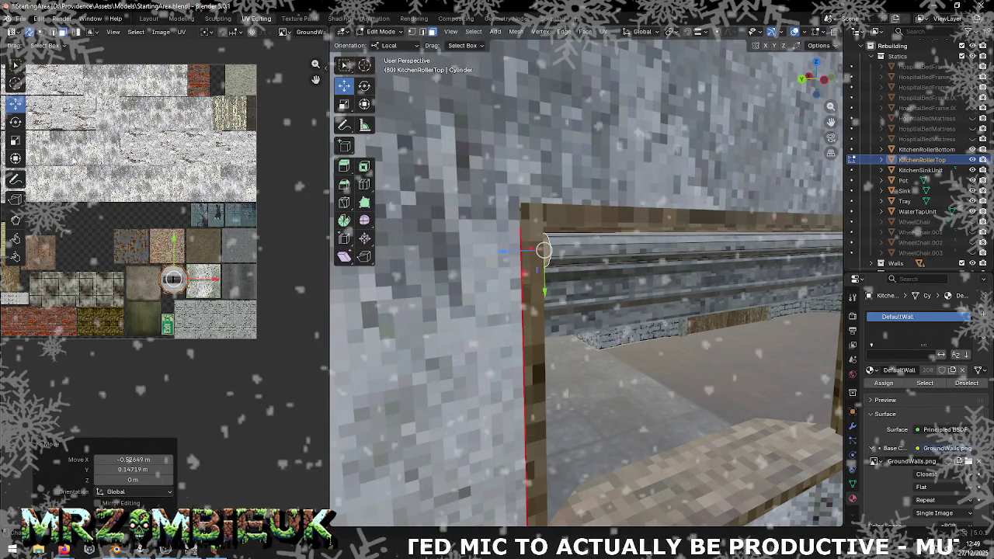
key("shift+space")
key("s")
left_click_drag(173, 279, 186, 285)
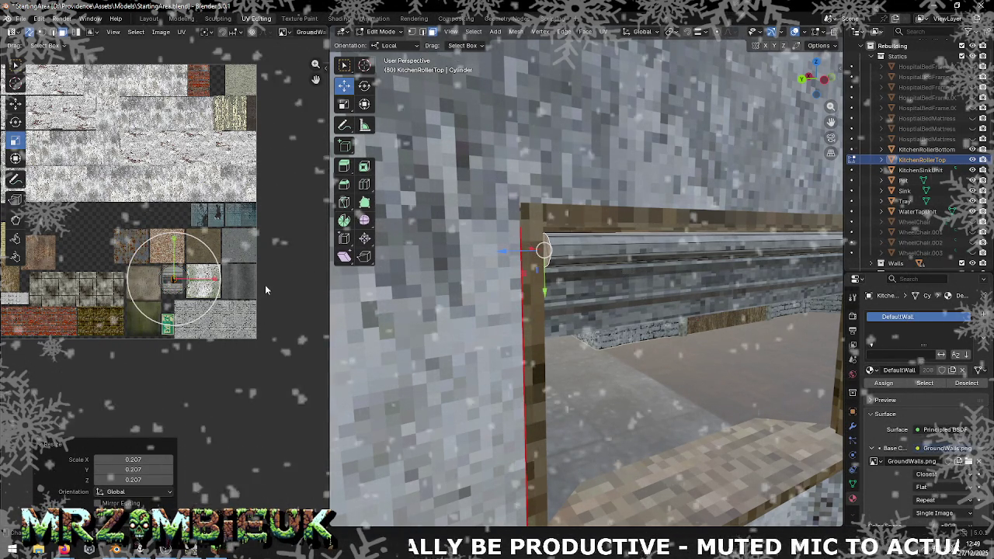
left_click(176, 284)
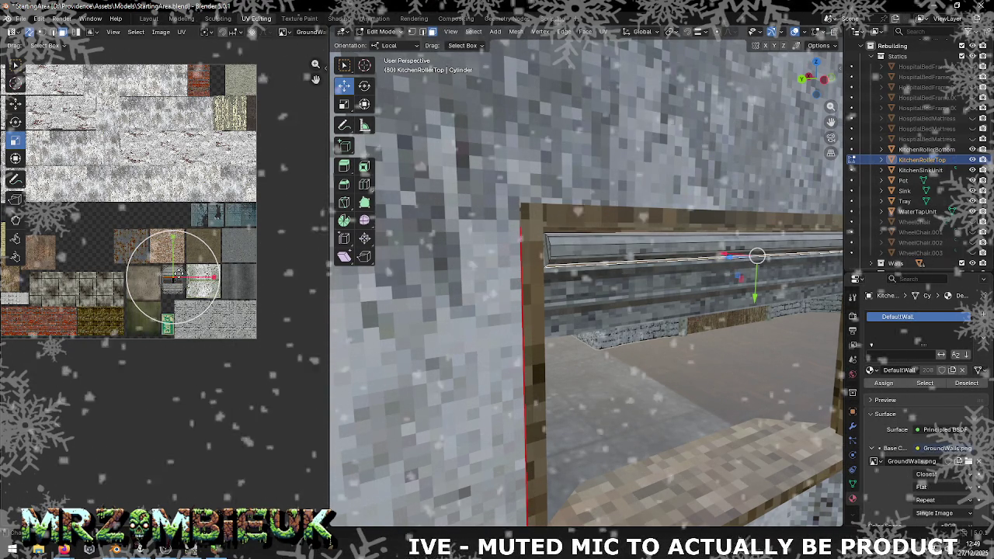
left_click(17, 107)
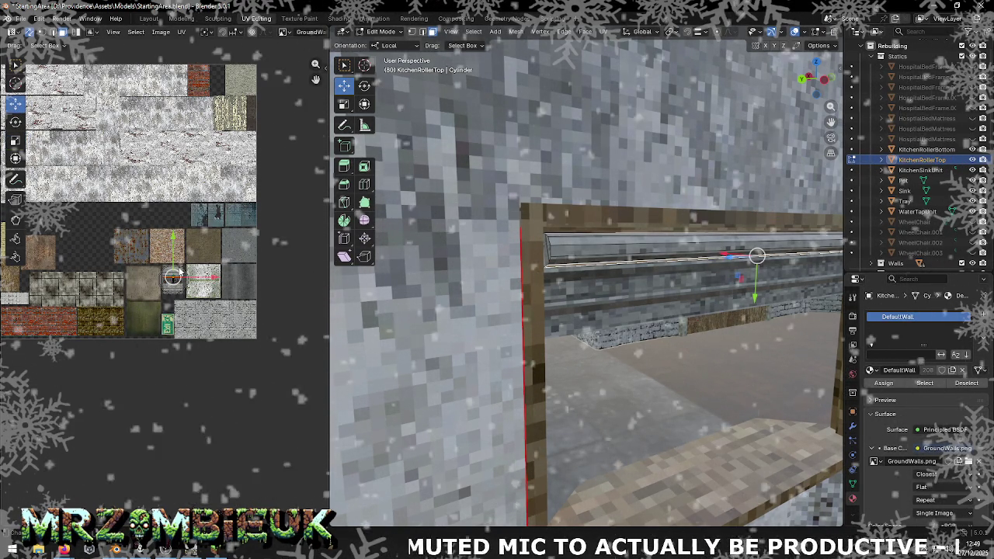
scroll("up", 3)
left_click_drag(198, 243, 198, 253)
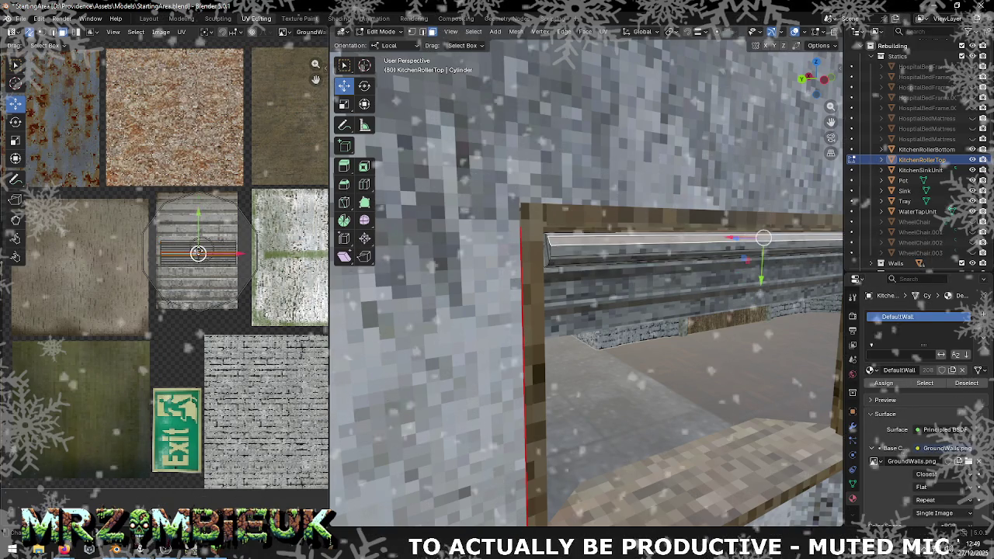
key("shift+space")
key("s")
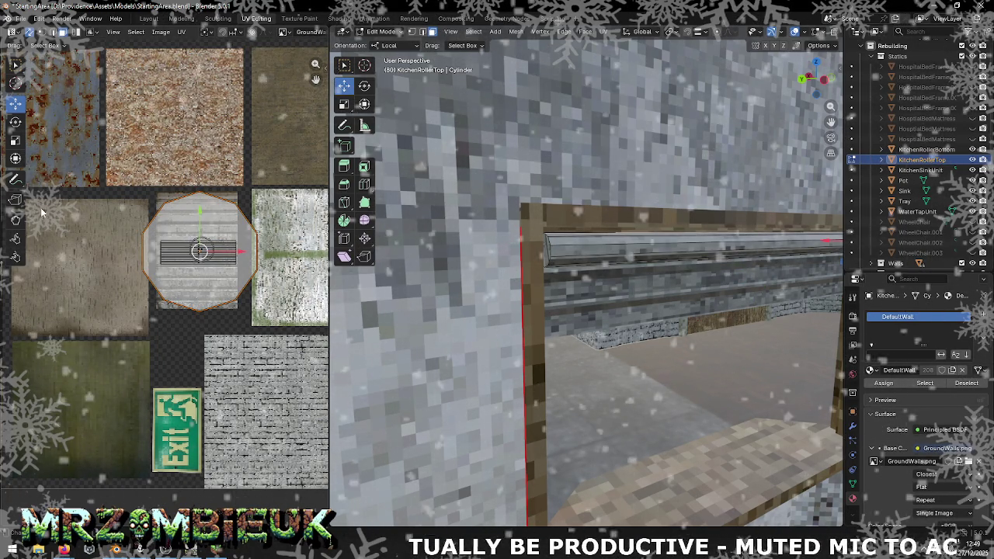
left_click_drag(173, 273, 200, 249)
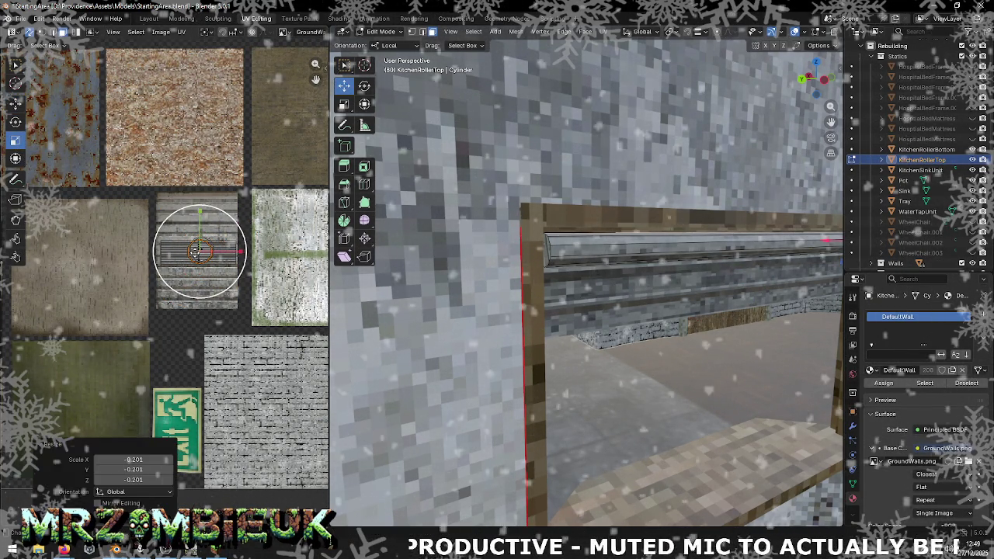
scroll("down", 3)
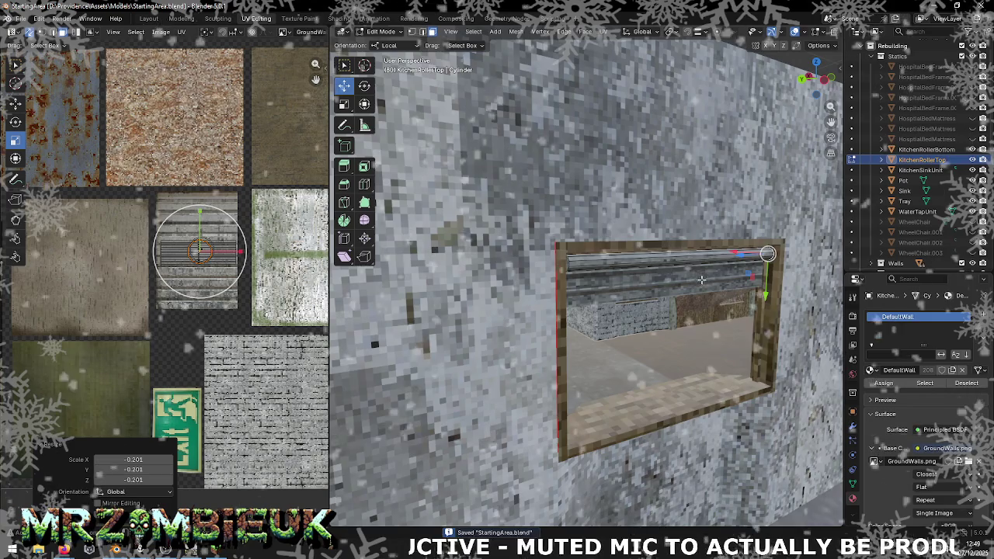
- Save StartingArea.blend, orbit around the building, and return to Object Mode
key("ctrl+s")
left_click_drag(643, 266, 713, 288)
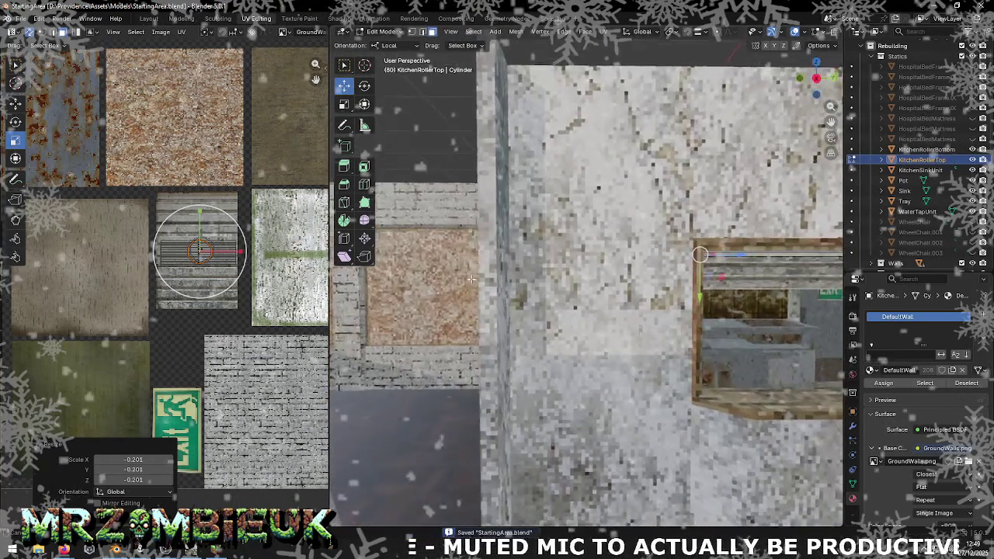
scroll("up", 3)
scroll("up", 3)
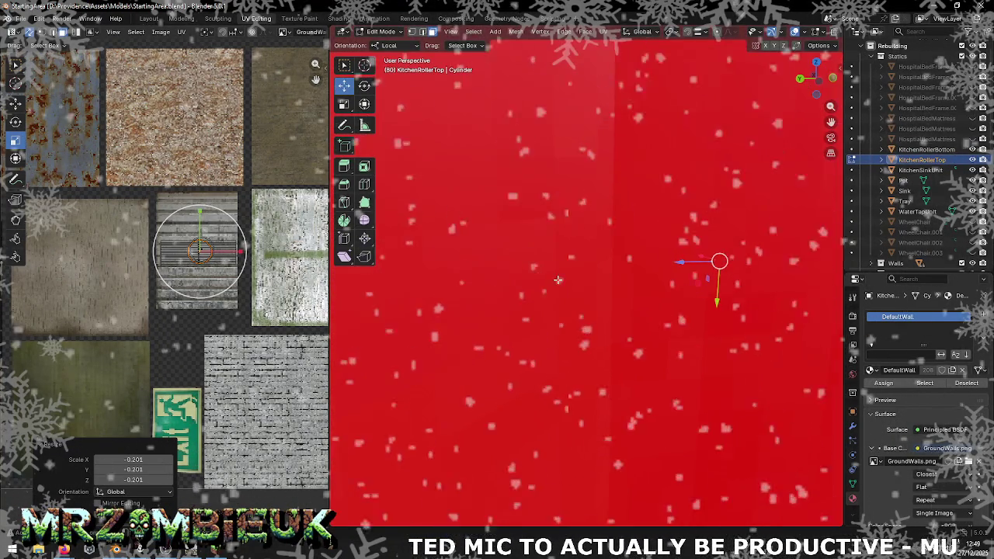
scroll("down", 3)
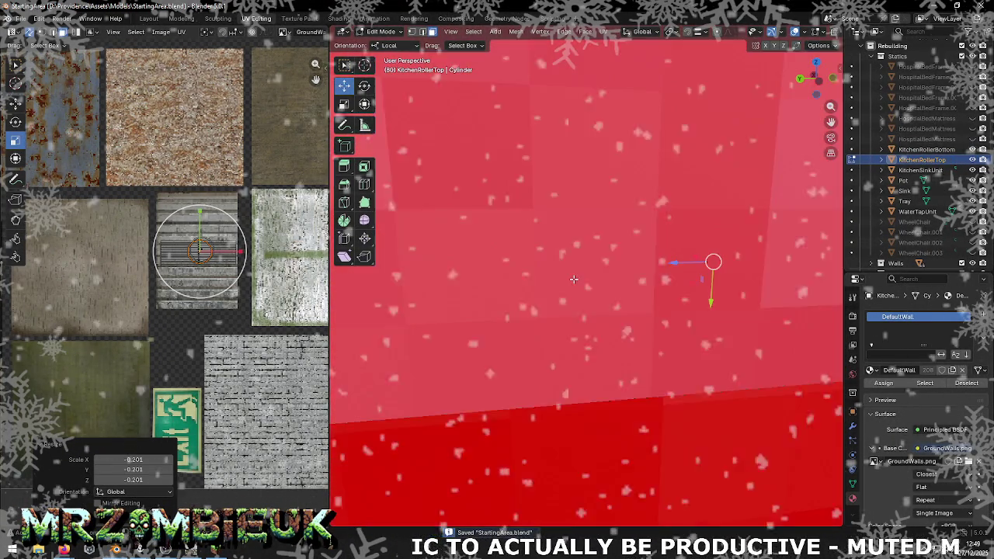
key("ctrl+f")
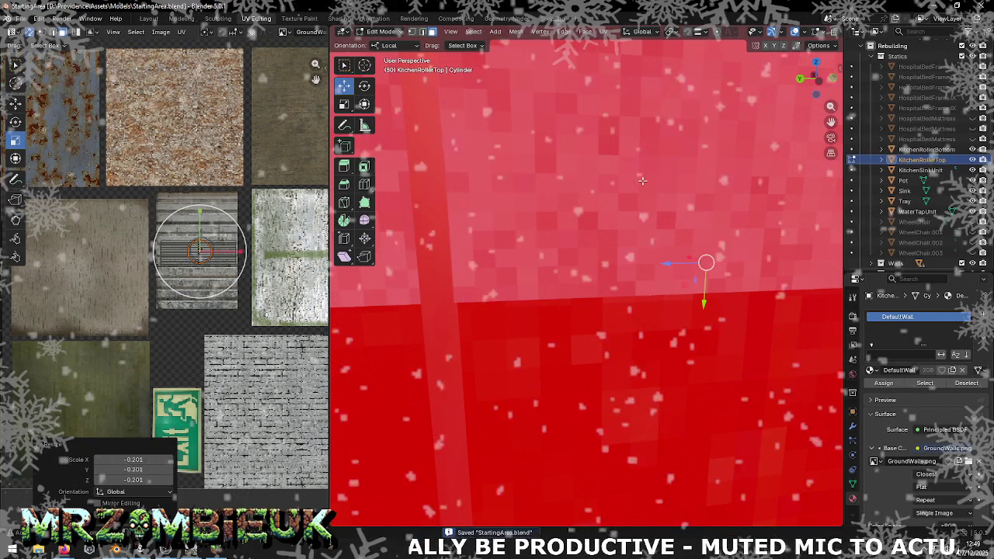
scroll("down", 3)
scroll("down", 3)
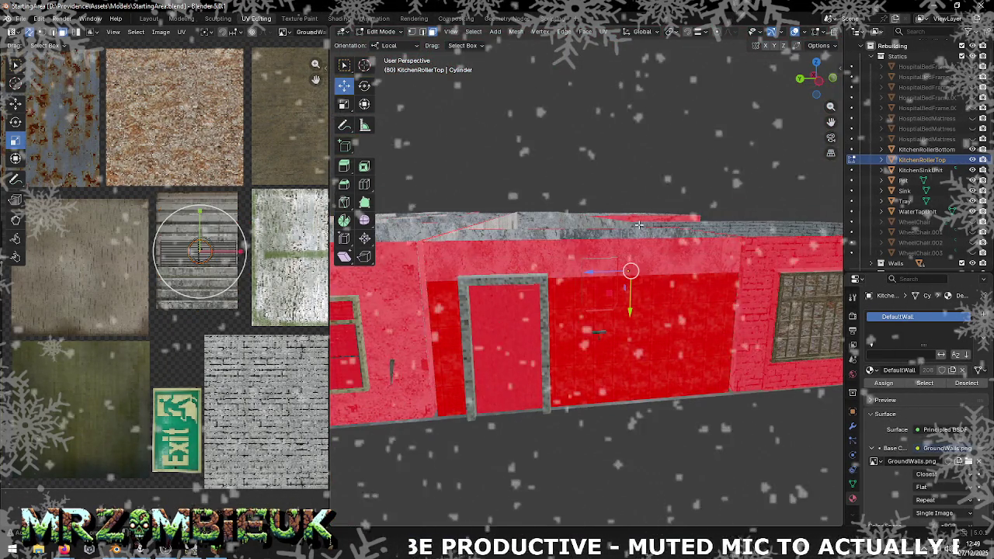
left_click_drag(638, 225, 590, 229)
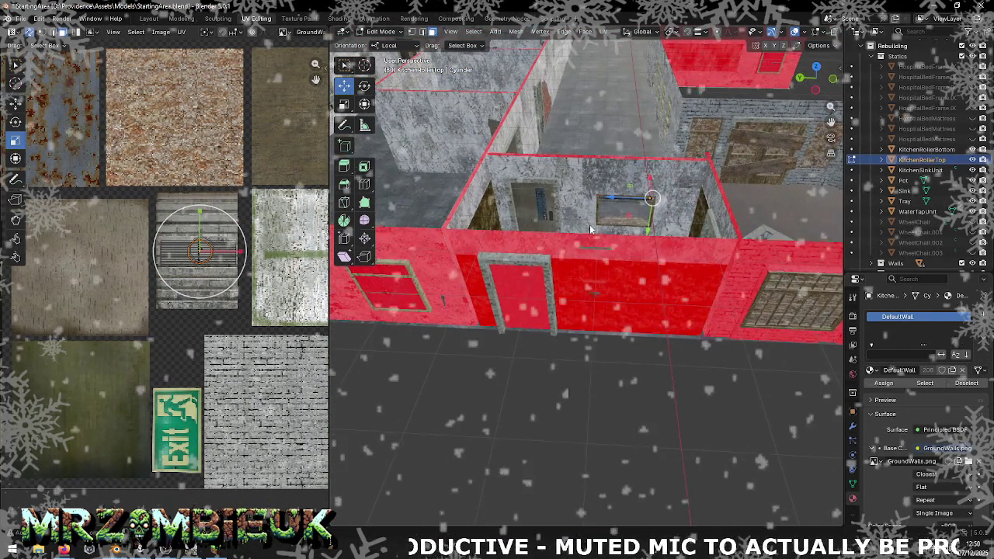
key("Tab")
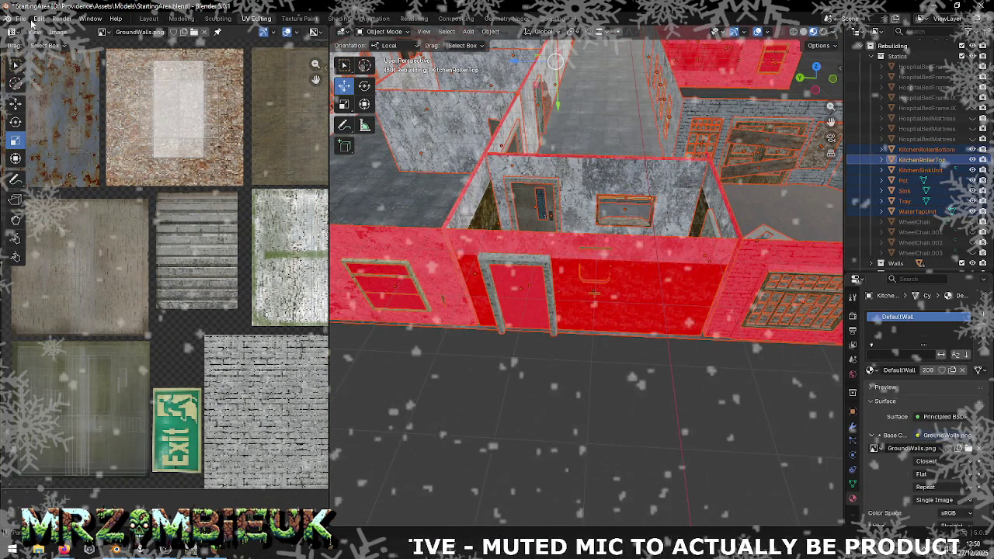
- Export the selection as Wavefront StartingArea.obj and bring Unity forward
left_click(21, 17)
mouse_move(38, 175)
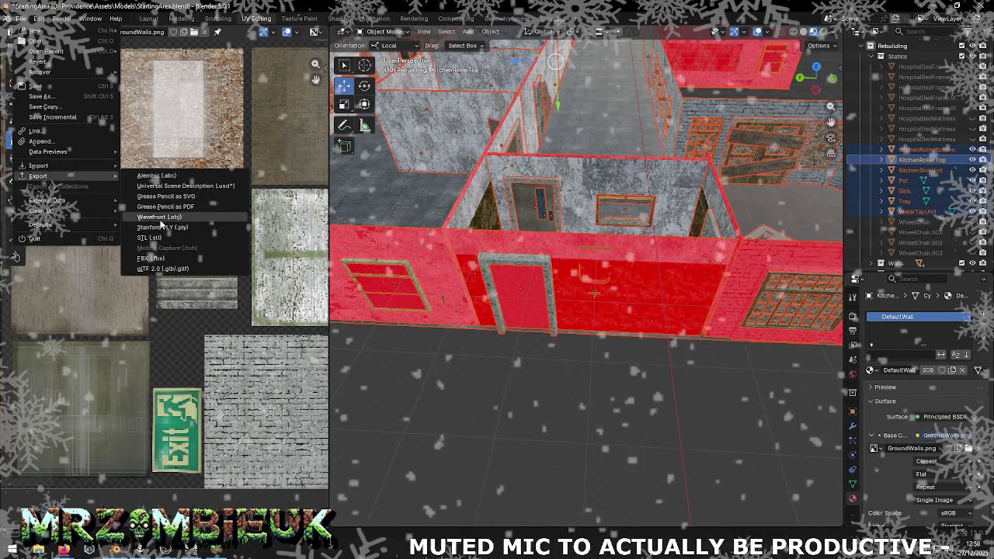
left_click(166, 221)
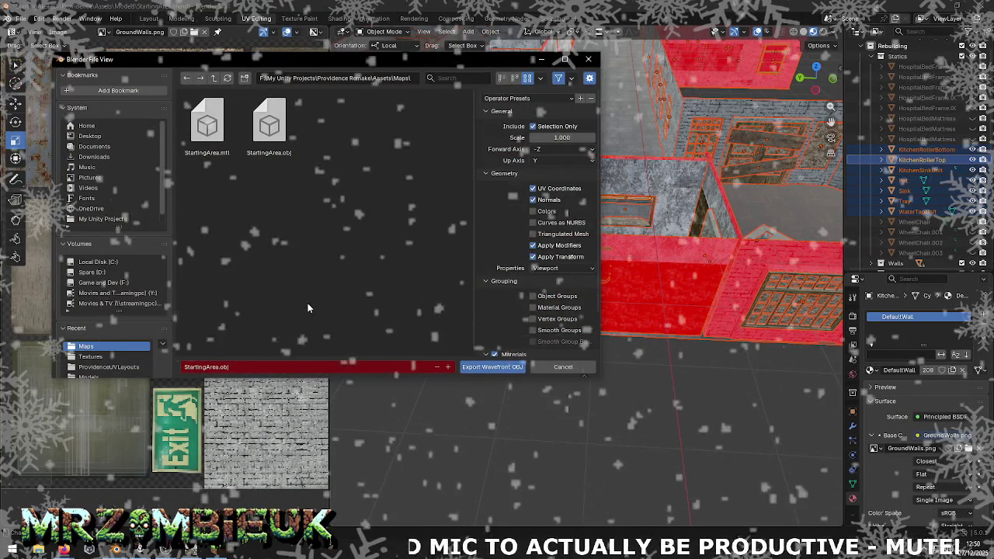
left_click(497, 370)
key("alt+Tab")
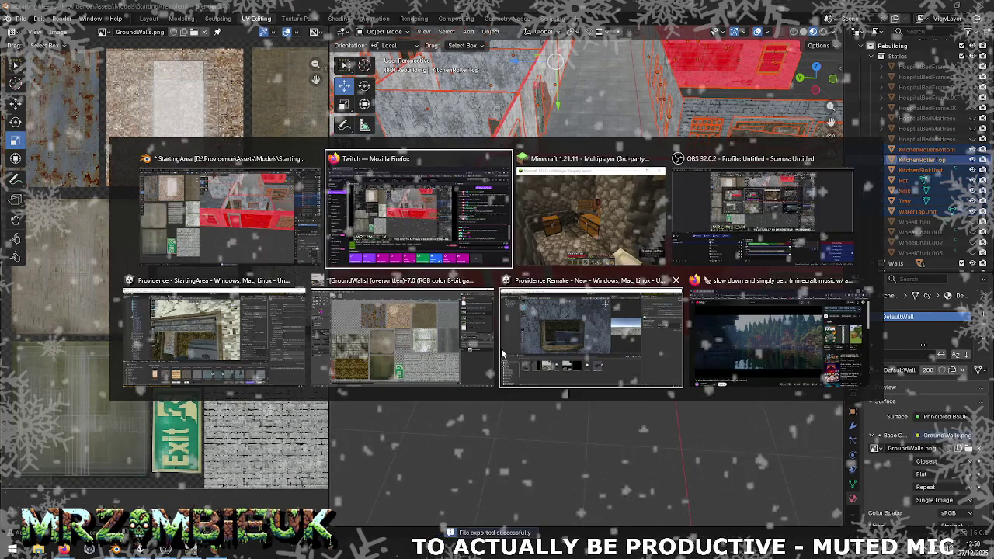
key("alt+Tab")
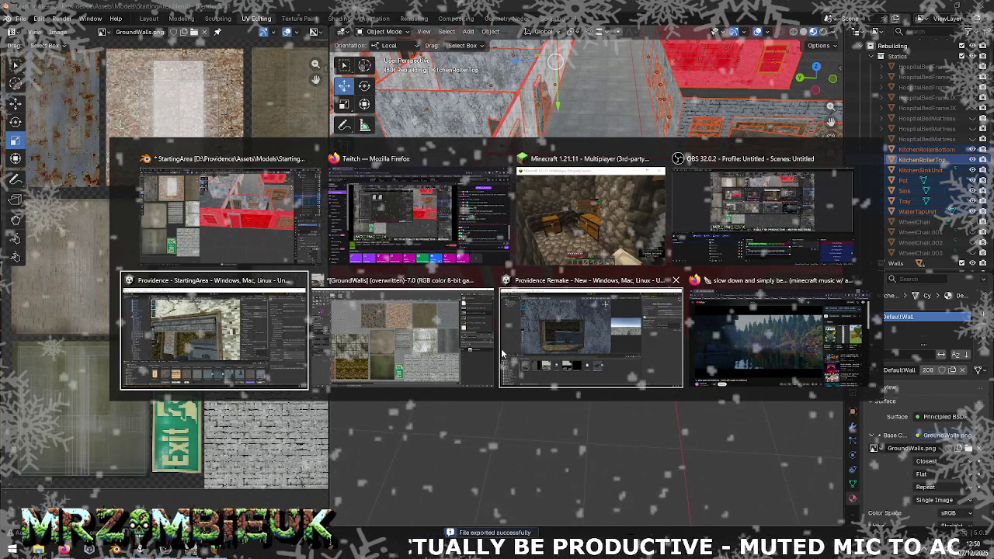
key("alt+Tab")
left_click(501, 348)
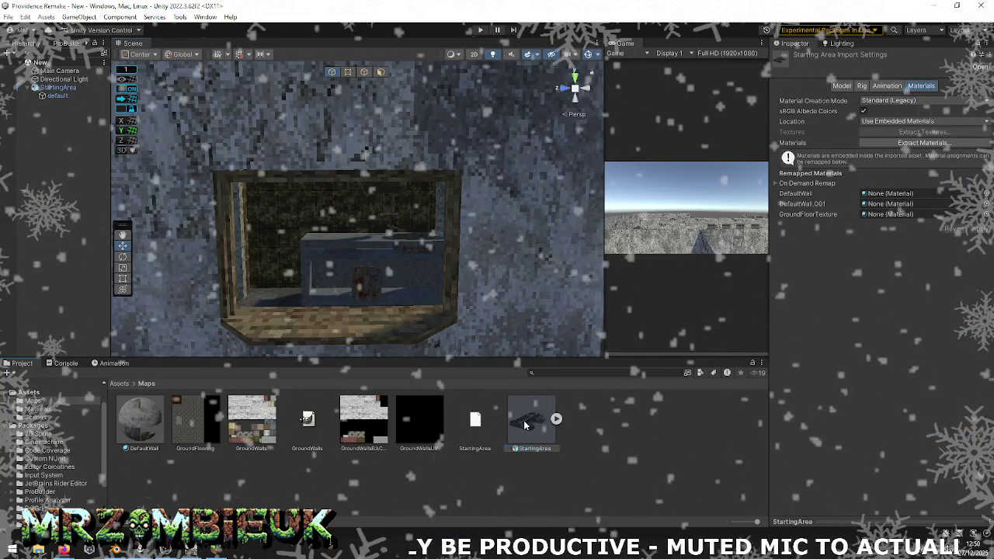
- Reimport the StartingArea asset, inspect the window in the Scene view, and return to Blender
right_click(528, 421)
left_click(571, 316)
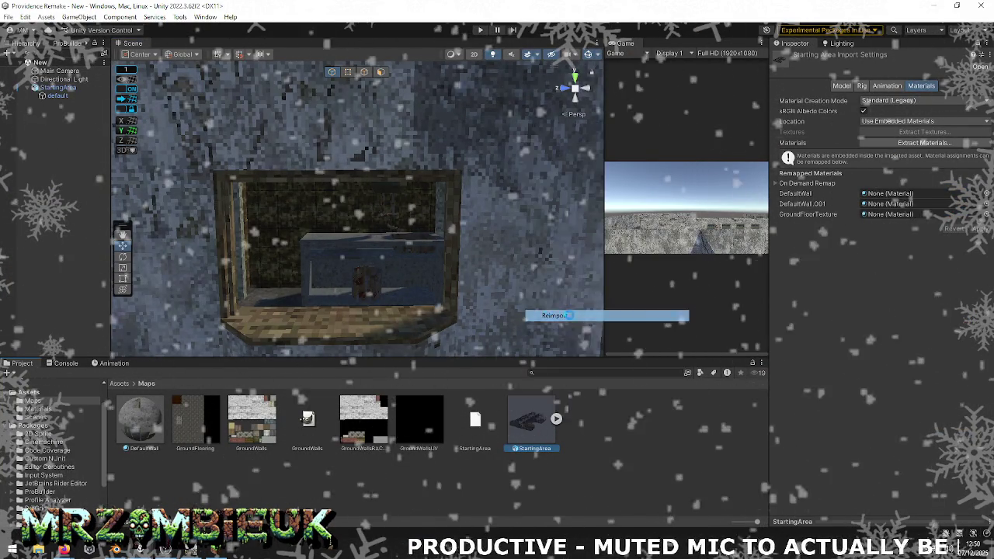
left_click_drag(443, 291, 441, 283)
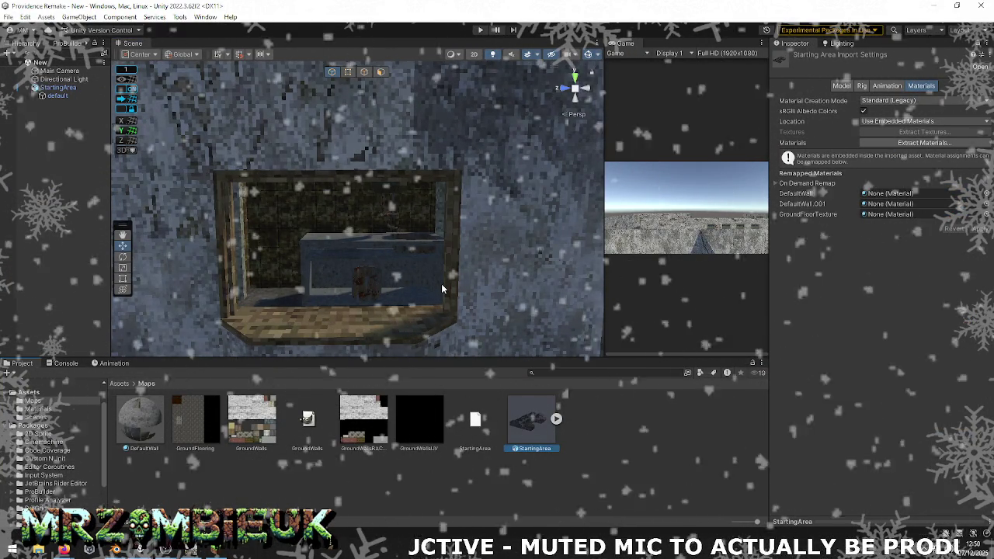
key("alt+Tab")
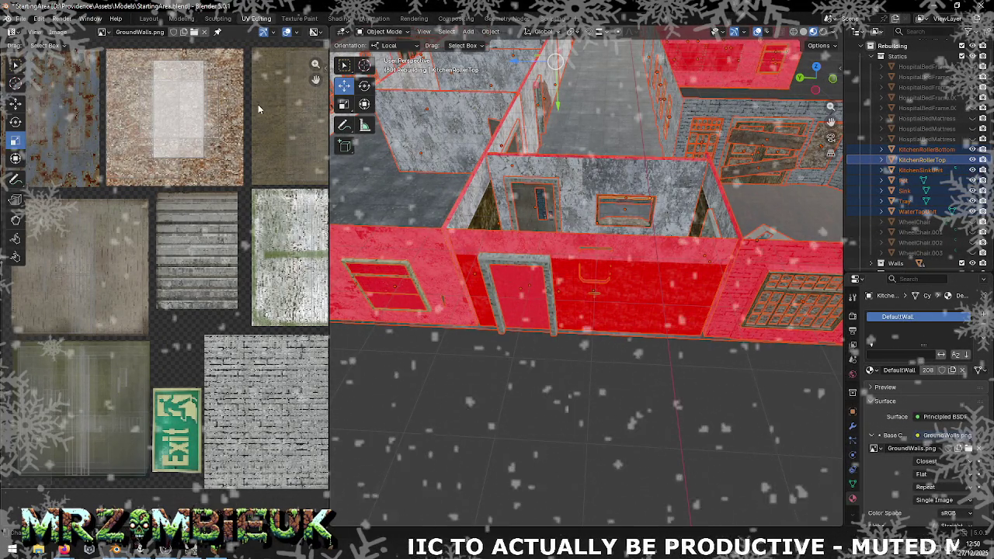
- Re-export StartingArea.obj with Selection Only ticked and switch to Unity
left_click(21, 19)
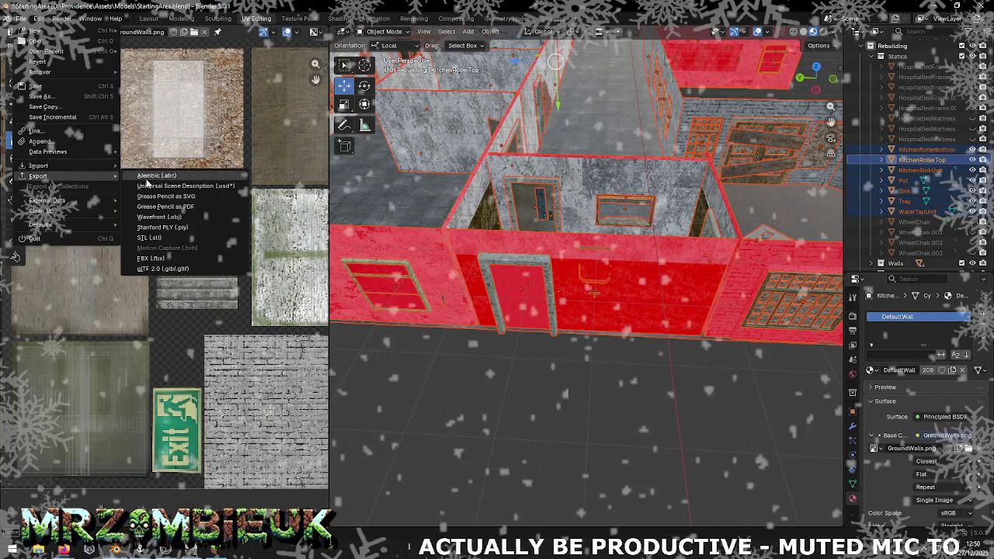
left_click(175, 214)
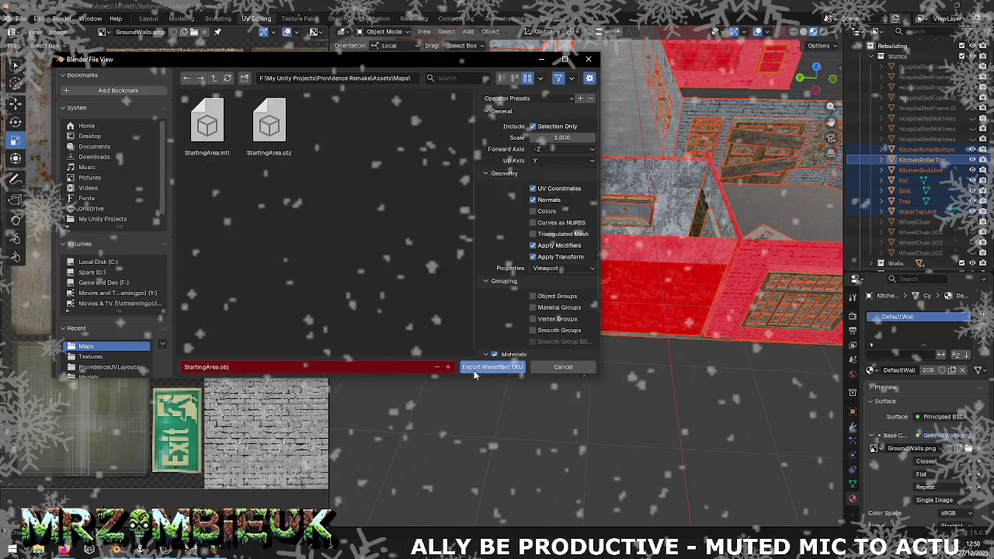
left_click(489, 364)
key("alt+Tab")
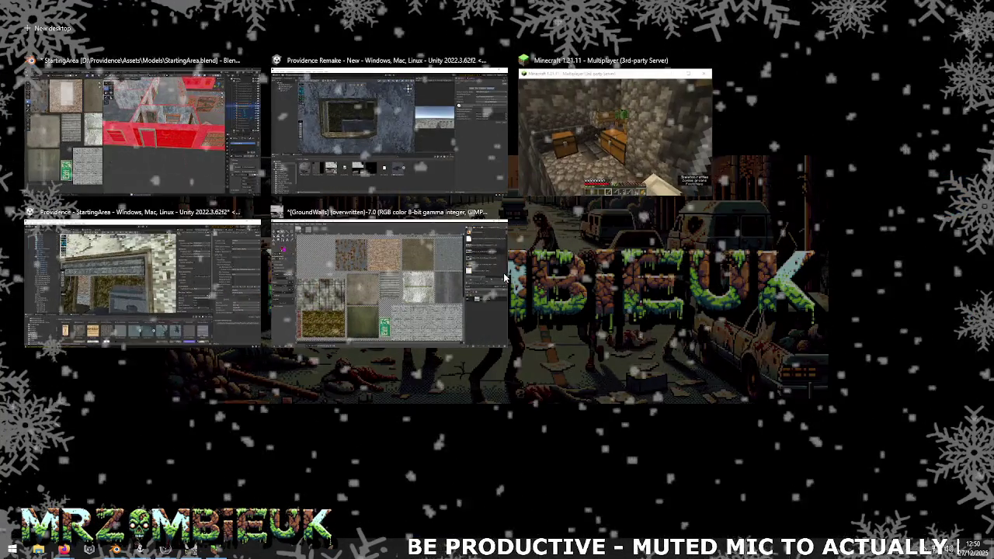
key("alt+Tab")
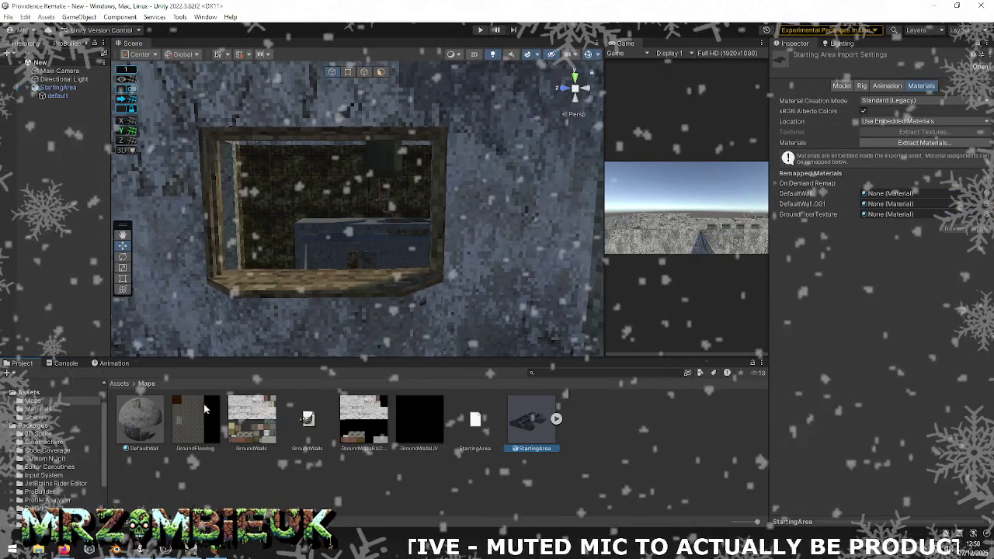
- Reimport StartingArea, fly the Scene view down beside the kitchen window, then return to Blender
right_click(529, 406)
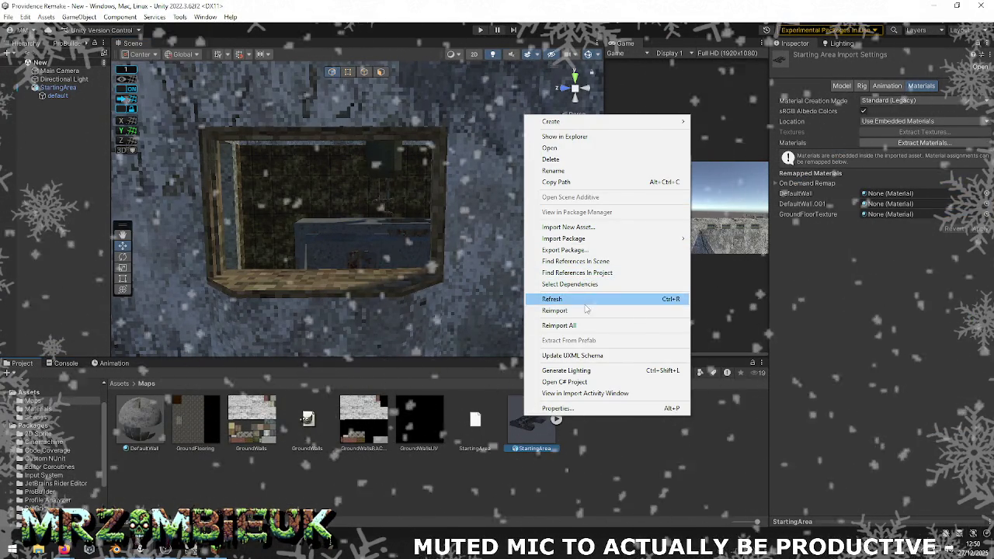
left_click(585, 311)
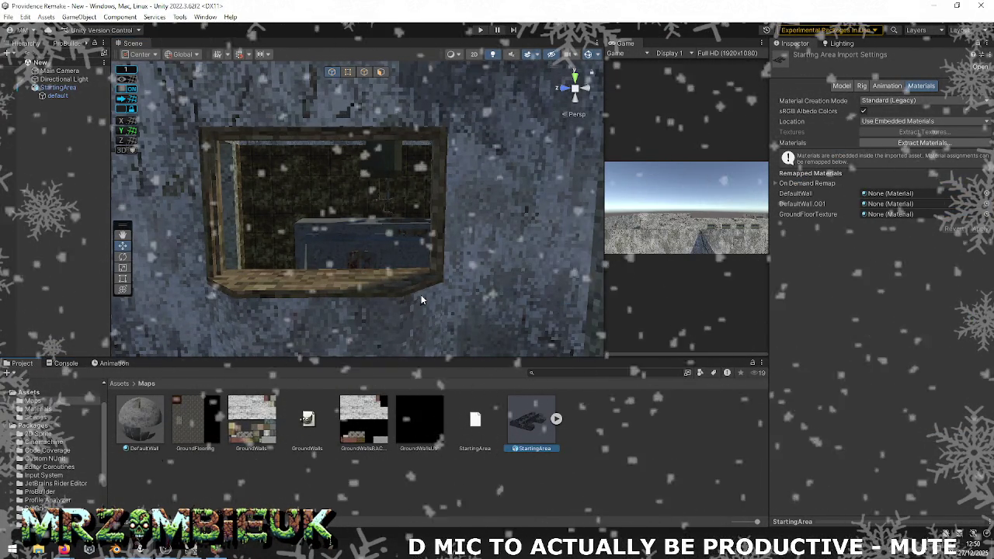
scroll("up", 3)
left_click_drag(420, 295, 428, 299)
left_click_drag(428, 299, 986, 282)
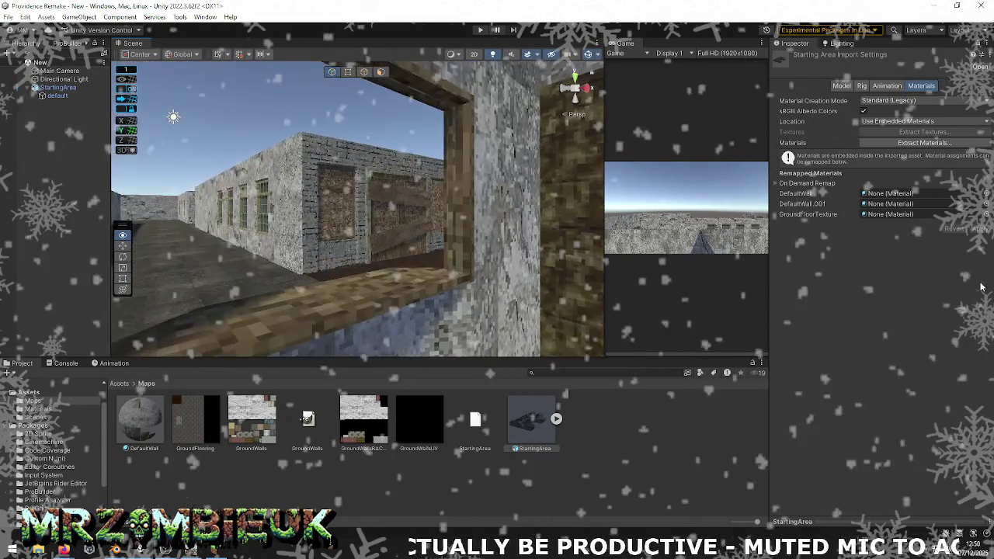
key("alt+Tab")
scroll("up", 3)
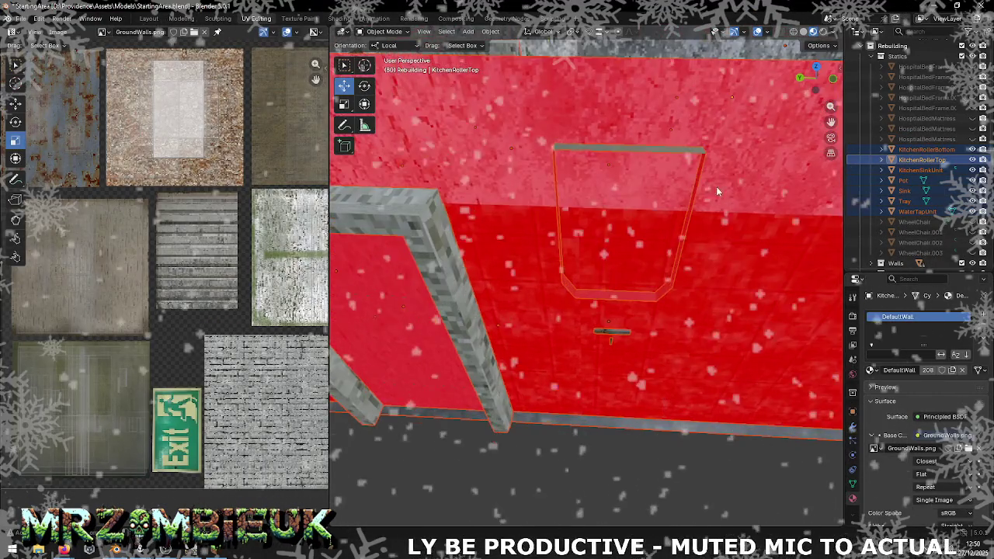
- Zoom and orbit around the red-highlighted kitchen wall and window, then return to Unity
scroll("down", 3)
scroll("up", 3)
left_click_drag(499, 343, 513, 338)
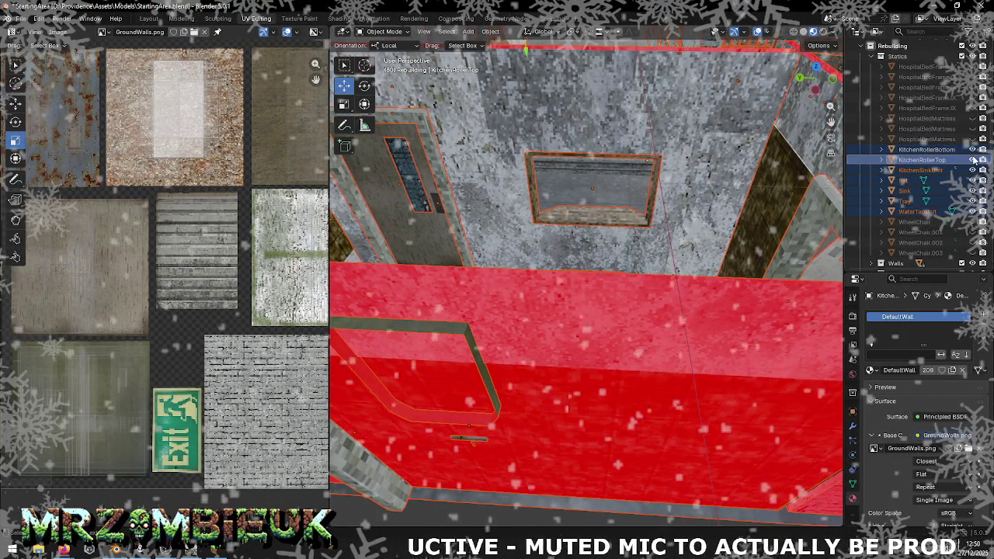
left_click_drag(720, 164, 697, 288)
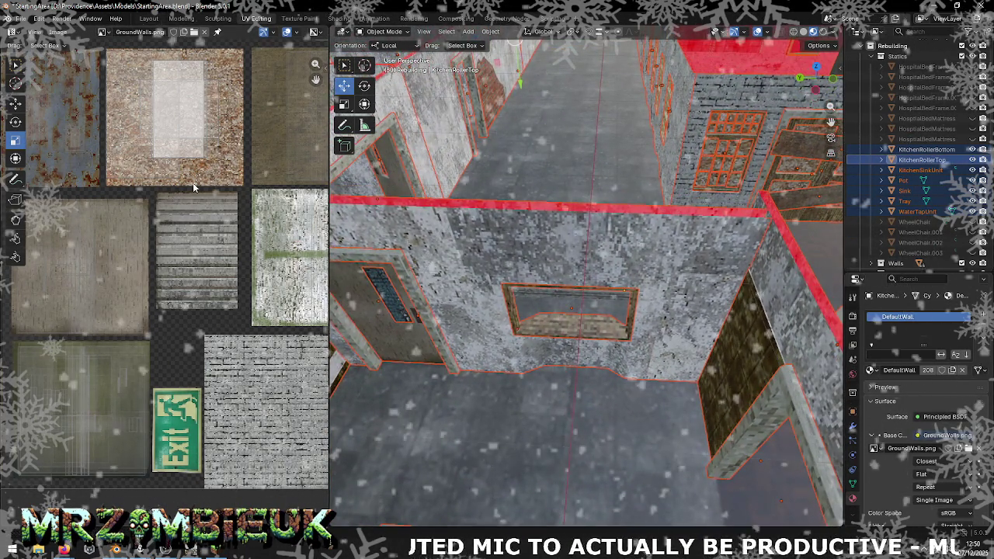
key("alt+Tab")
right_click(262, 415)
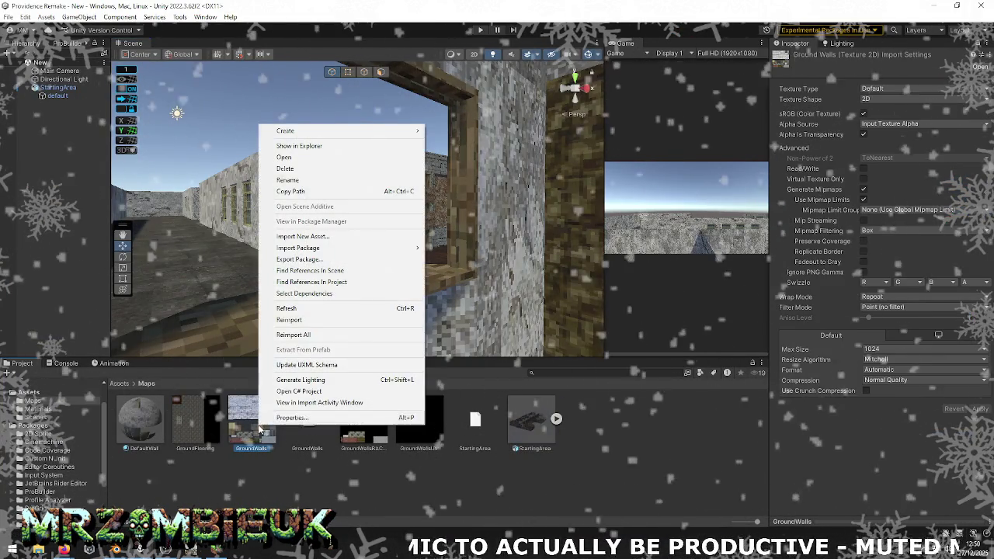
- Reimport the GroundWalls texture and fly through the level past walls, room interior and corridor
left_click(283, 319)
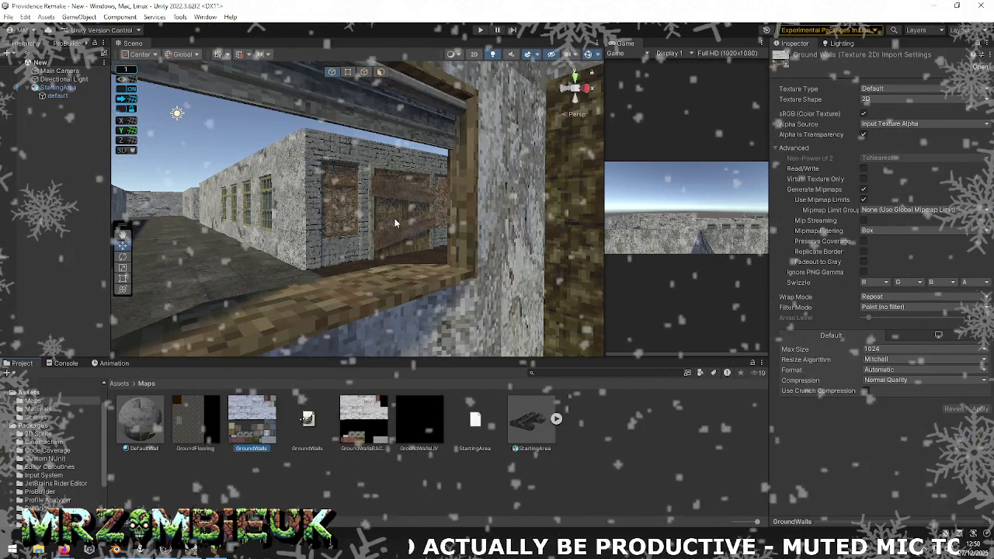
left_click_drag(297, 319, 390, 236)
left_click_drag(390, 237, 480, 250)
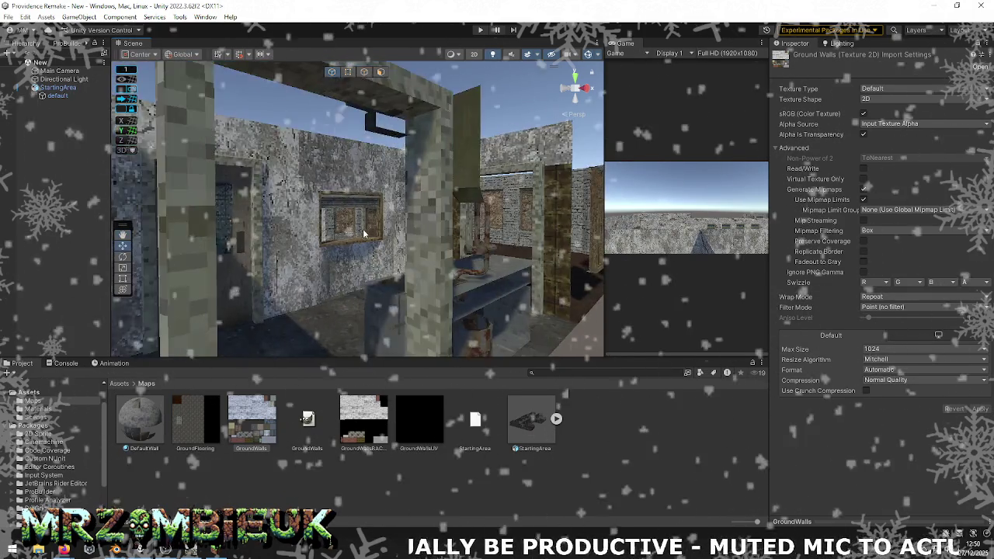
left_click_drag(481, 250, 544, 233)
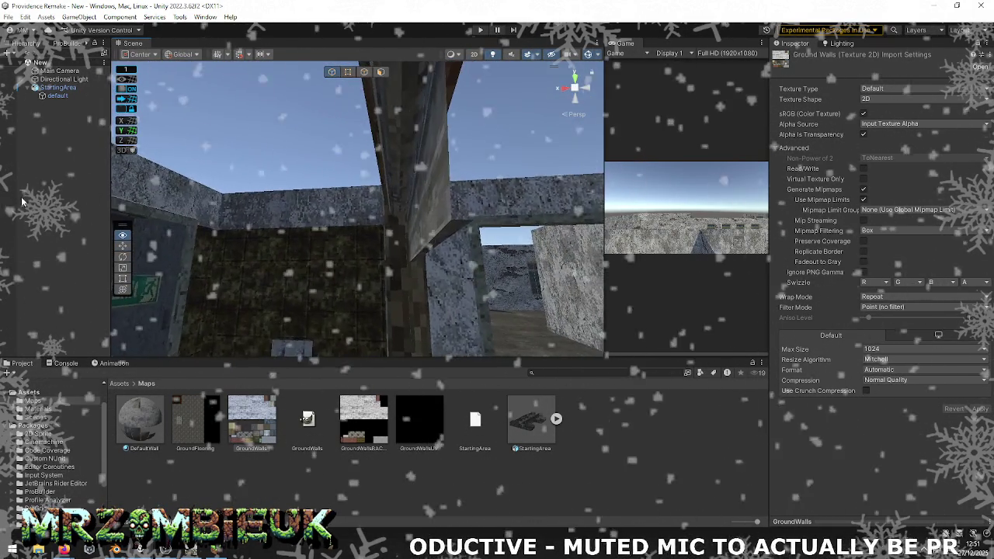
left_click_drag(945, 236, 459, 235)
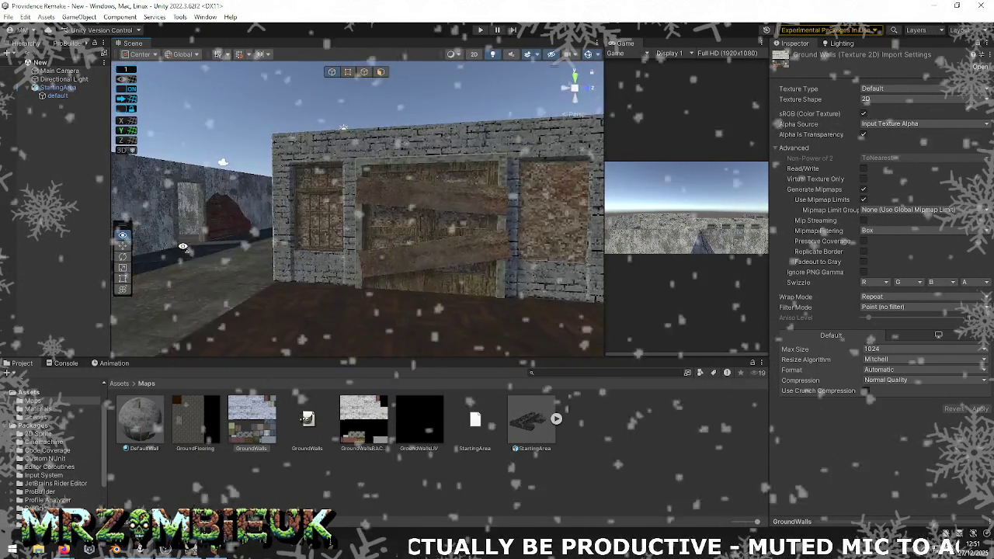
left_click_drag(459, 235, 104, 238)
key("alt+Tab")
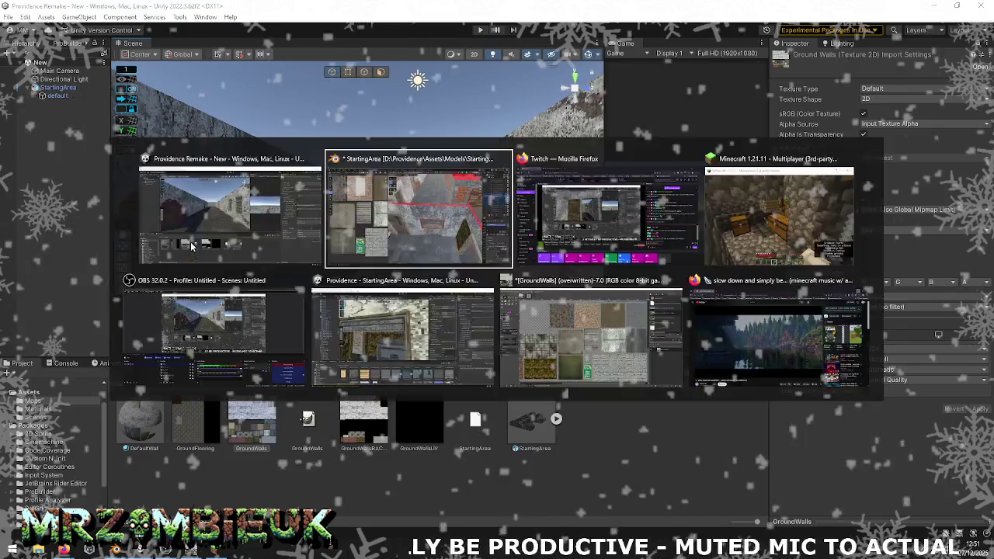
- Switch to the Providence - StartingArea Unity project window
key("alt+Tab")
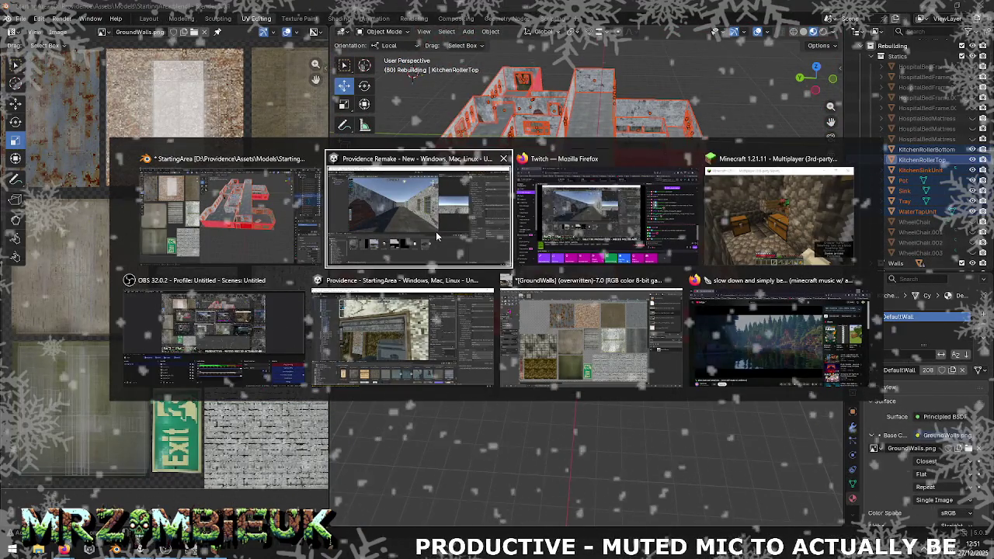
key("Escape")
key("alt+Tab")
key("Tab")
key("Tab")
key("Tab")
key("Tab")
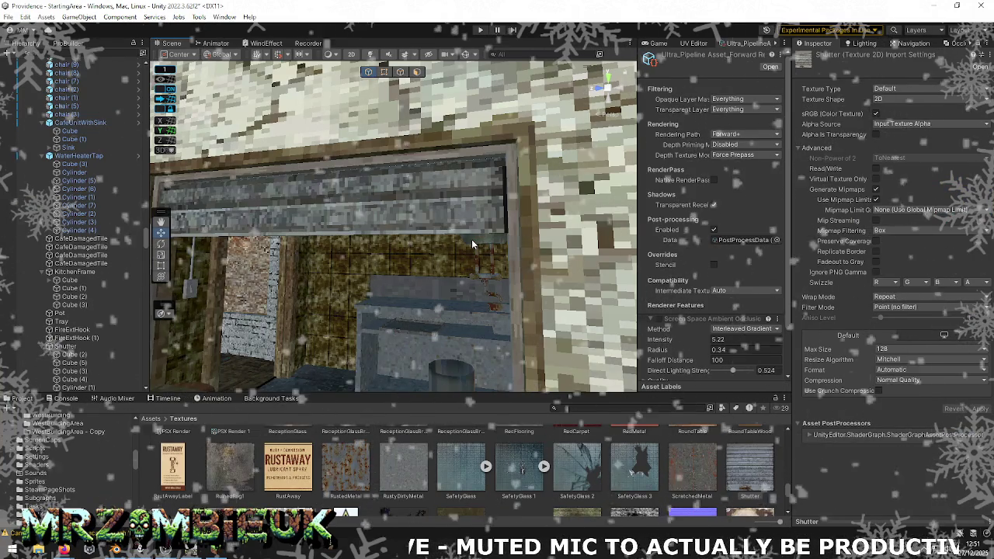
key("alt+Tab")
key("Tab")
key("Tab")
key("Tab")
key("Tab")
key("Tab")
key("Tab")
key("Tab")
key("Tab")
key("Tab")
key("Tab")
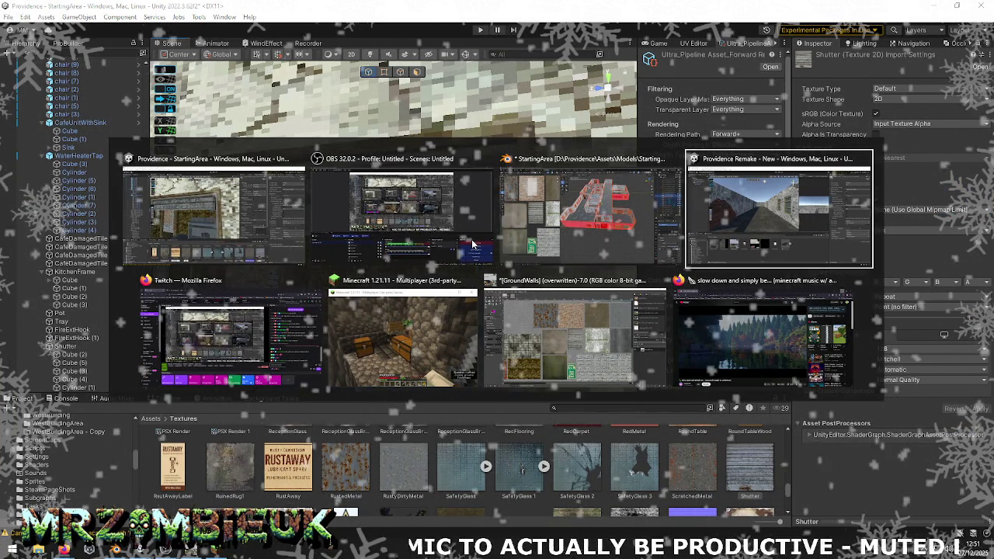
key("Escape")
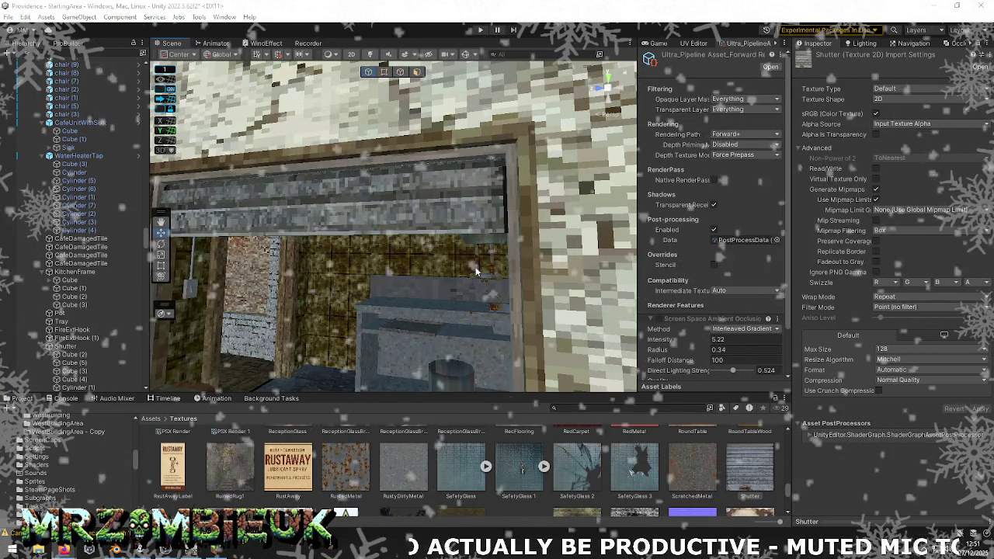
- Select Cube (32) and look around the room toward the stairs
left_click(460, 244)
left_click_drag(460, 244, 115, 256)
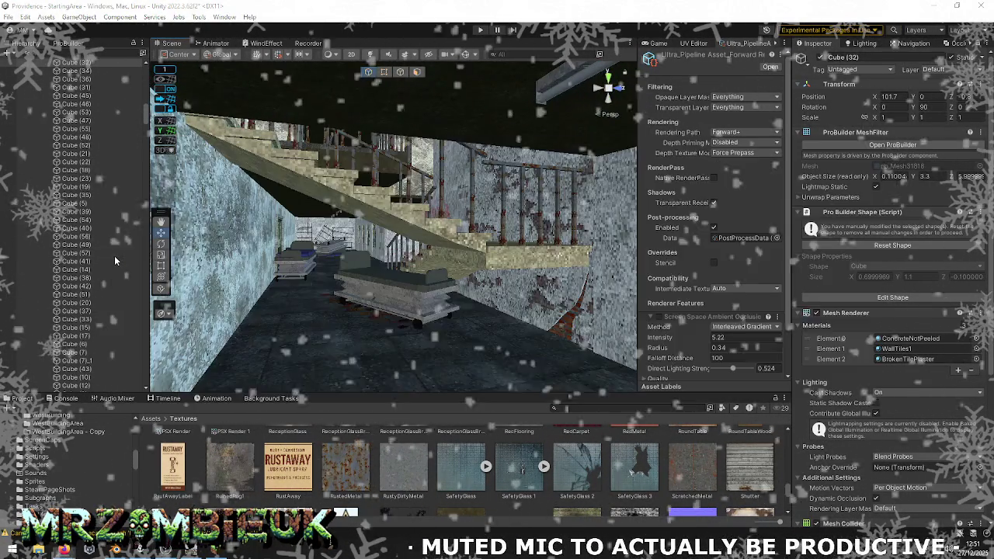
key("alt+Tab")
key("alt+Tab")
key("alt+Tab")
key("alt+Tab")
key("alt+Tab")
key("alt+Tab")
key("alt+Tab")
key("alt+Tab")
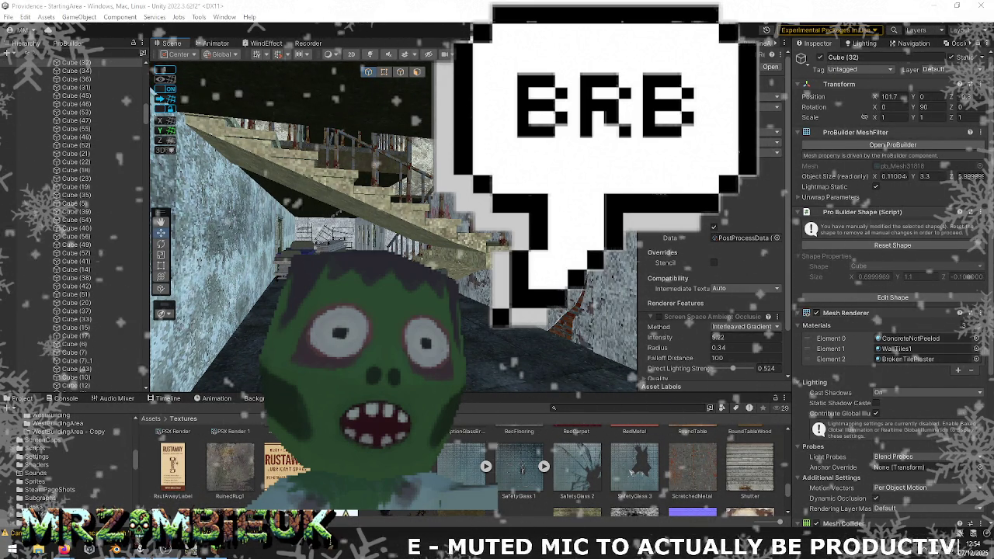
- Bring the Minecraft 1.21.11 game window in front of the Unity editor
key("alt+Tab")
key("alt+Tab")
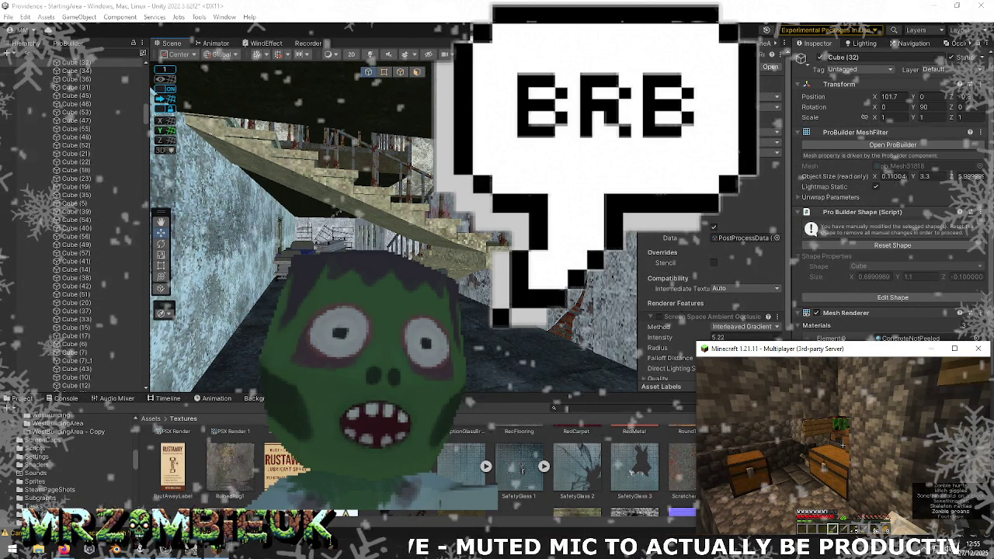
key("alt+Tab")
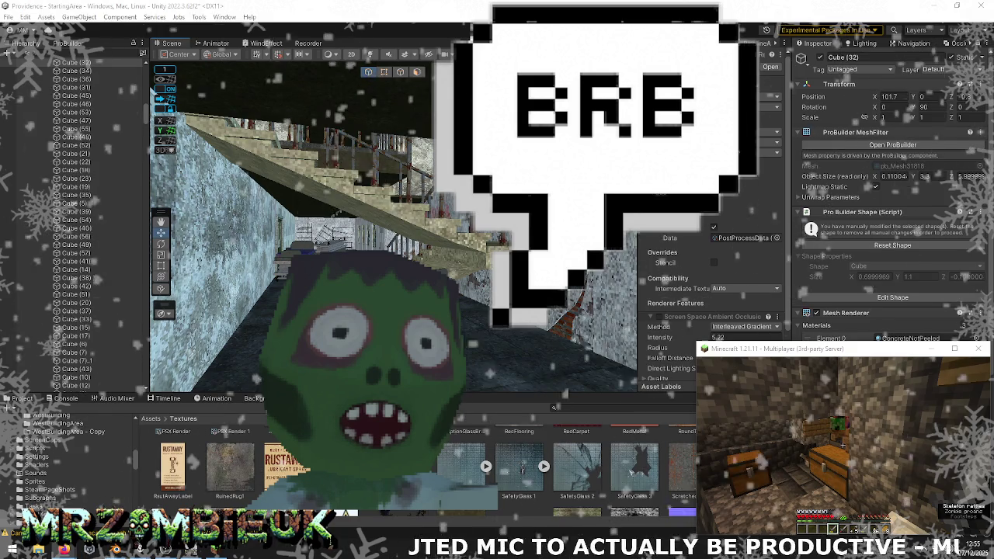